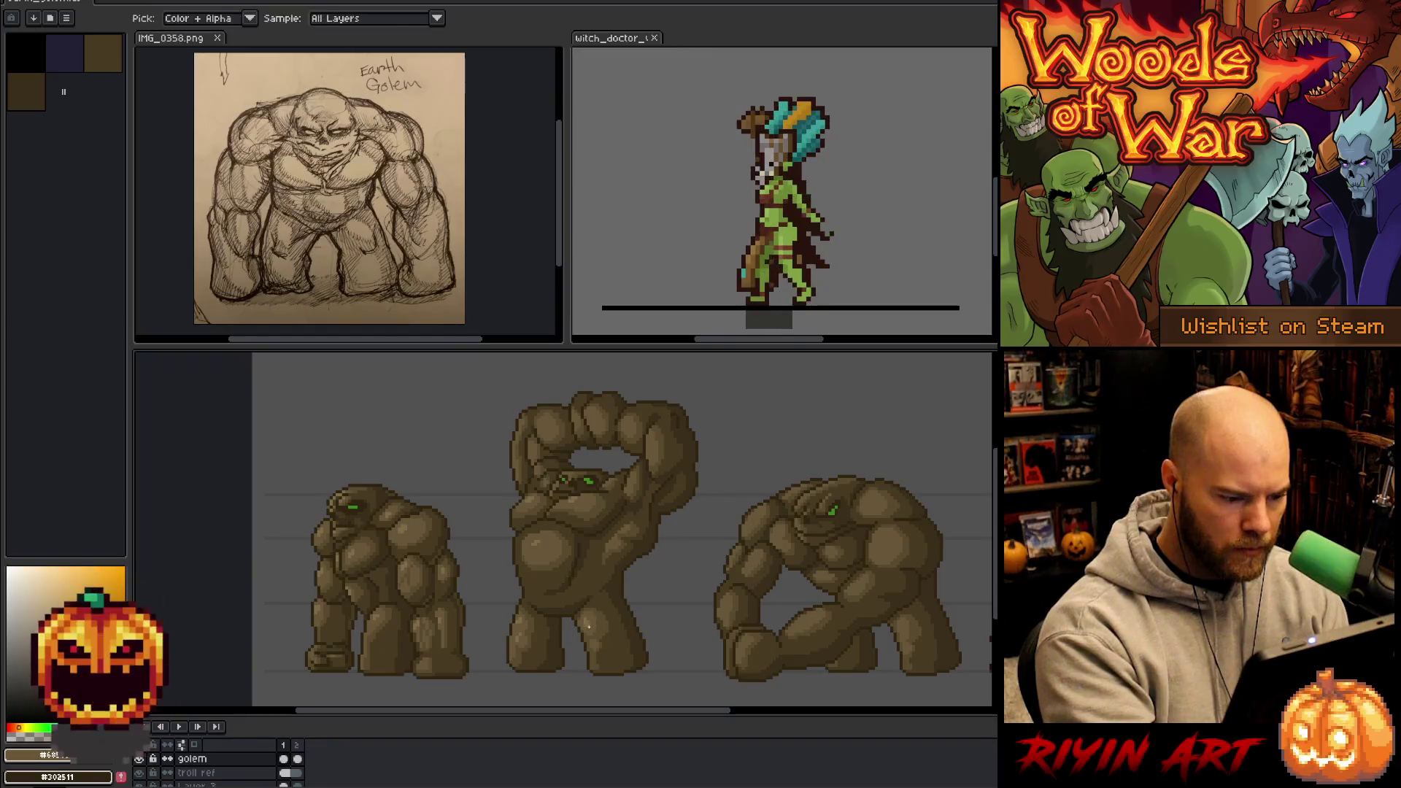
- Sample light and dark golem browns from the palette and the canvas
alt+click(588, 623)
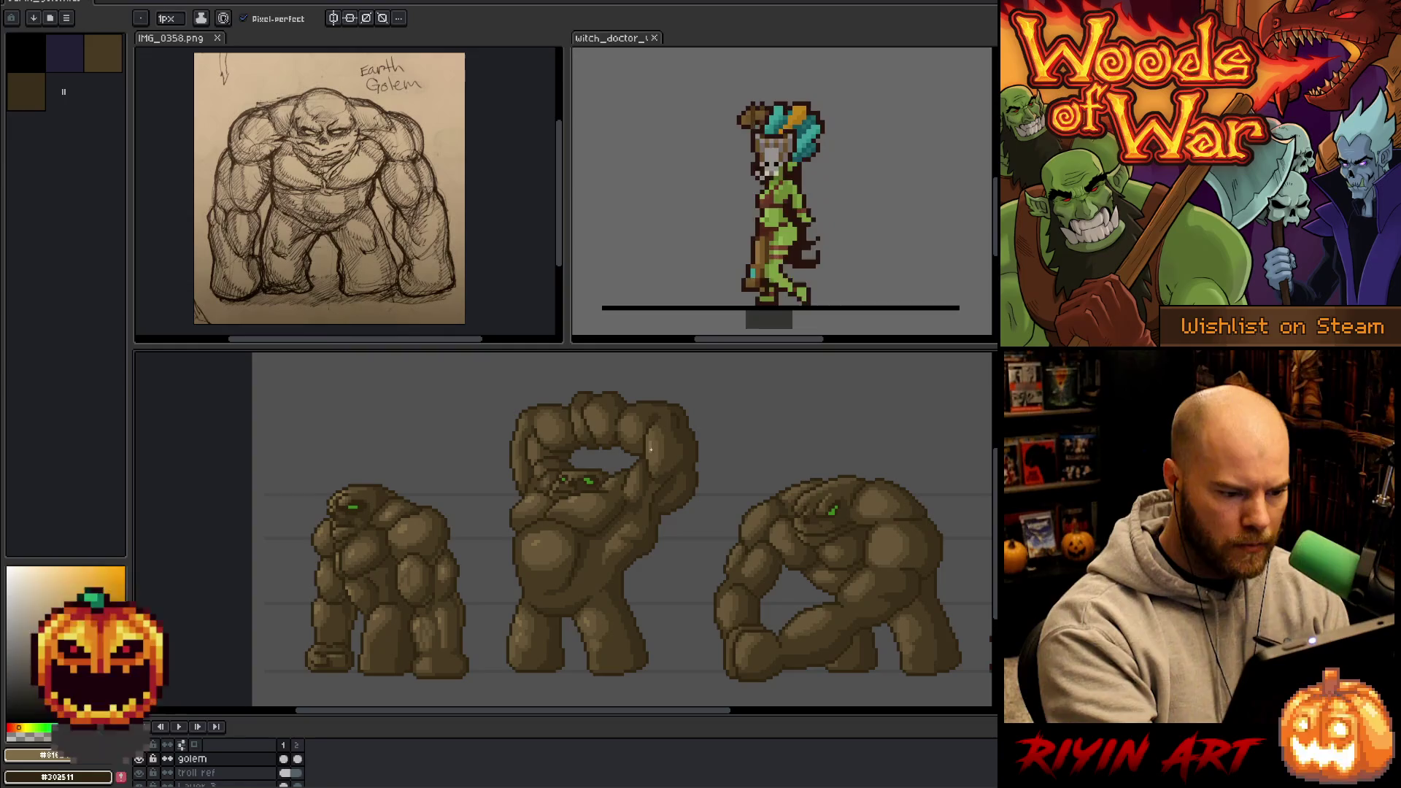
alt+click(655, 436)
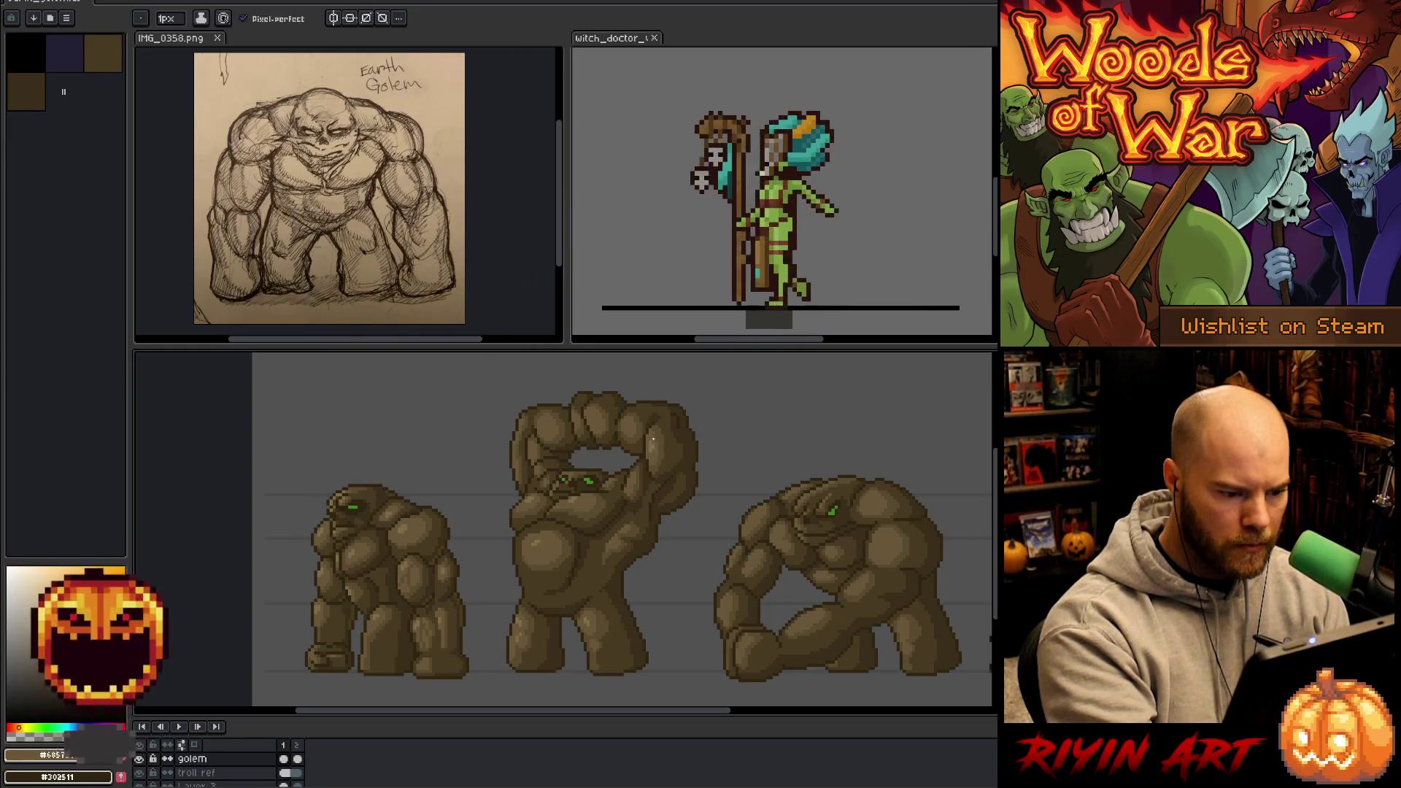
alt+click(654, 432)
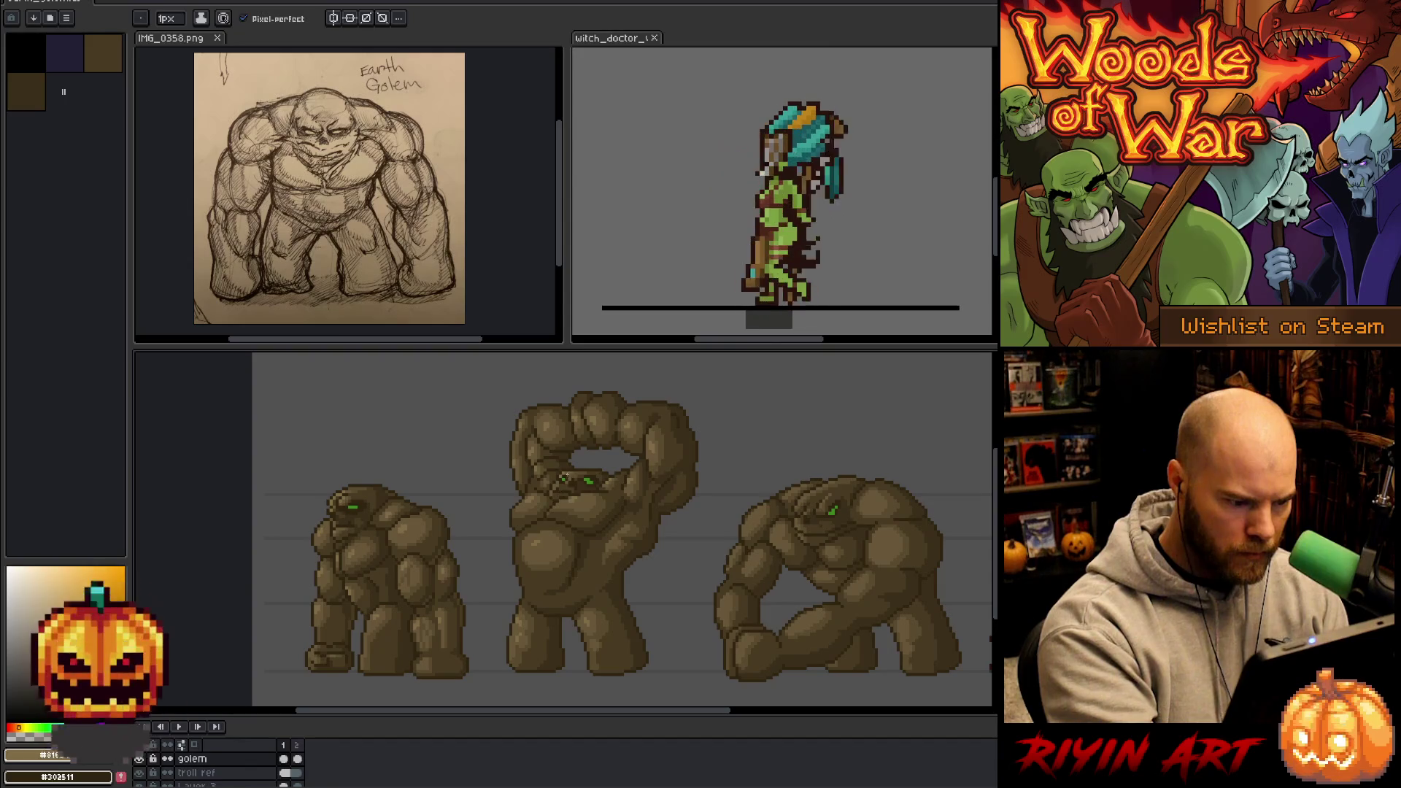
alt+click(562, 474)
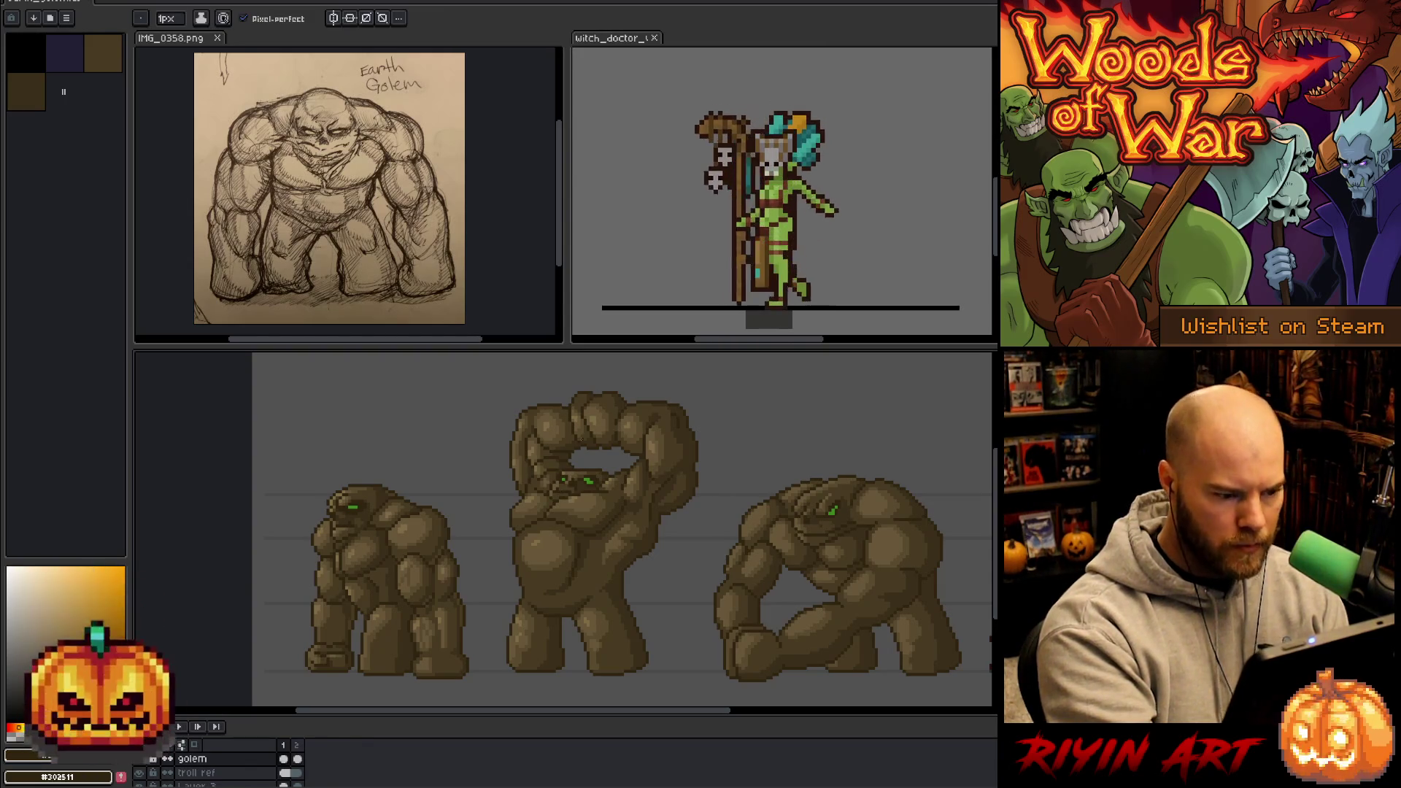
key(alt)
alt+click(634, 476)
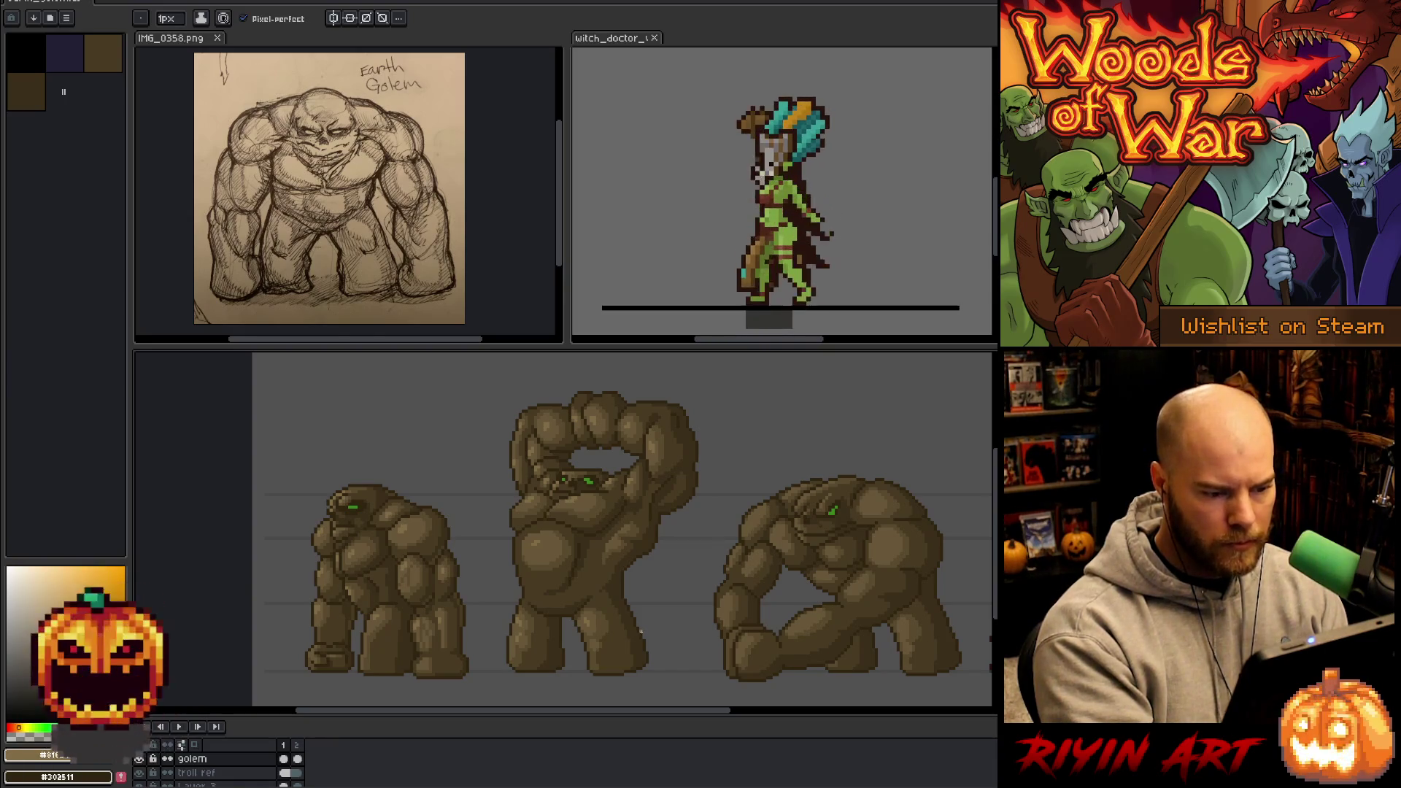
- Select every dark outline pixel of the golems by colour, then clear the selection
key(shift+c)
click(702, 423)
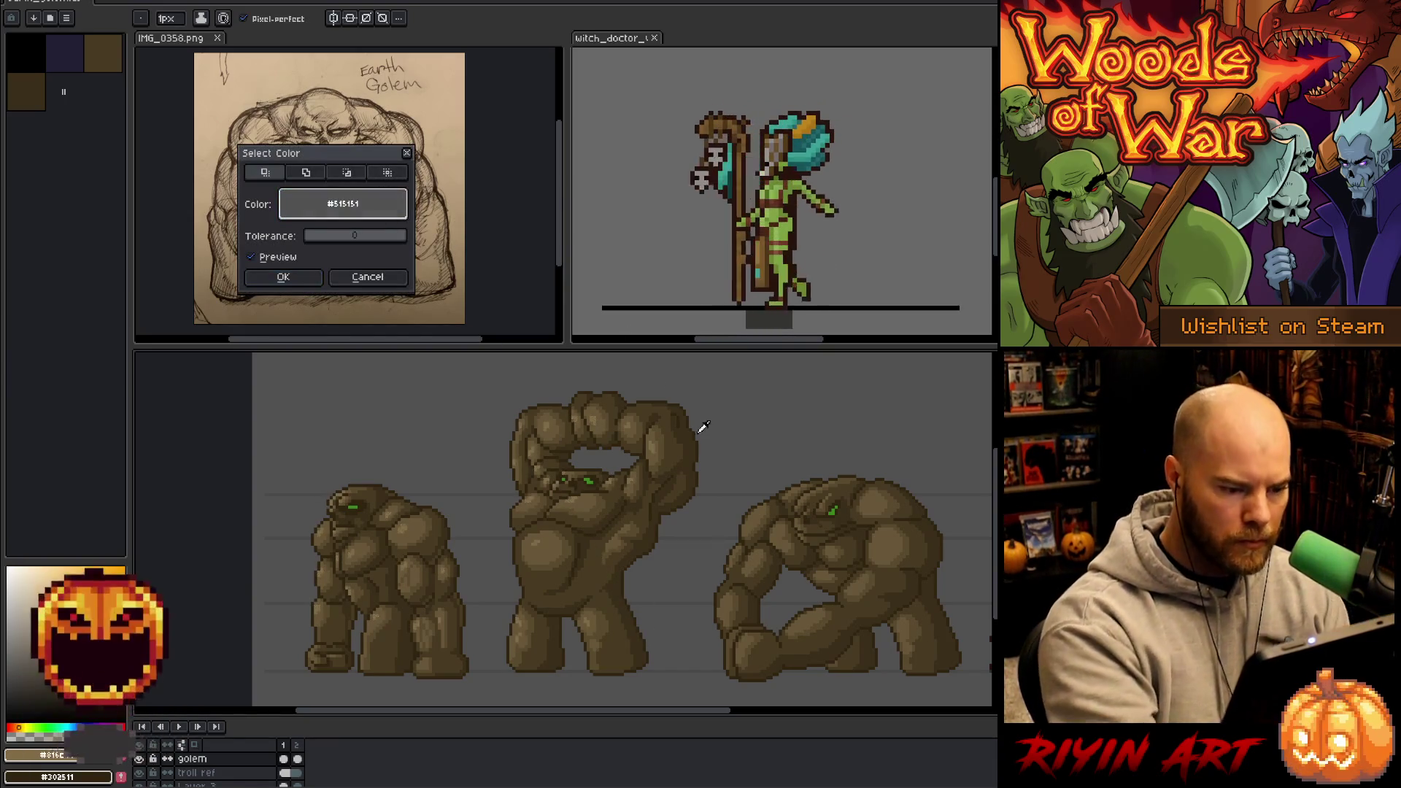
click(698, 426)
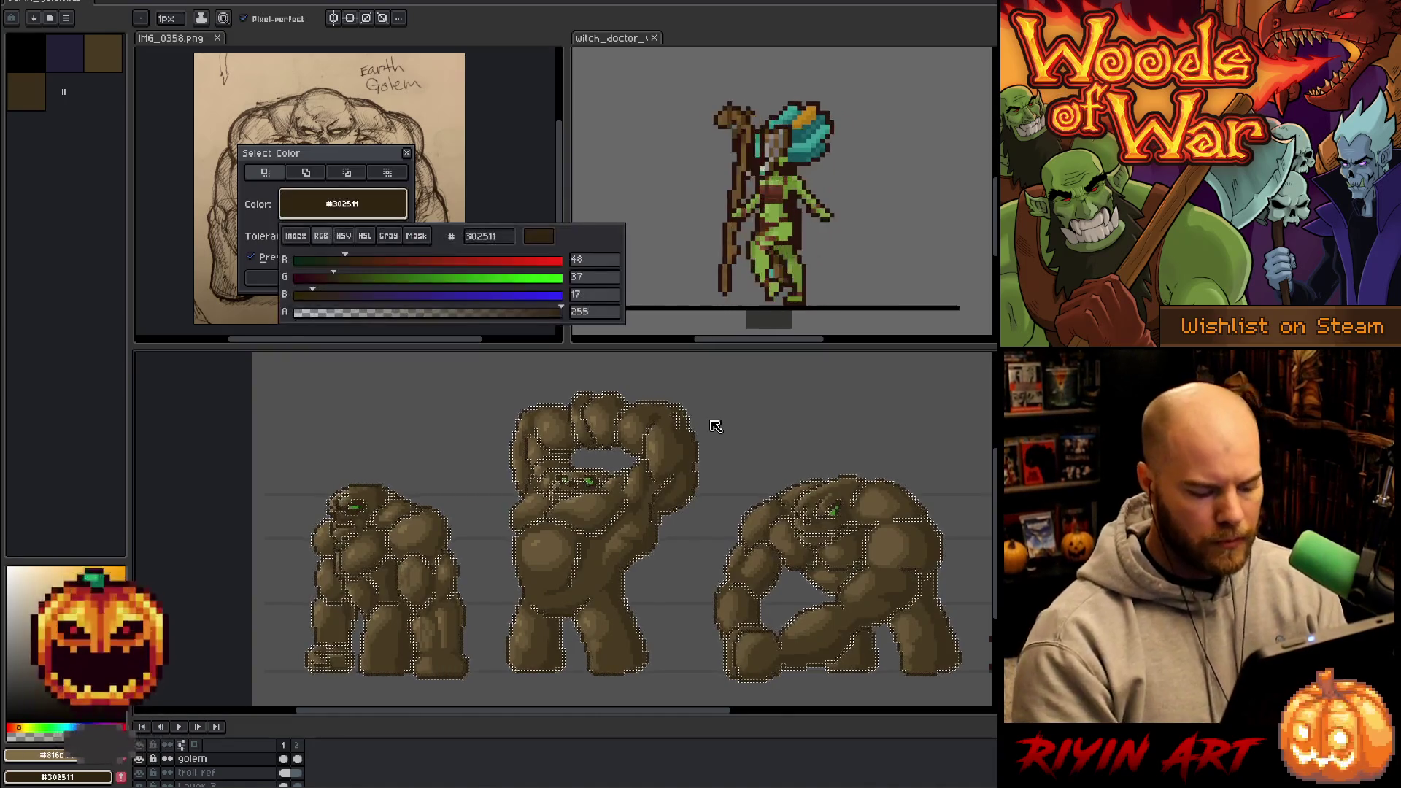
click(716, 426)
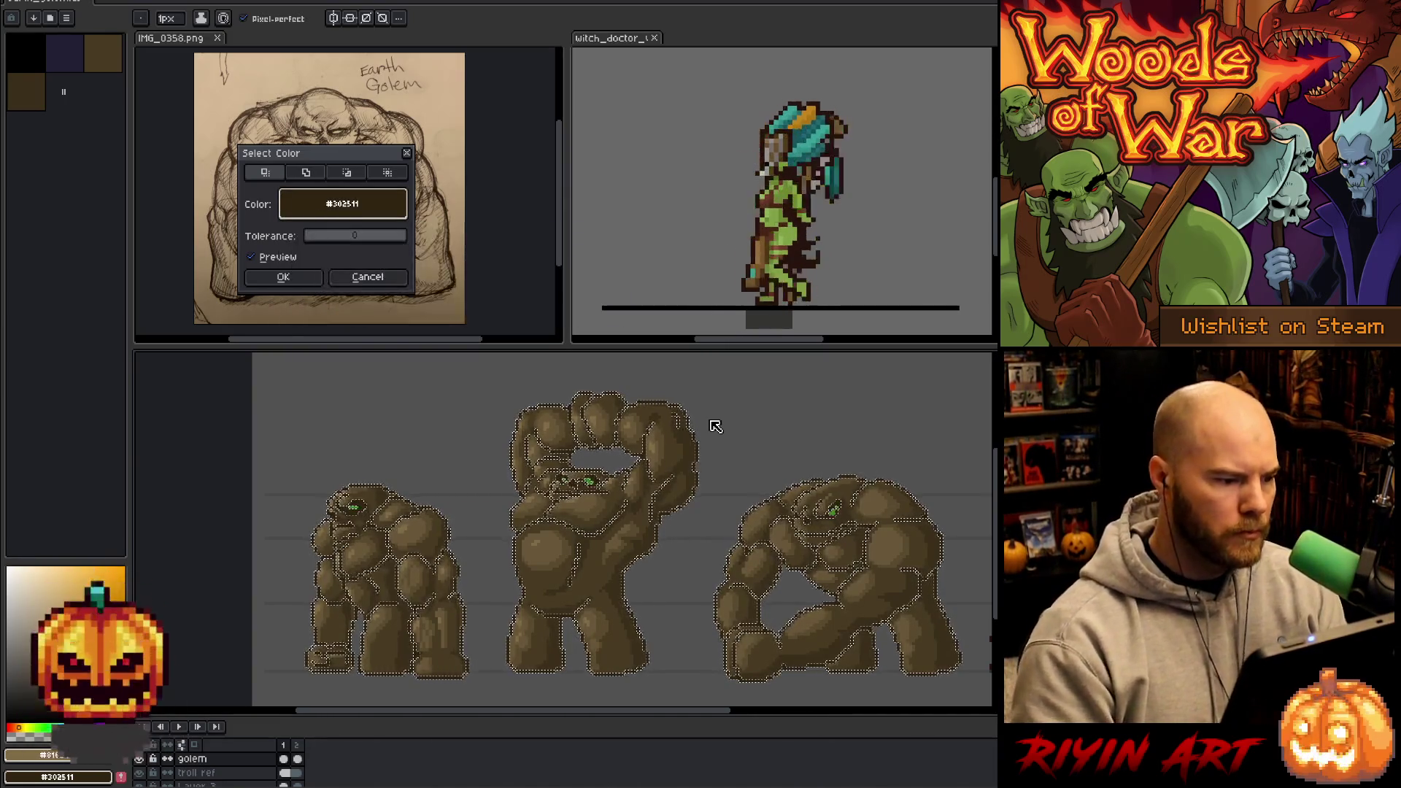
click(714, 425)
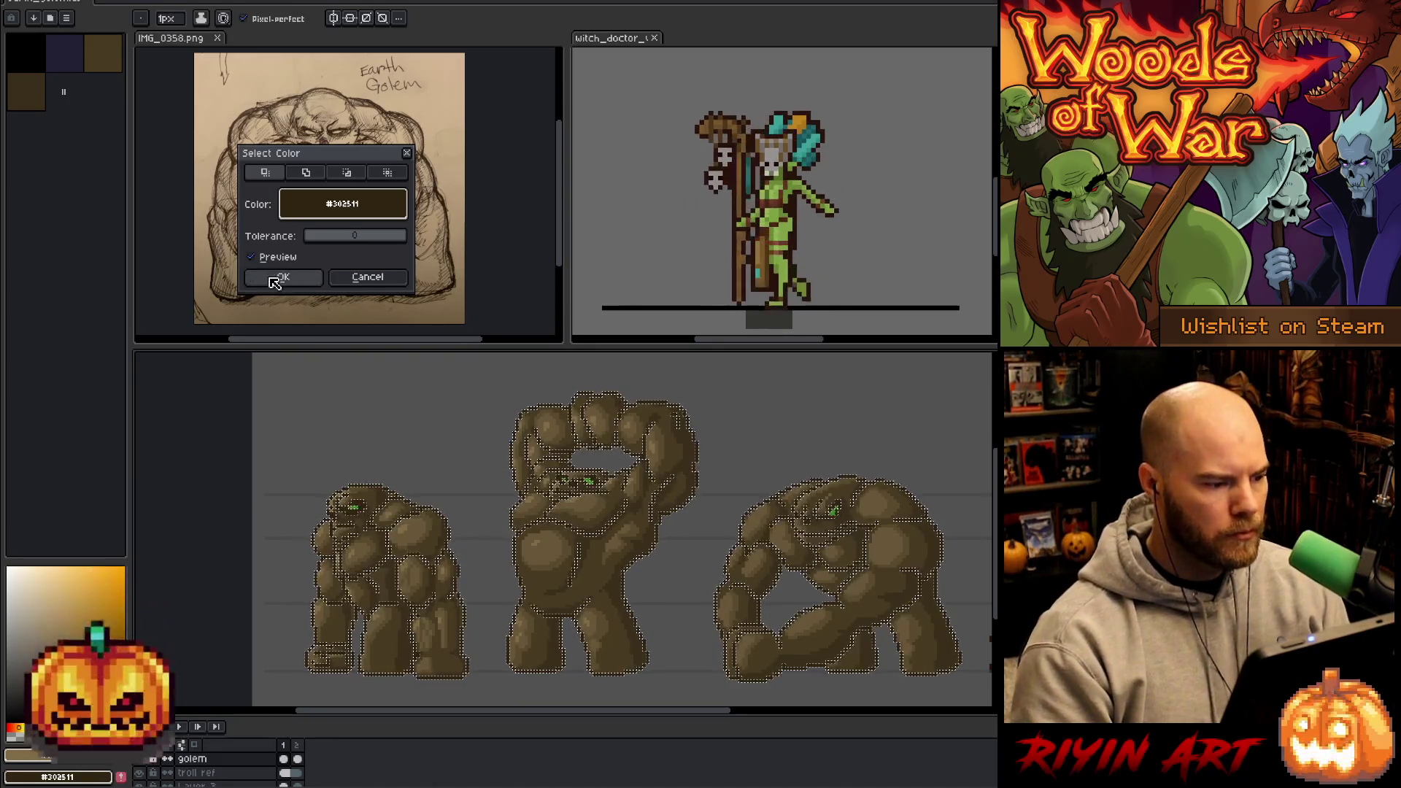
click(268, 277)
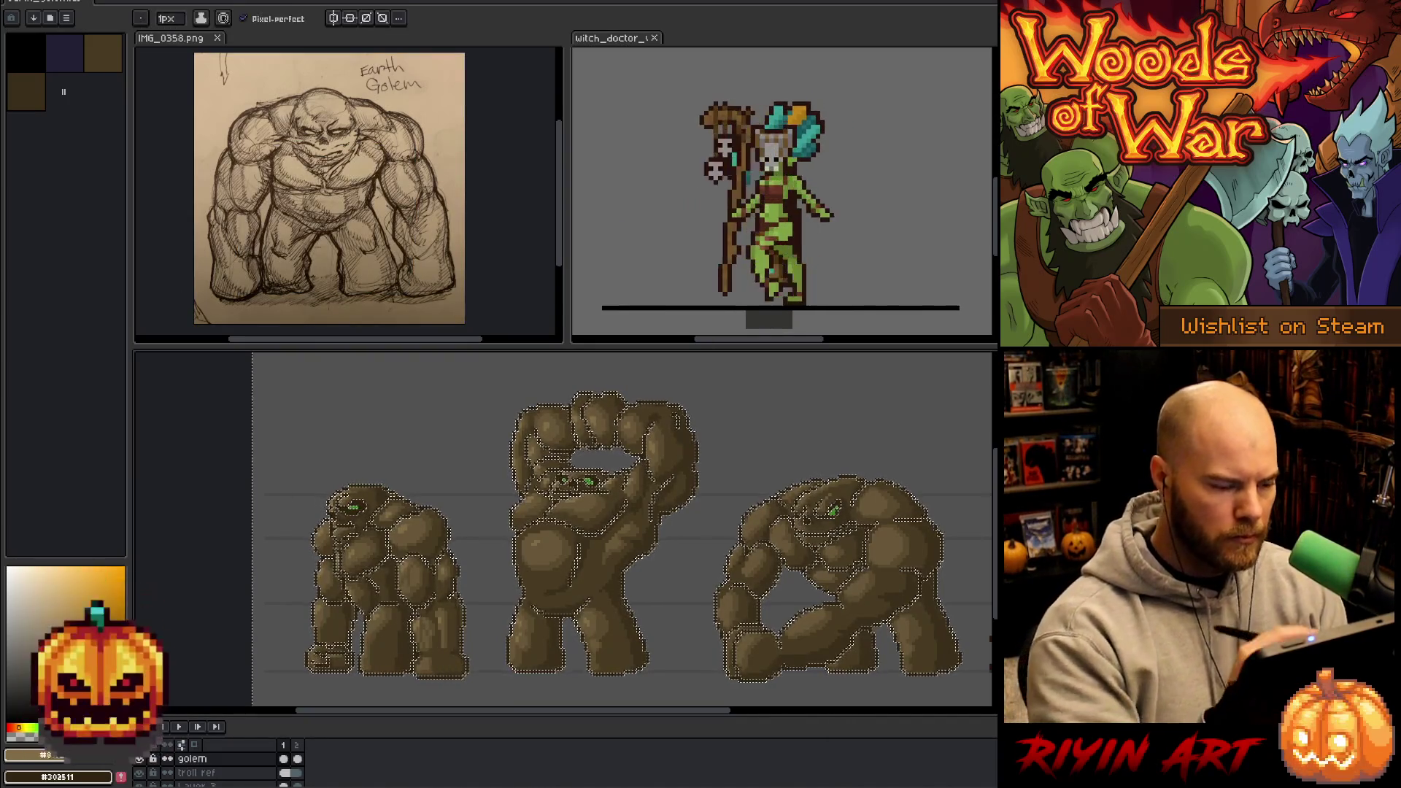
key(ctrl+d)
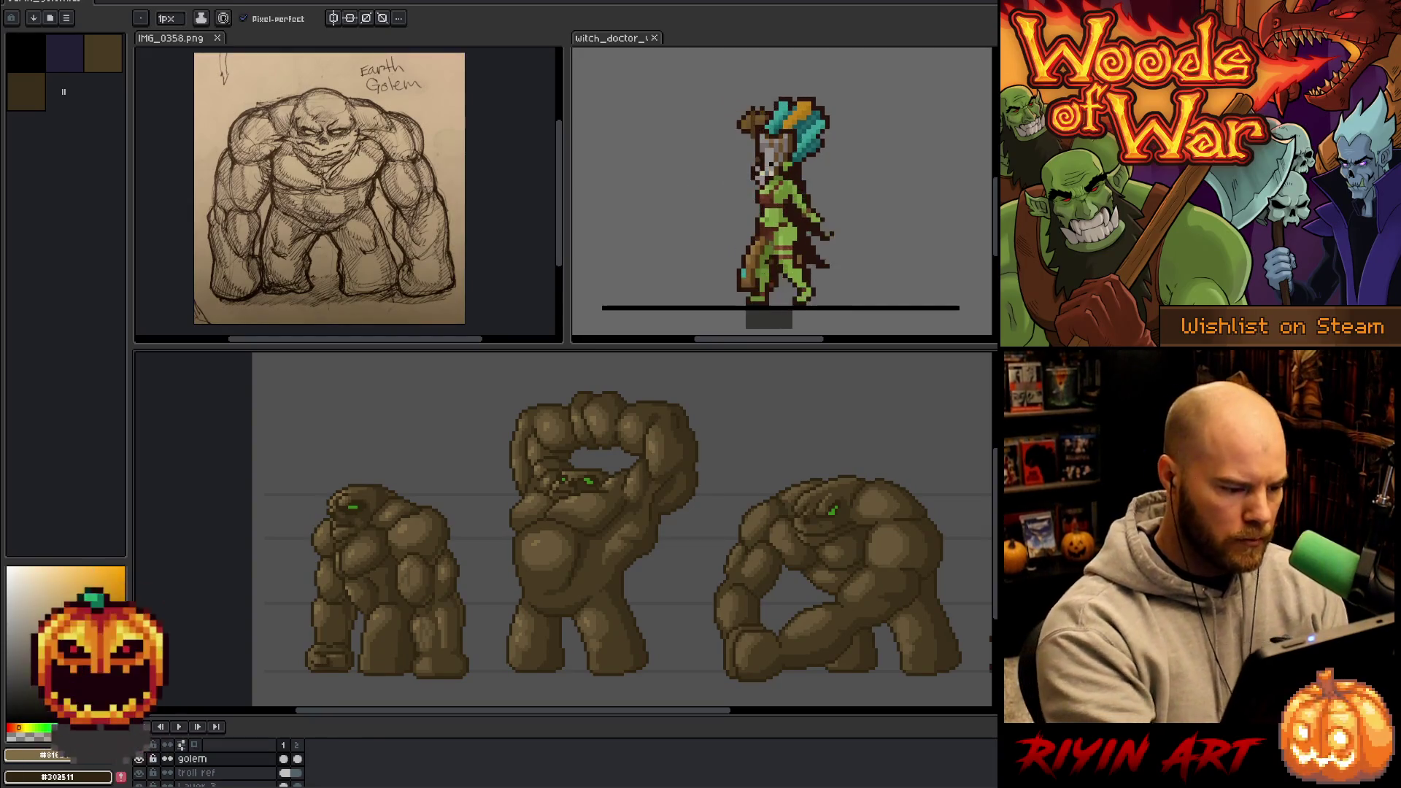
- Take a golem brown from the canvas and return to the pencil
alt+click(445, 519)
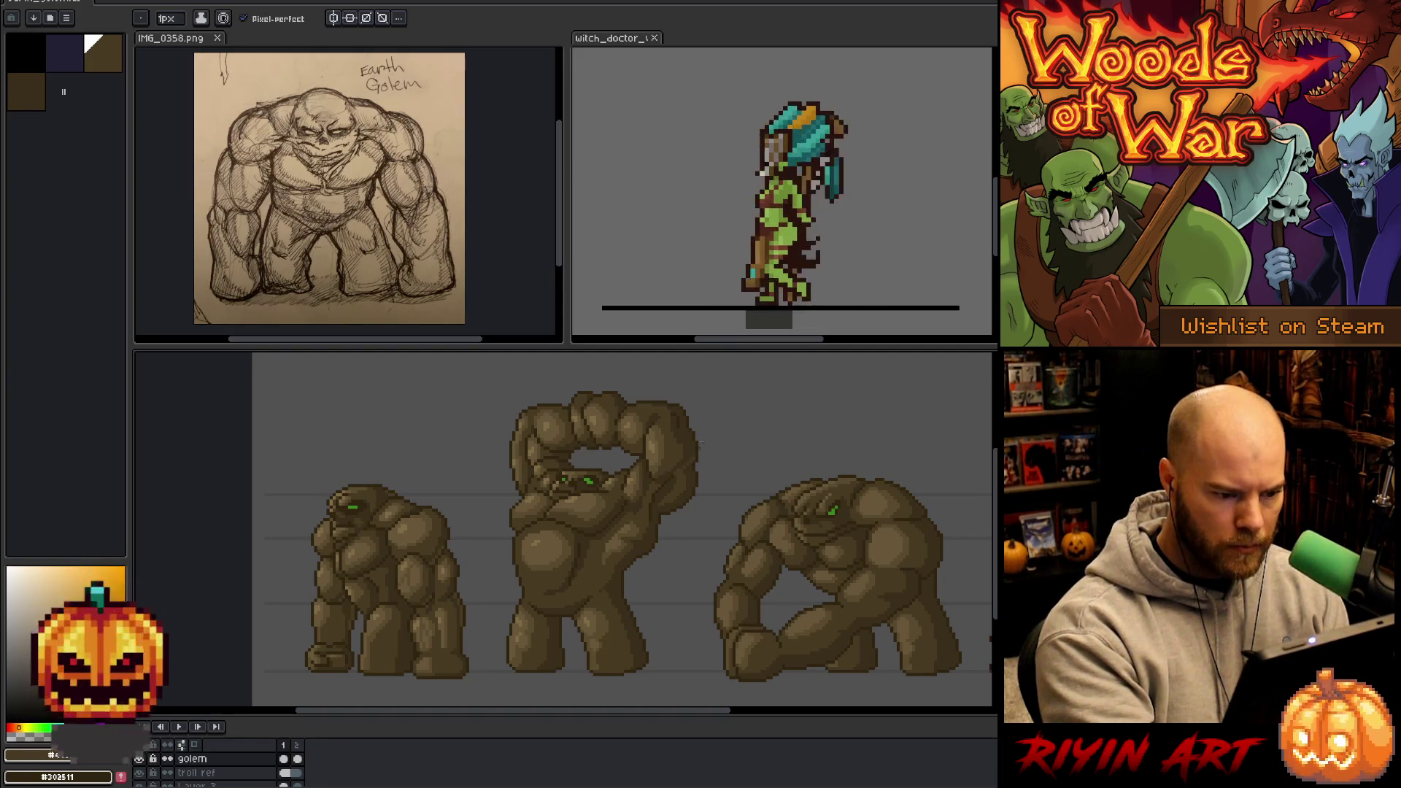
key(e)
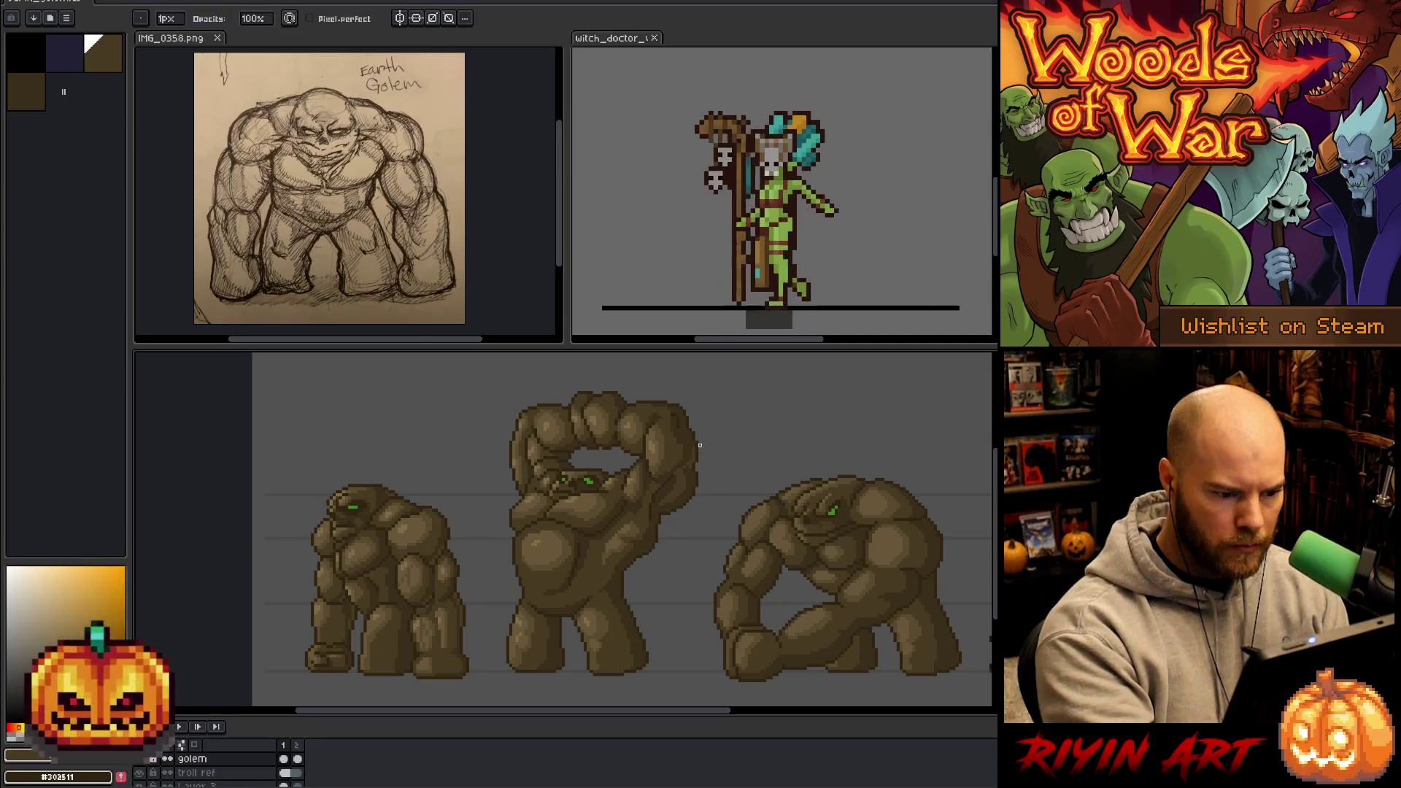
key(b)
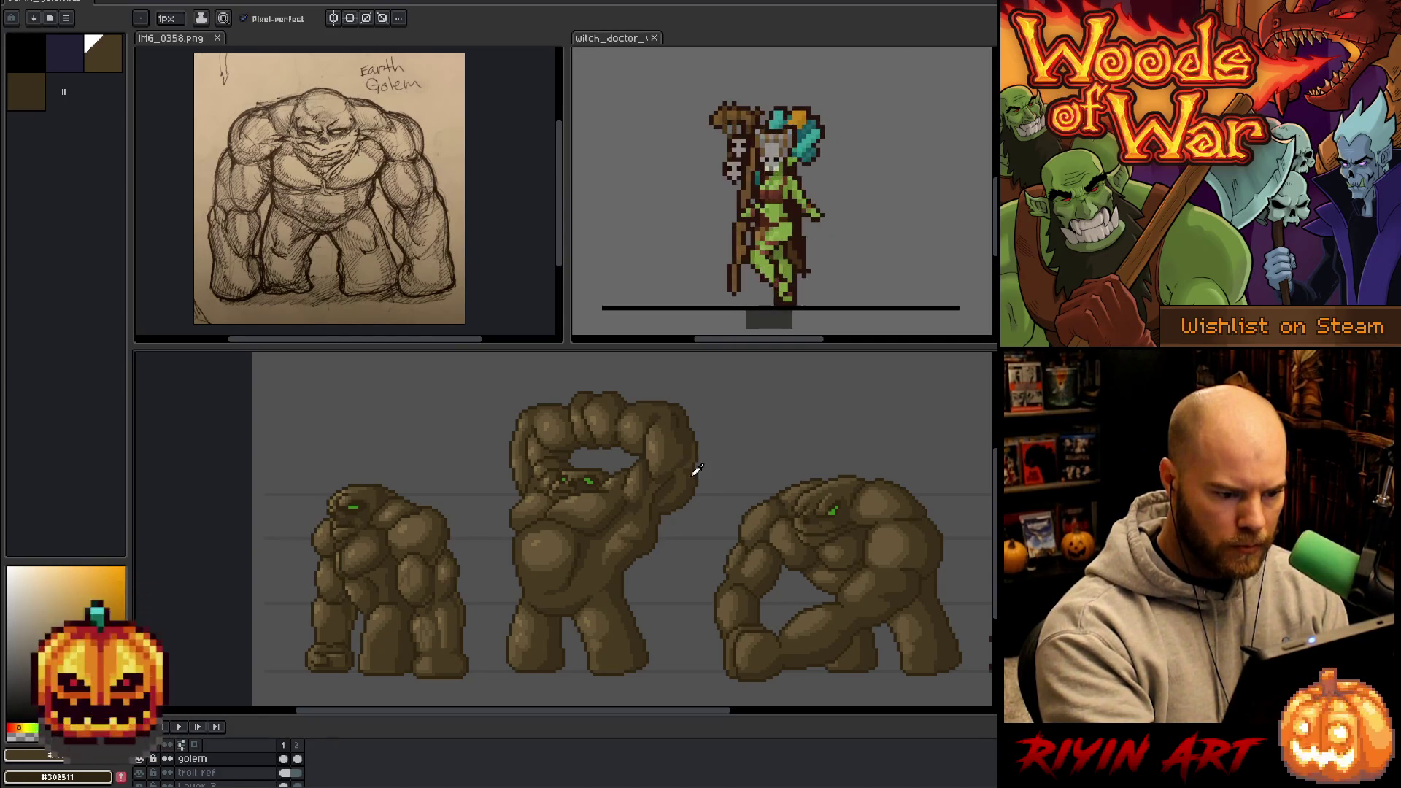
key(alt)
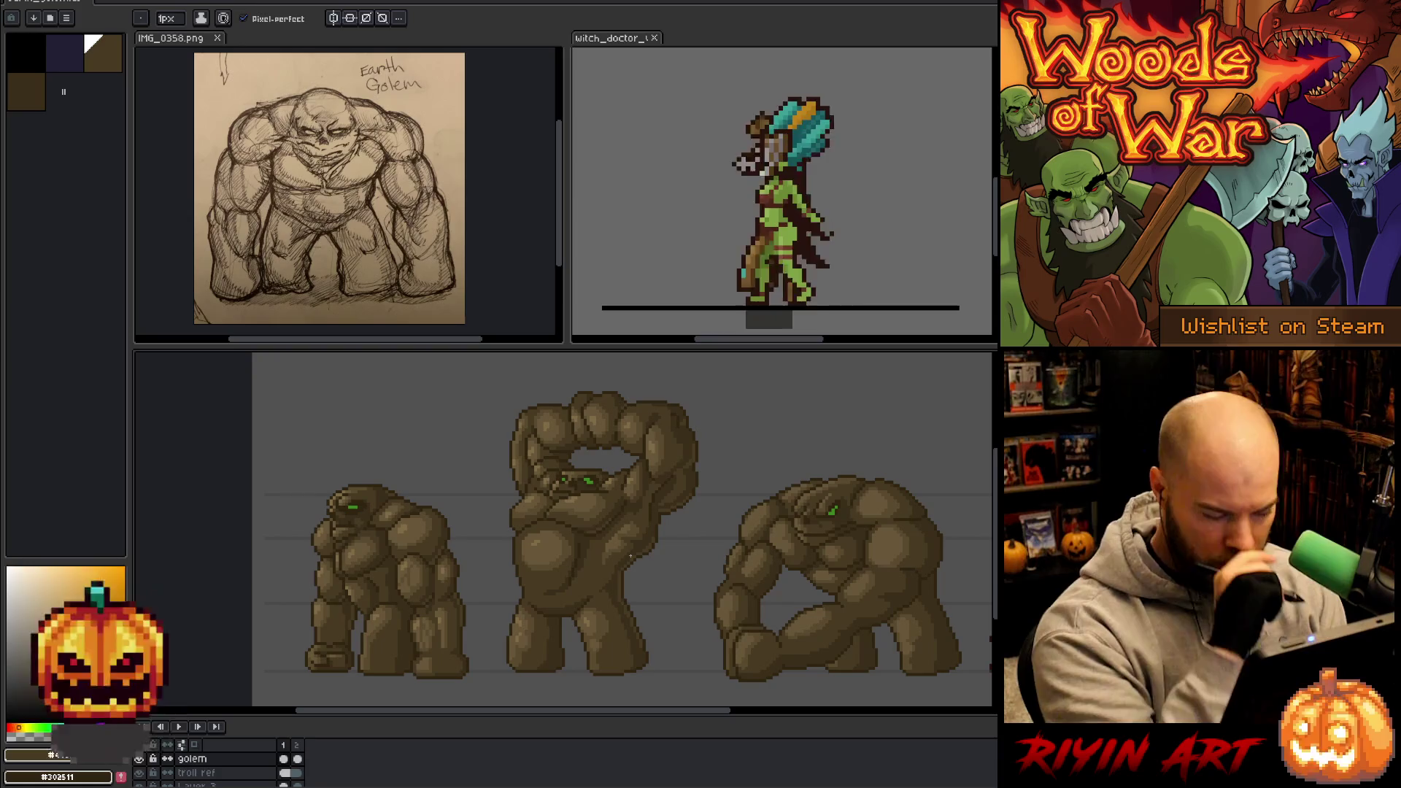
- Re-sample dark, mid and light golem browns, then scroll right to reveal the minotaur
alt+click(547, 528)
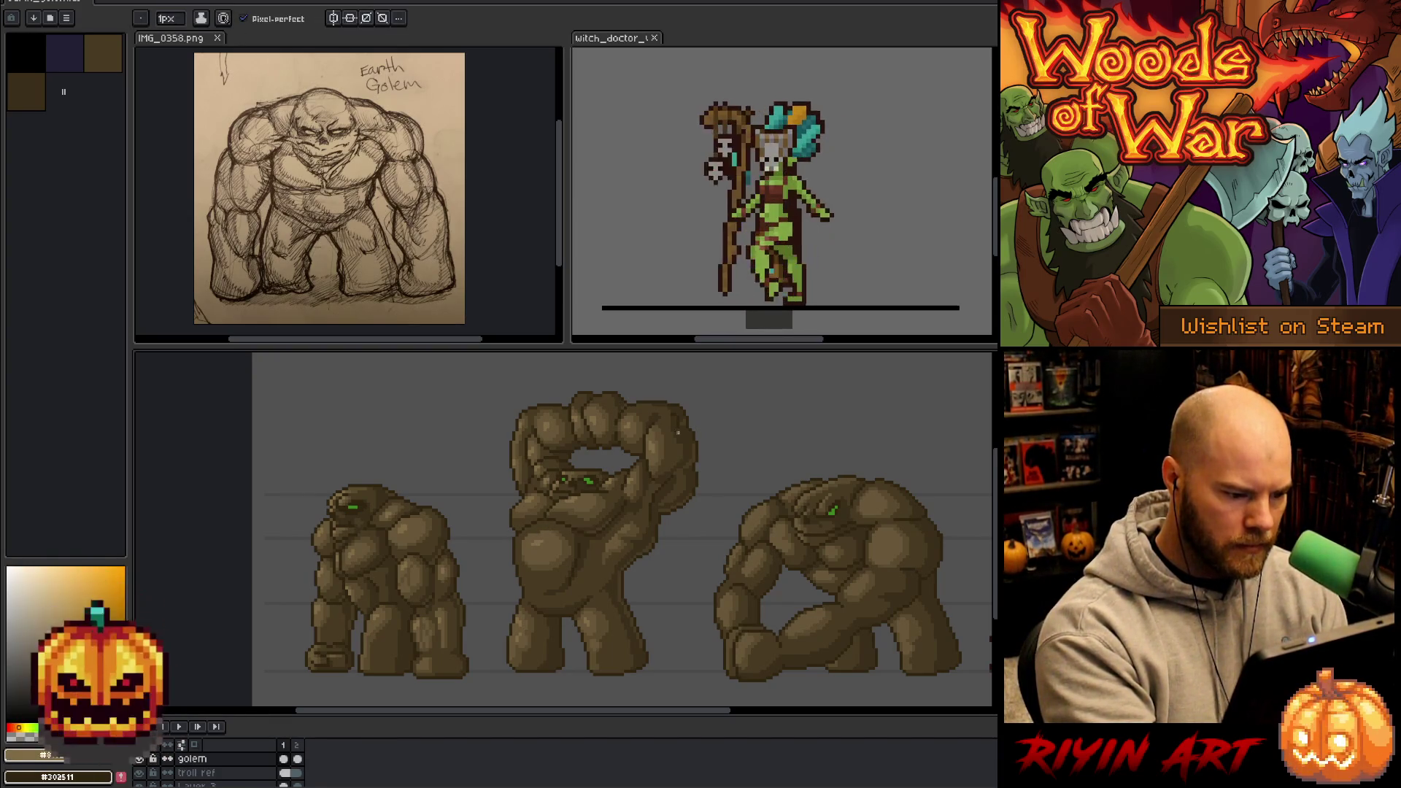
alt+click(652, 542)
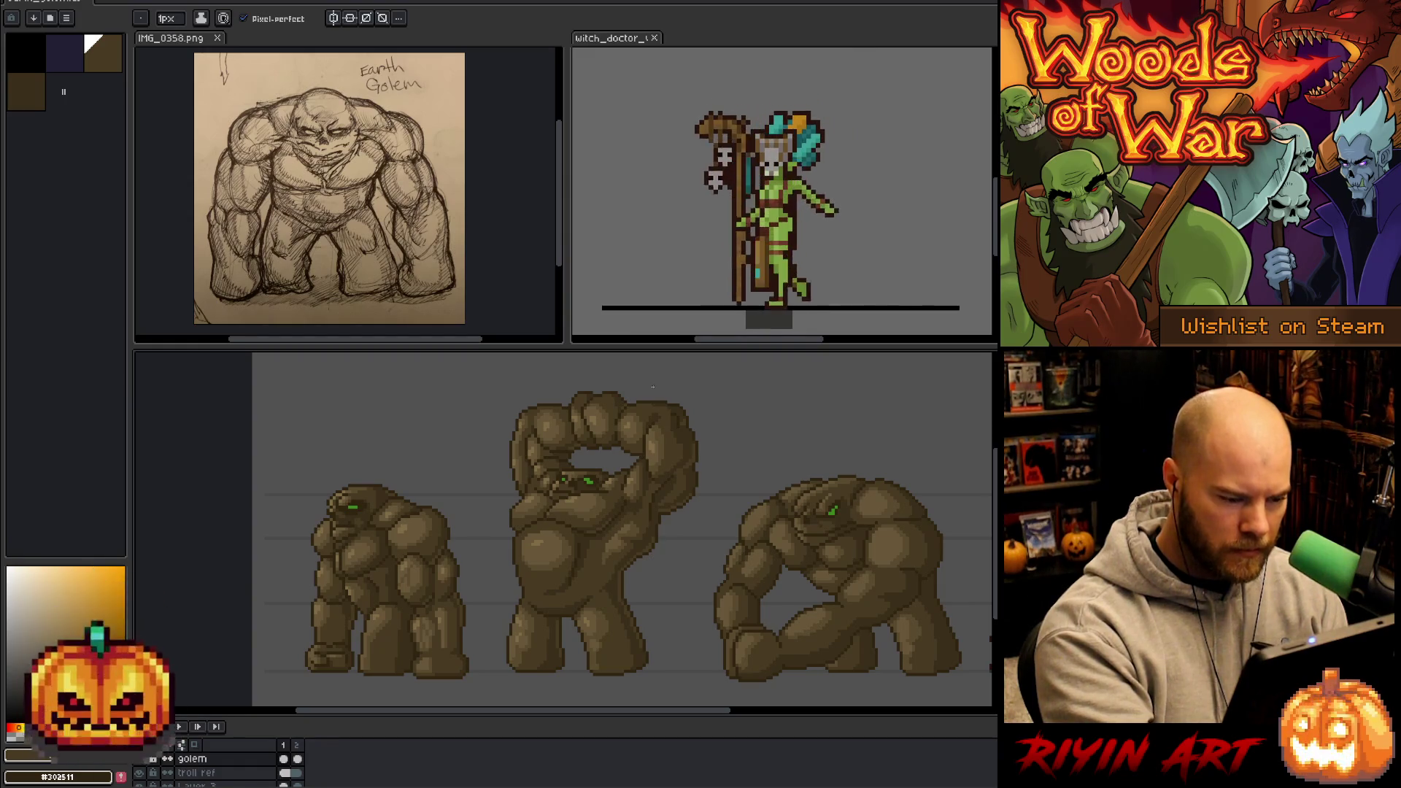
alt+click(654, 413)
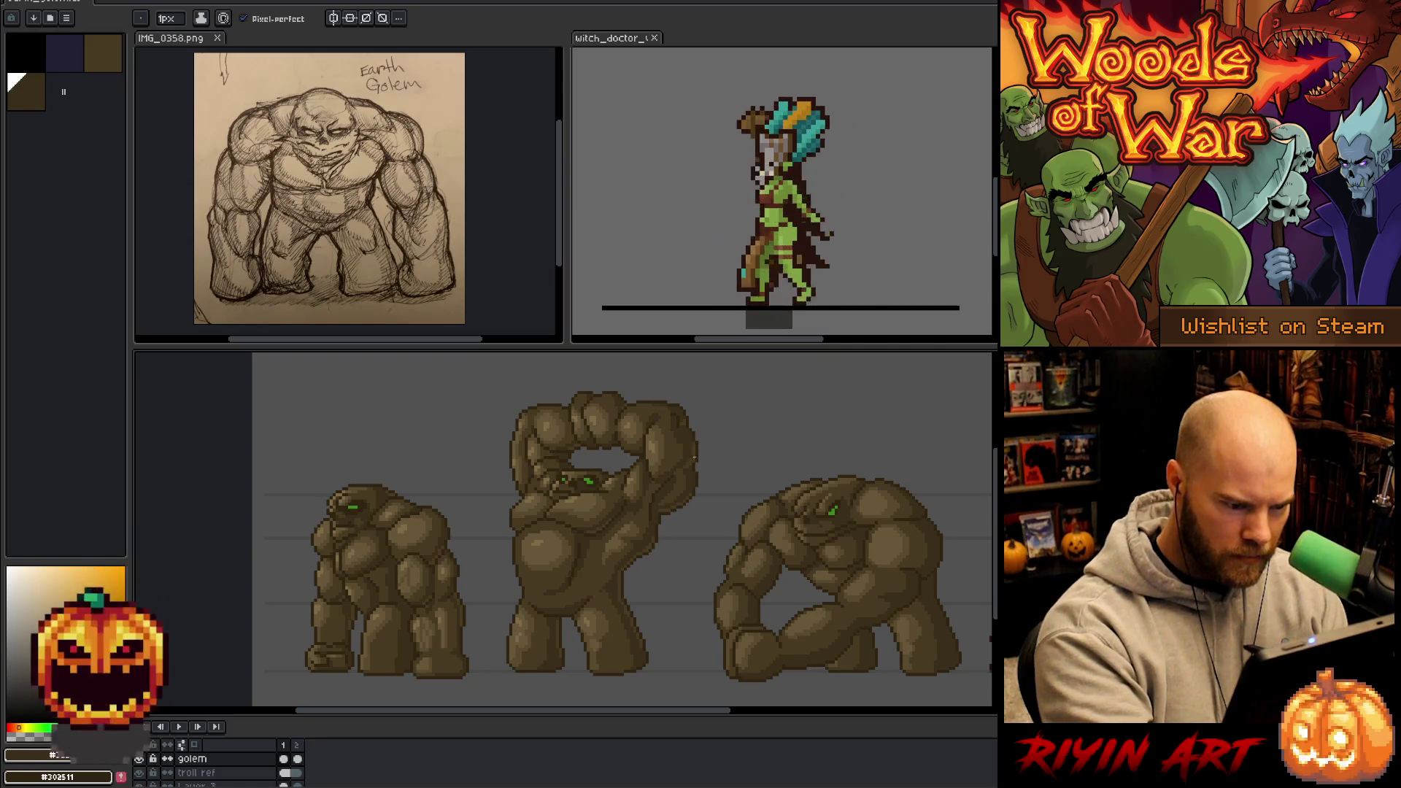
alt+click(680, 471)
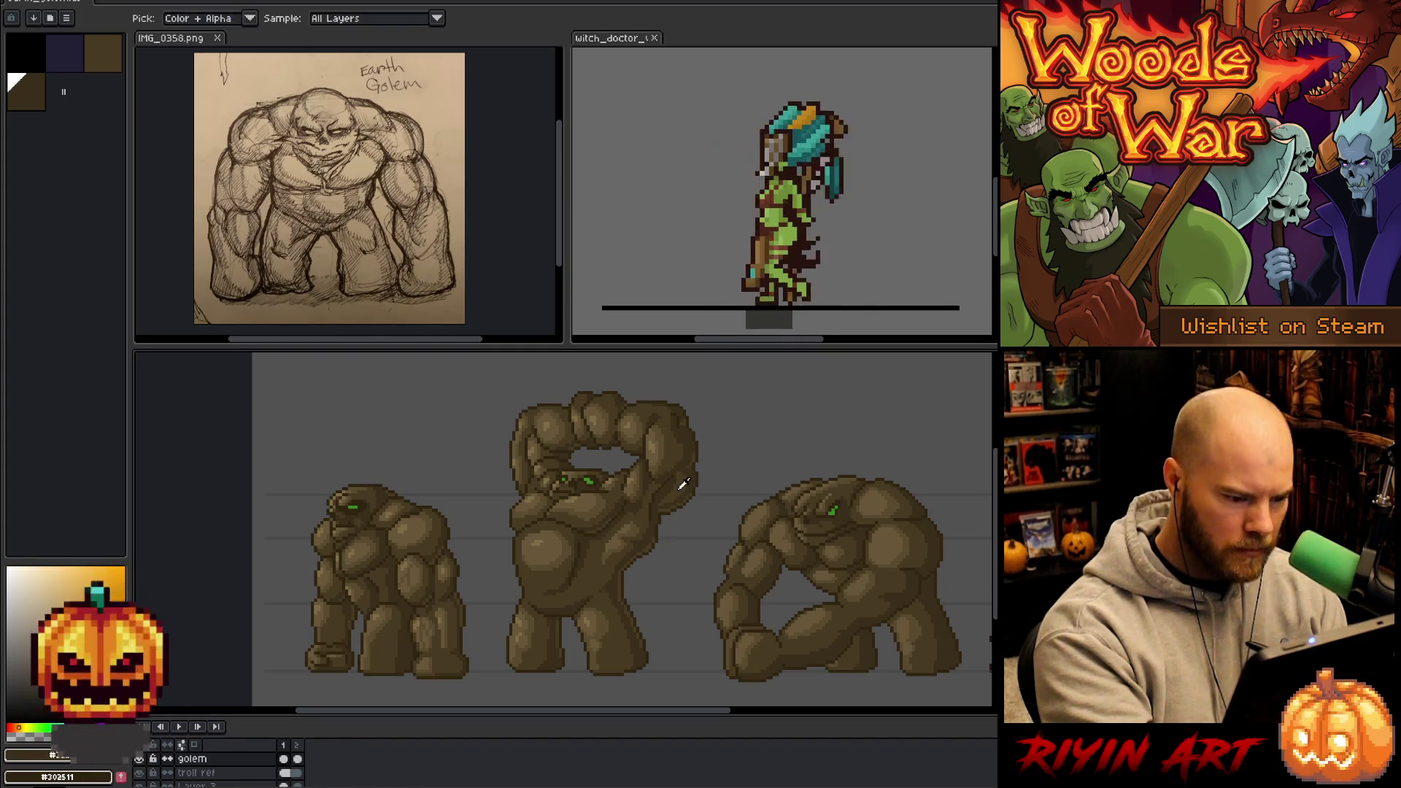
alt+click(682, 488)
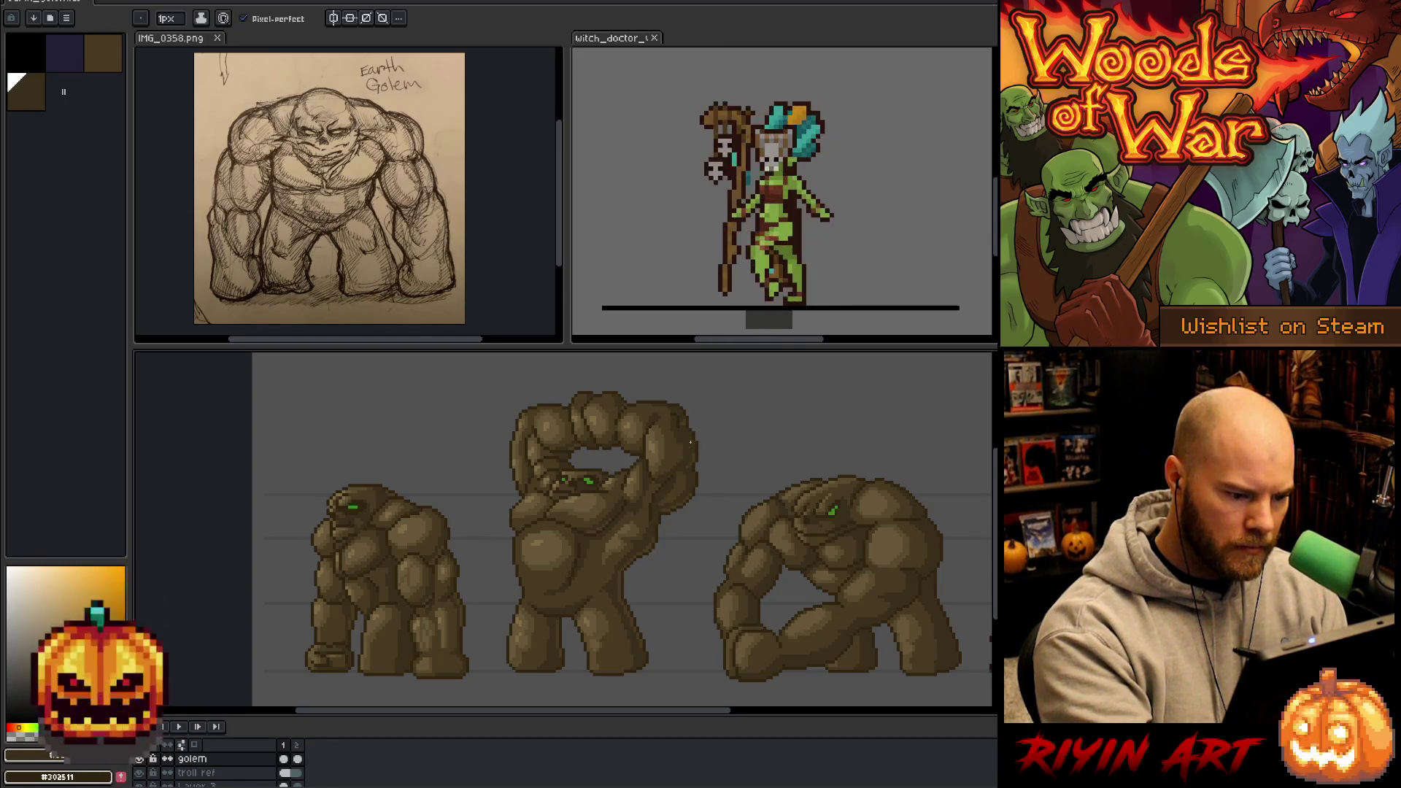
alt+click(687, 414)
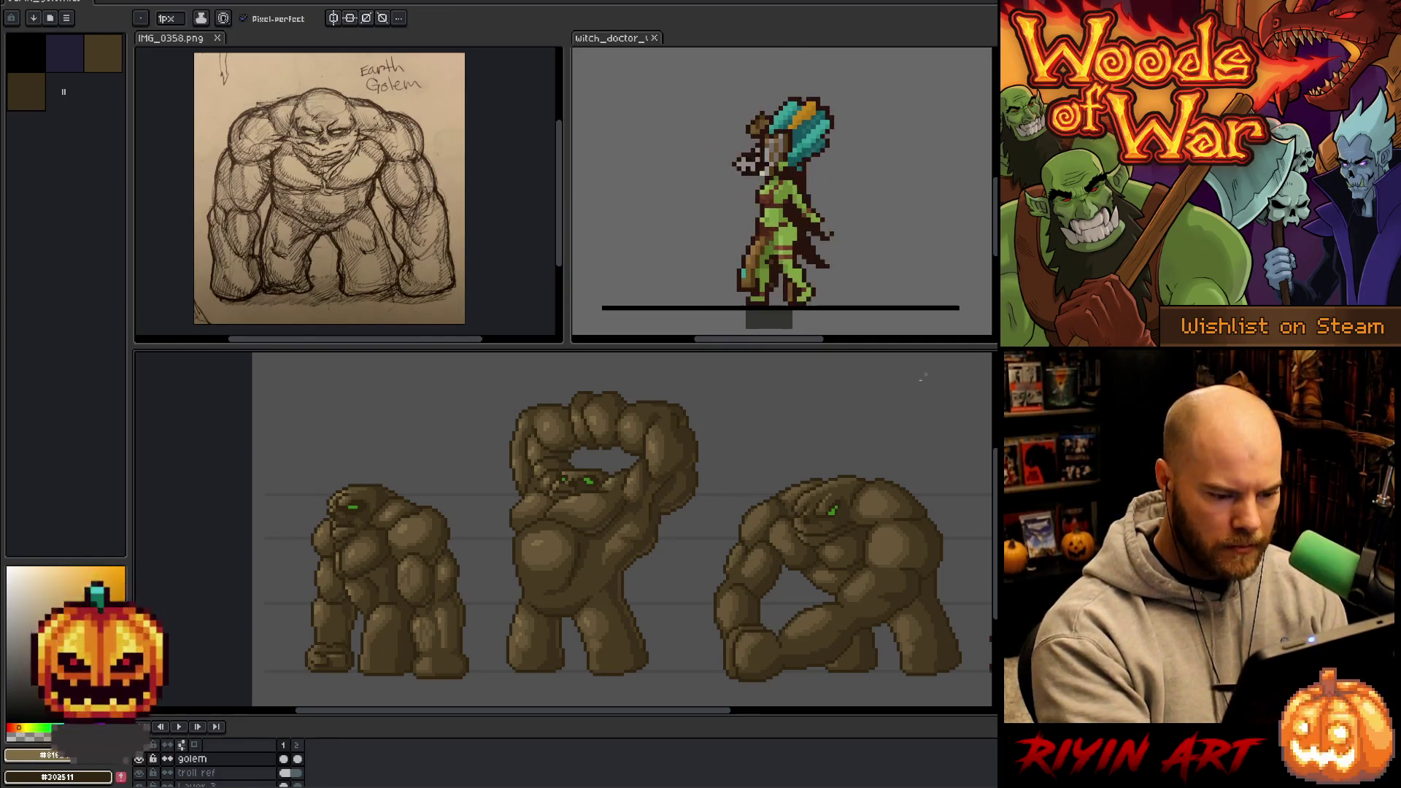
scroll(881, 537, right, 2)
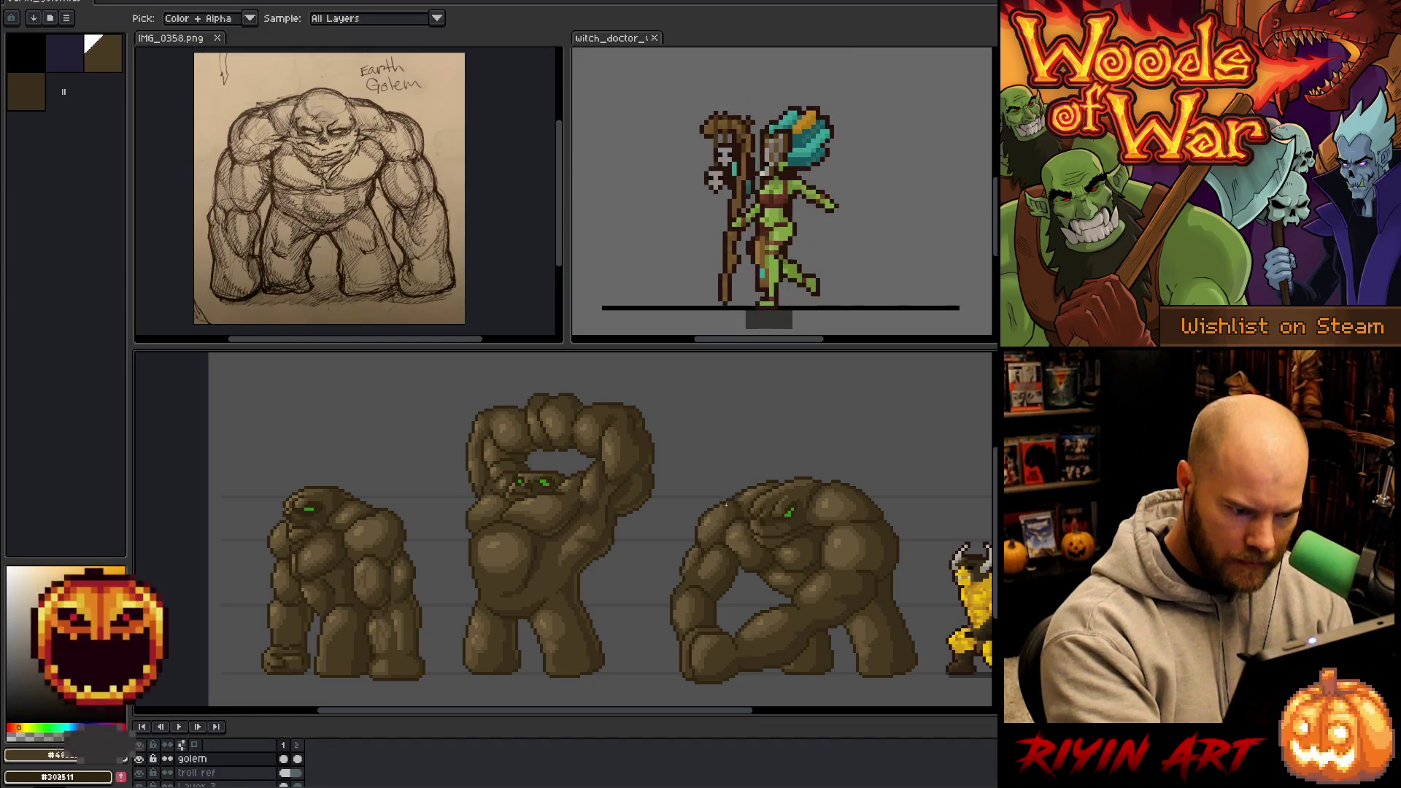
- Eyedrop dark, light and mid browns from the third golem and zoom in on its fist
alt+click(725, 502)
alt+click(721, 505)
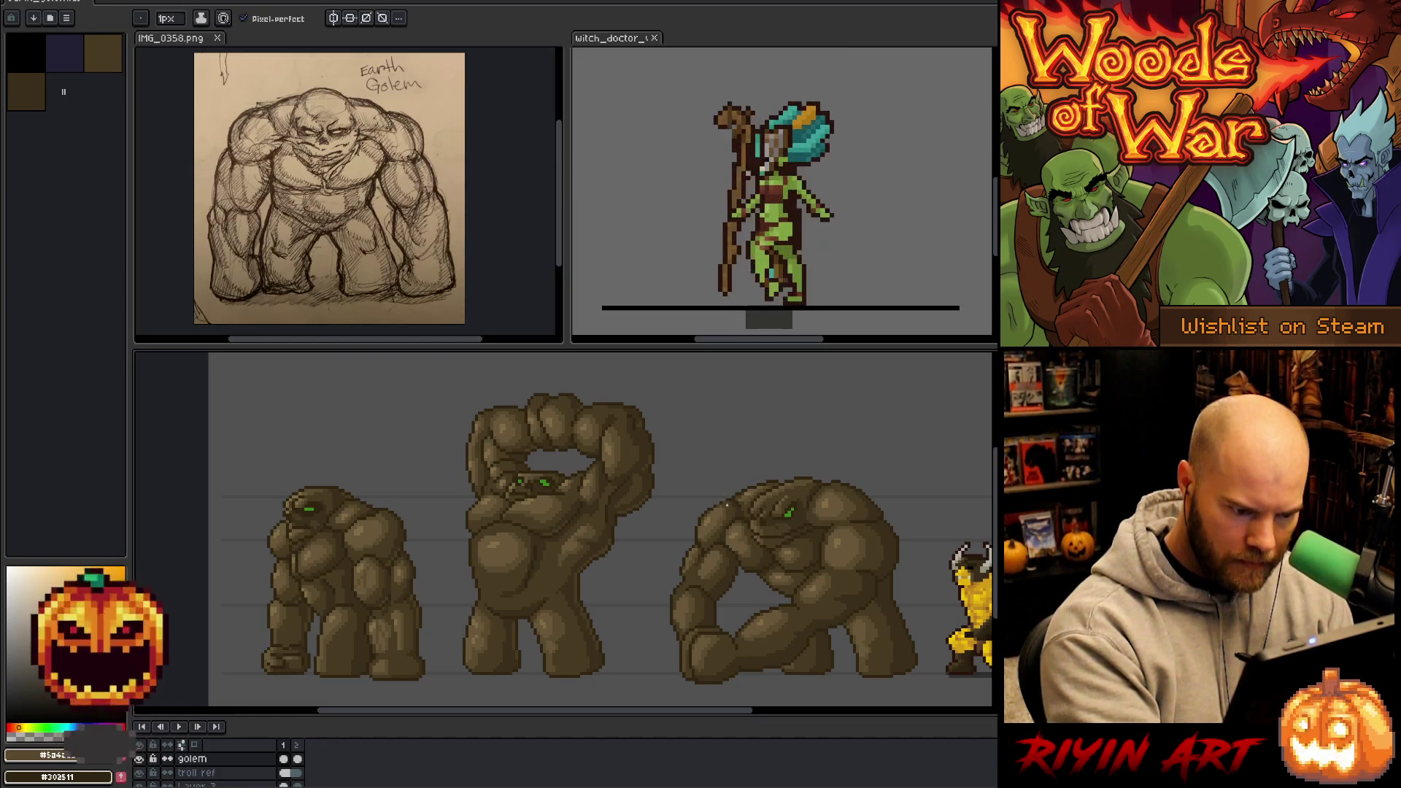
alt+click(715, 517)
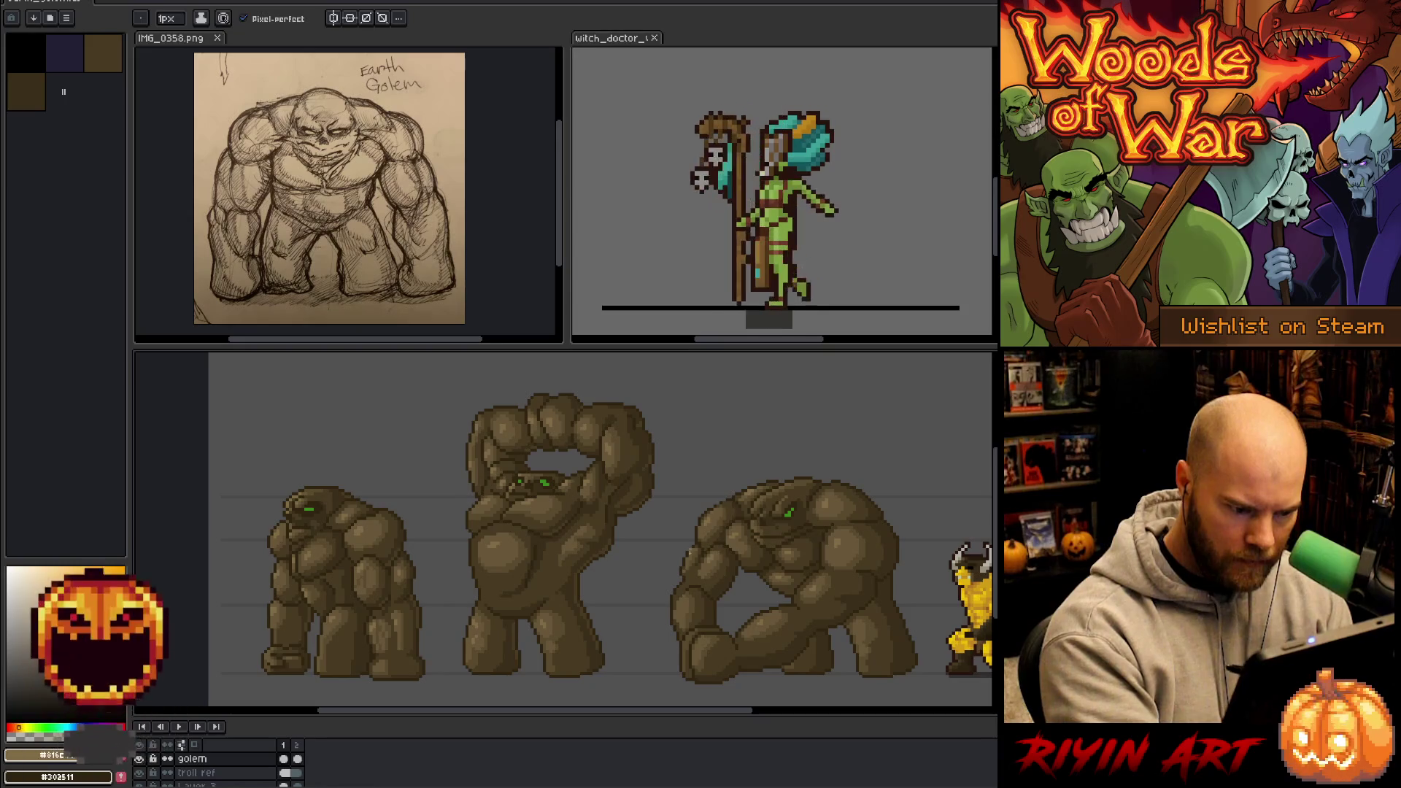
key(alt)
key(alt)
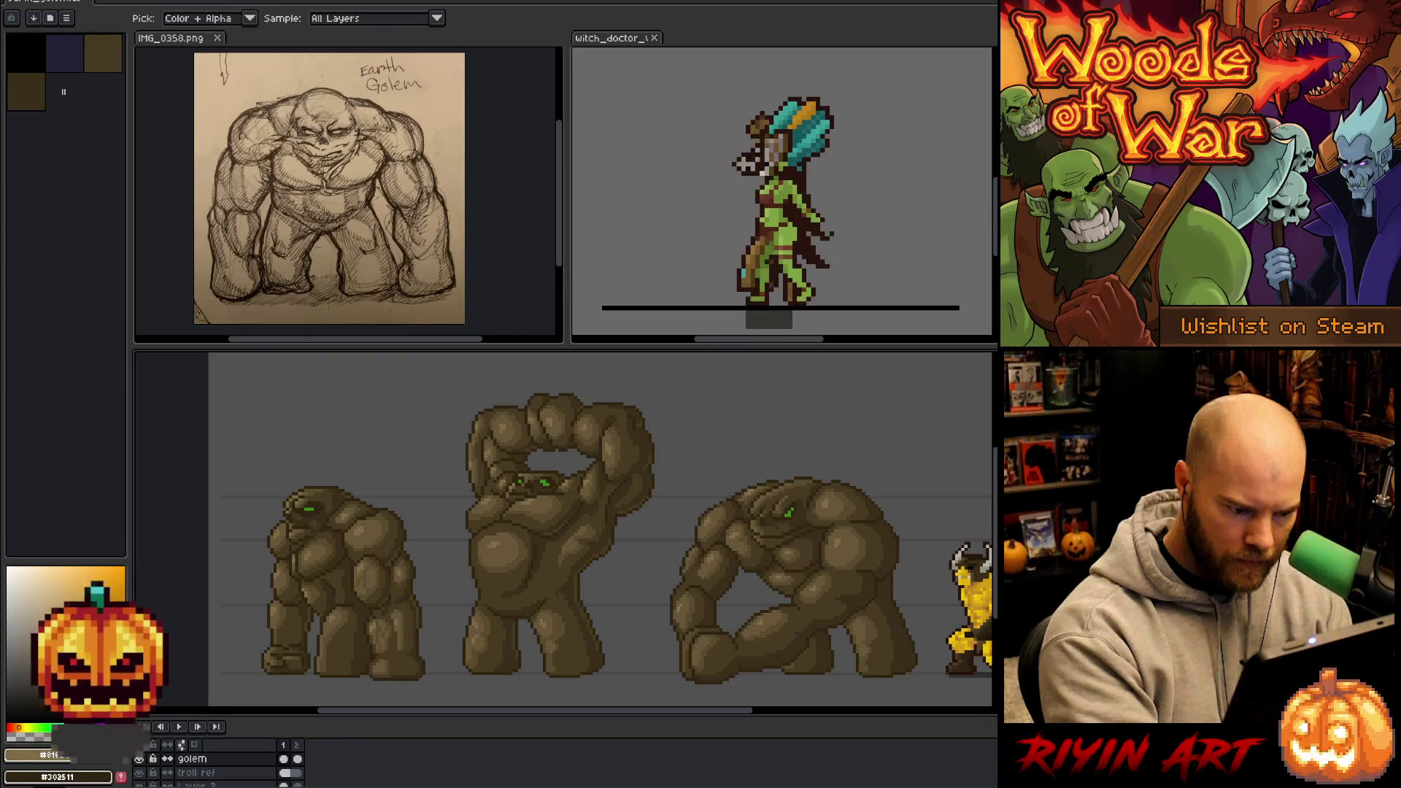
key(alt)
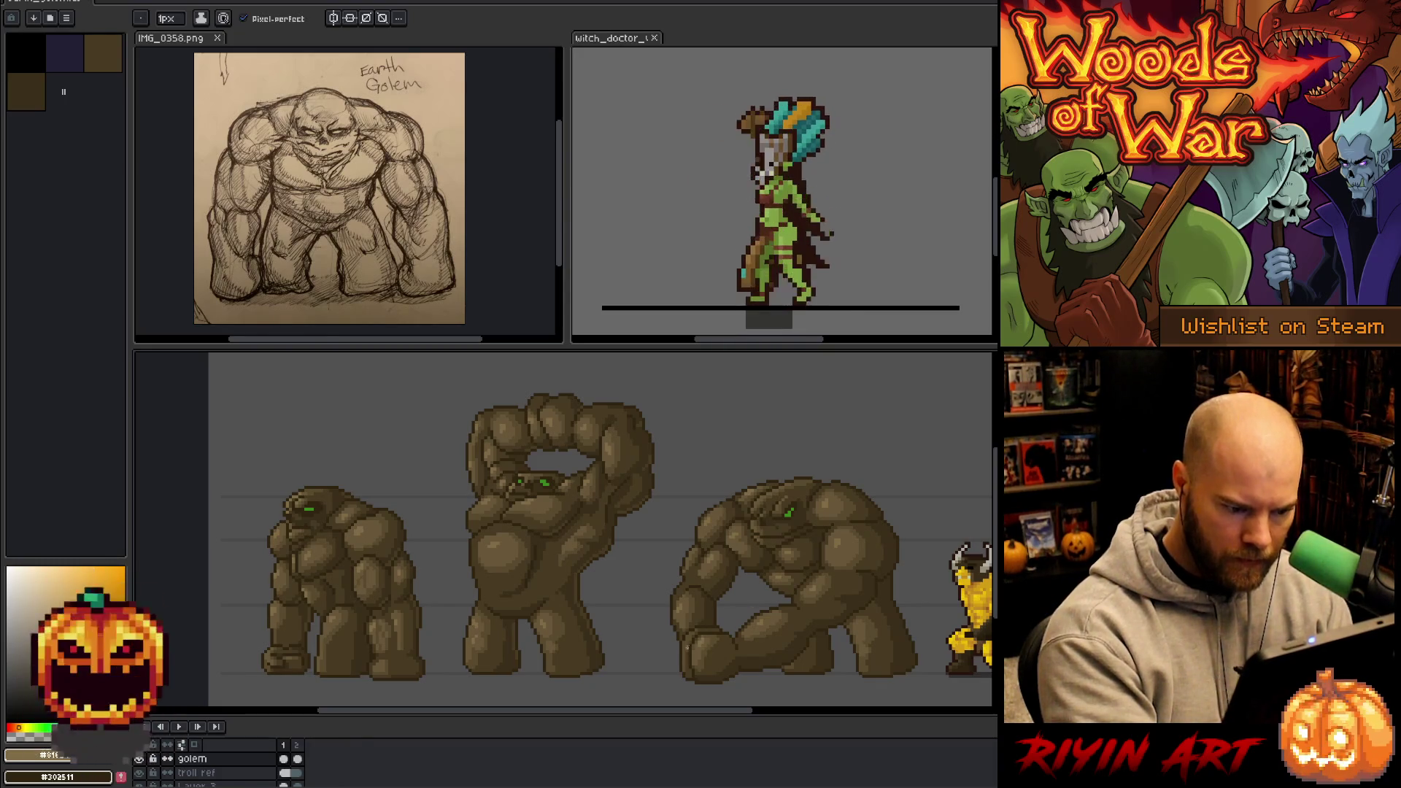
alt+click(706, 611)
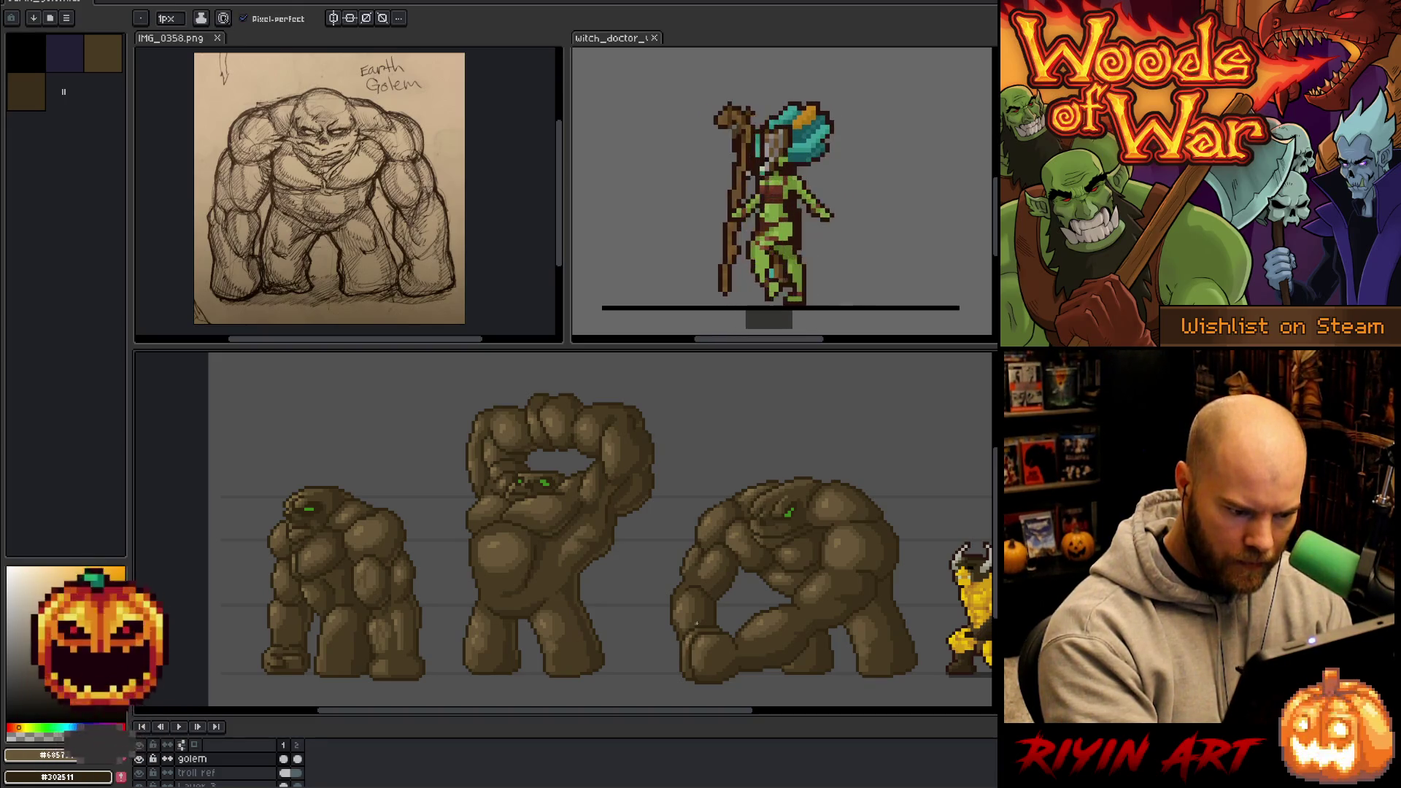
scroll(695, 629, up, 3)
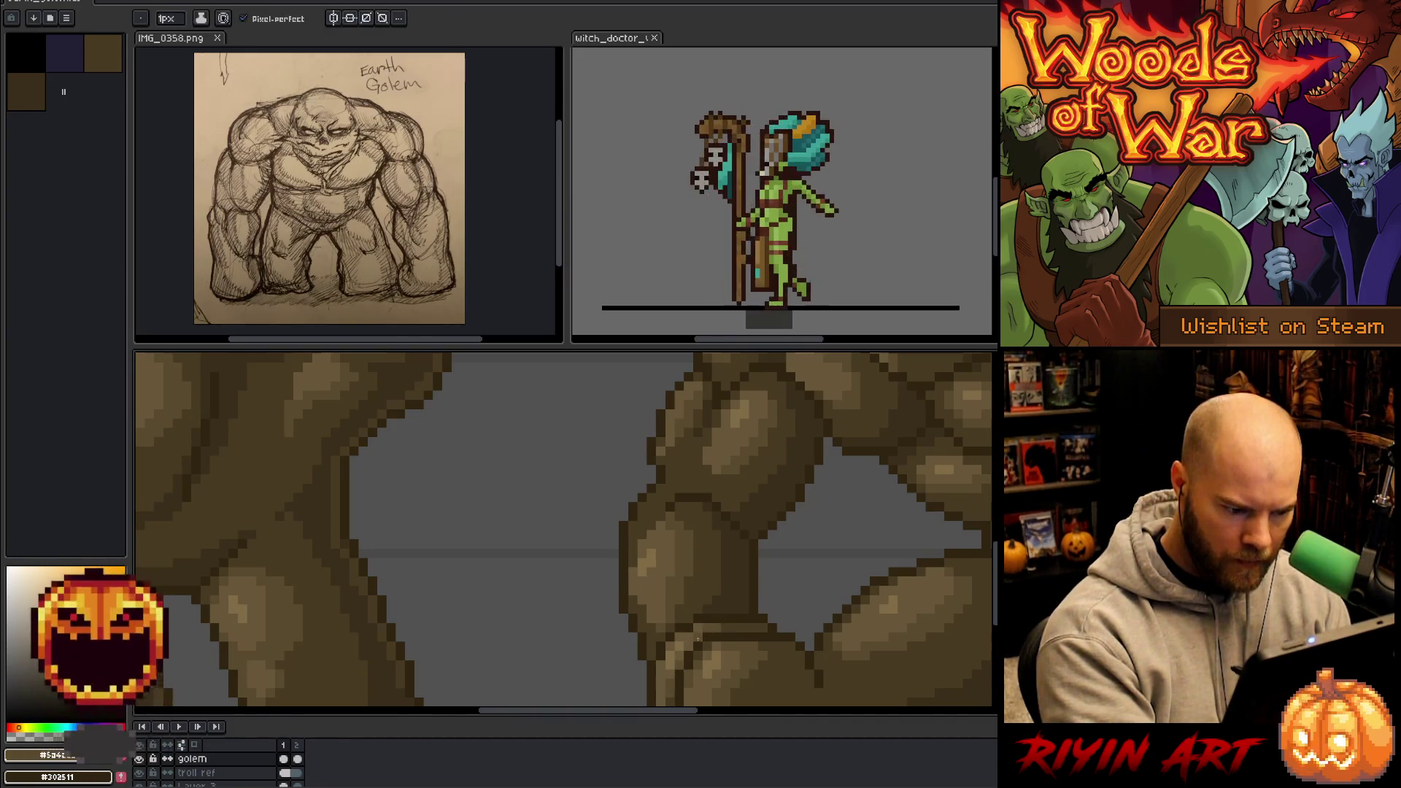
- Sample the golem's light brown and bring the third golem's torso into view
alt+click(671, 647)
scroll(672, 646, down, 3)
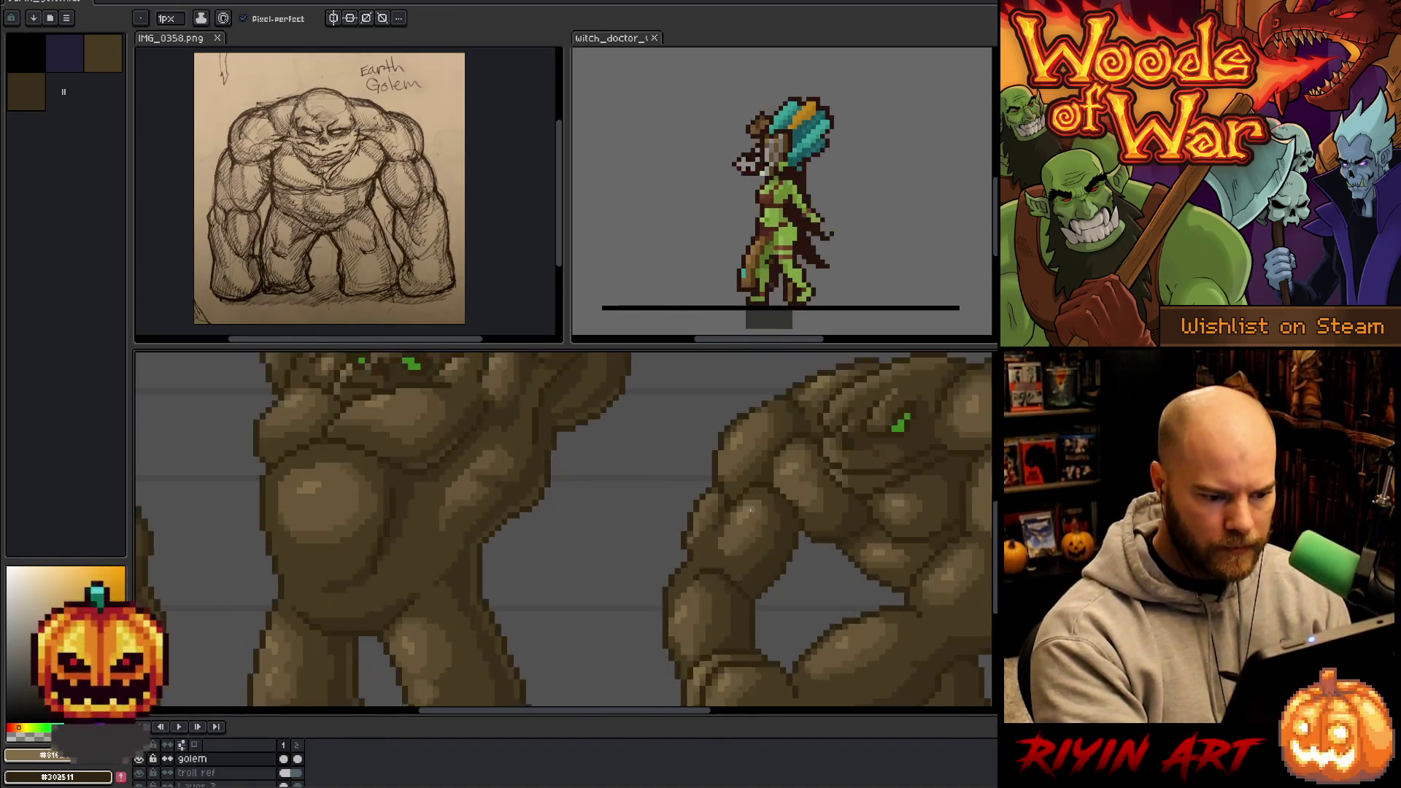
scroll(700, 515, up, 3)
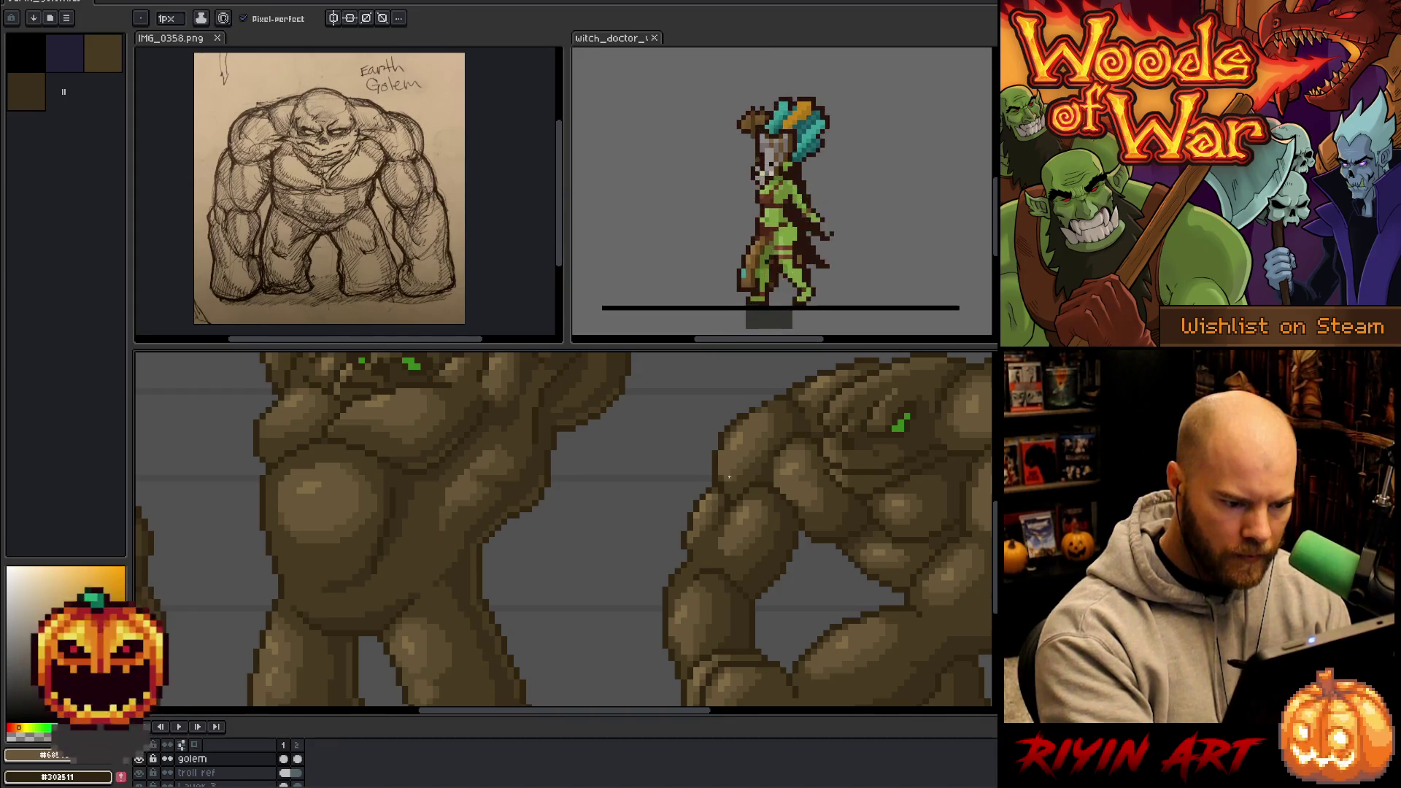
drag(788, 501, 703, 541)
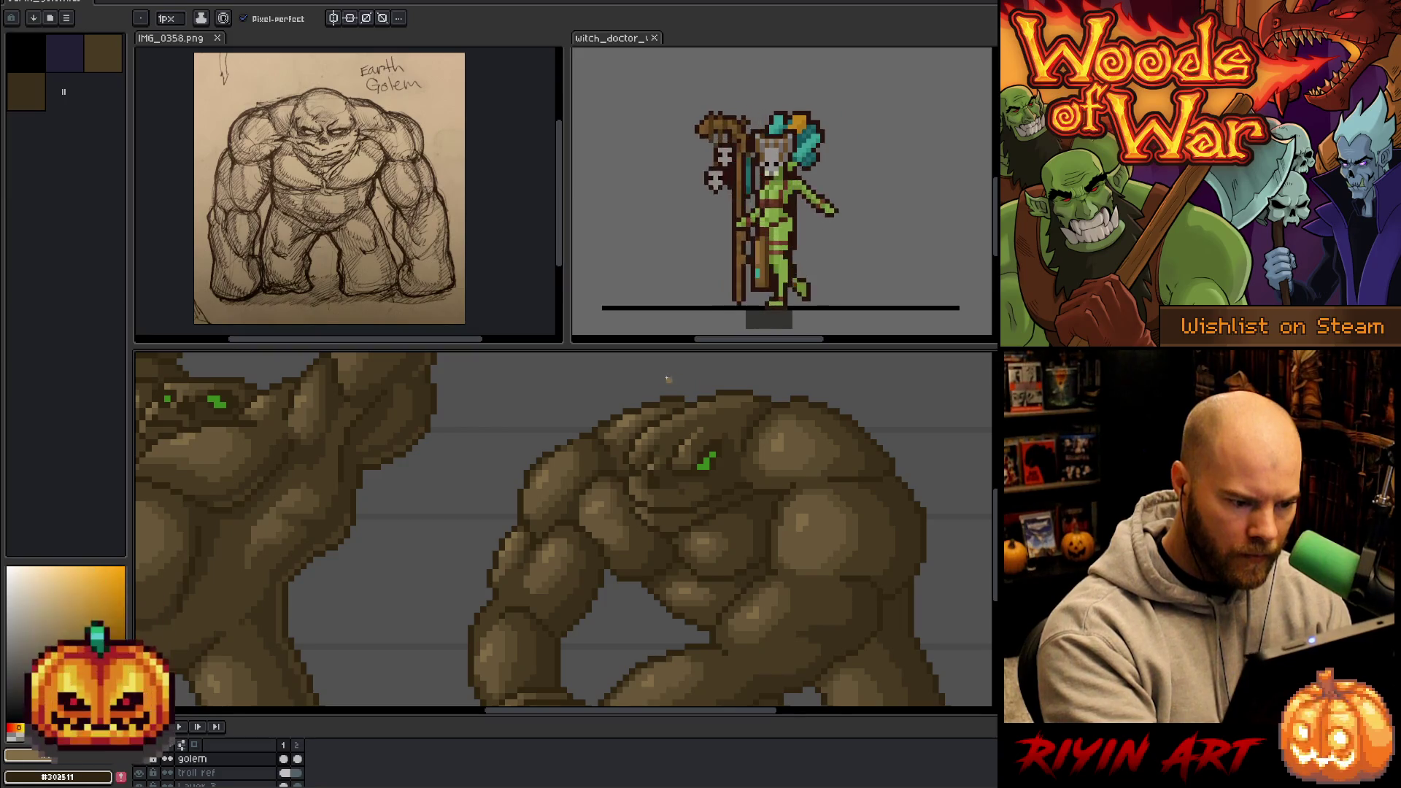
- Pick darker and lighter browns to shade the golem's head, then centre the whole sprite sheet
alt+click(665, 449)
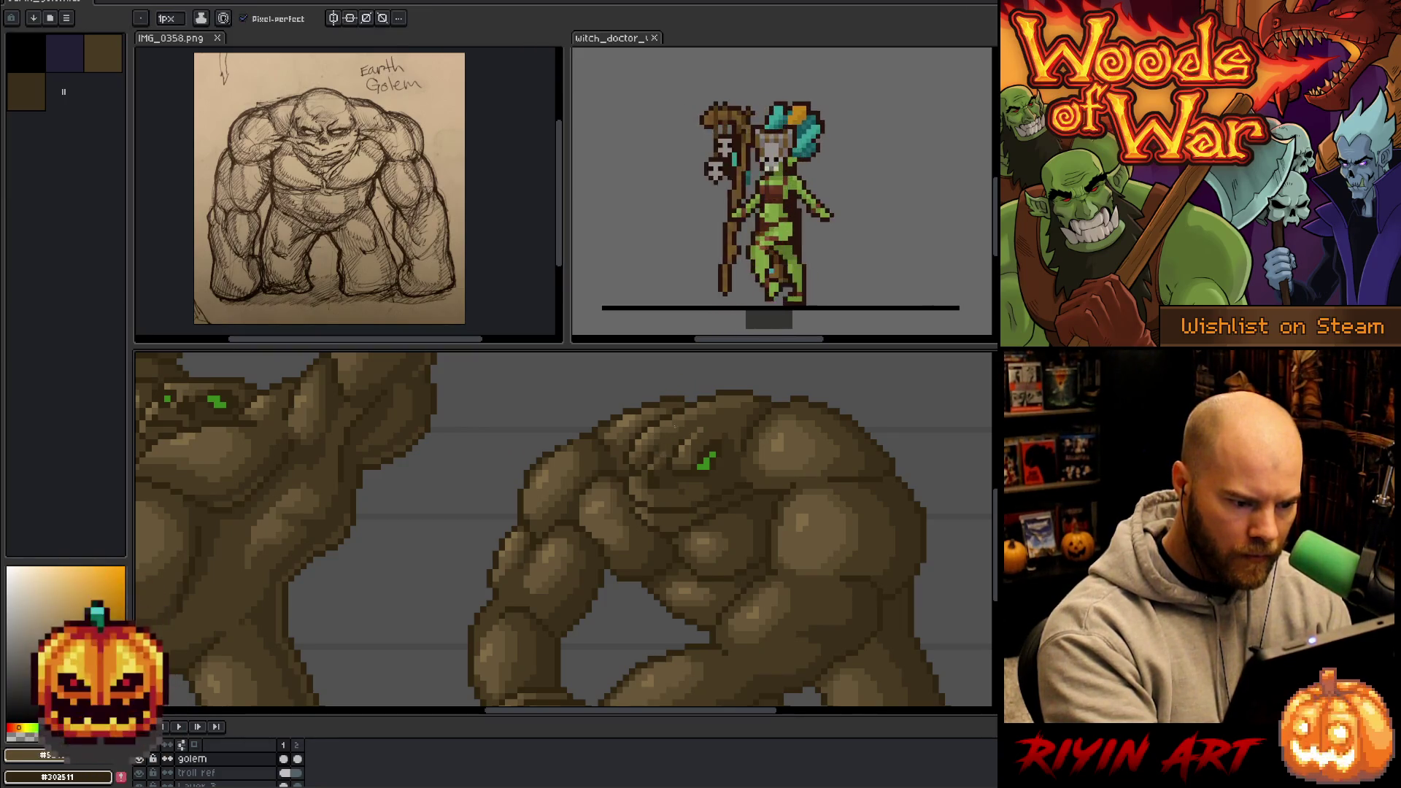
alt+click(653, 463)
alt+click(690, 442)
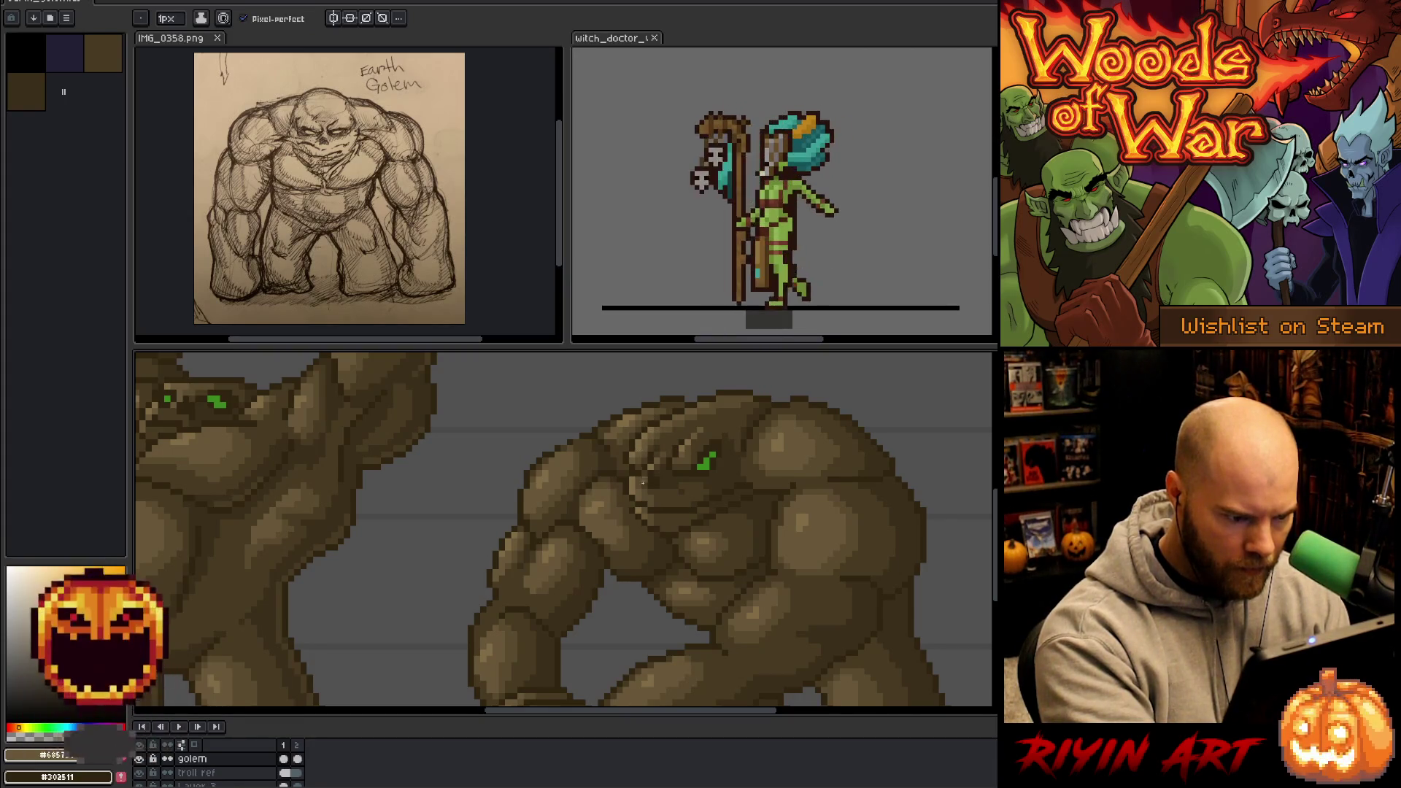
alt+click(639, 423)
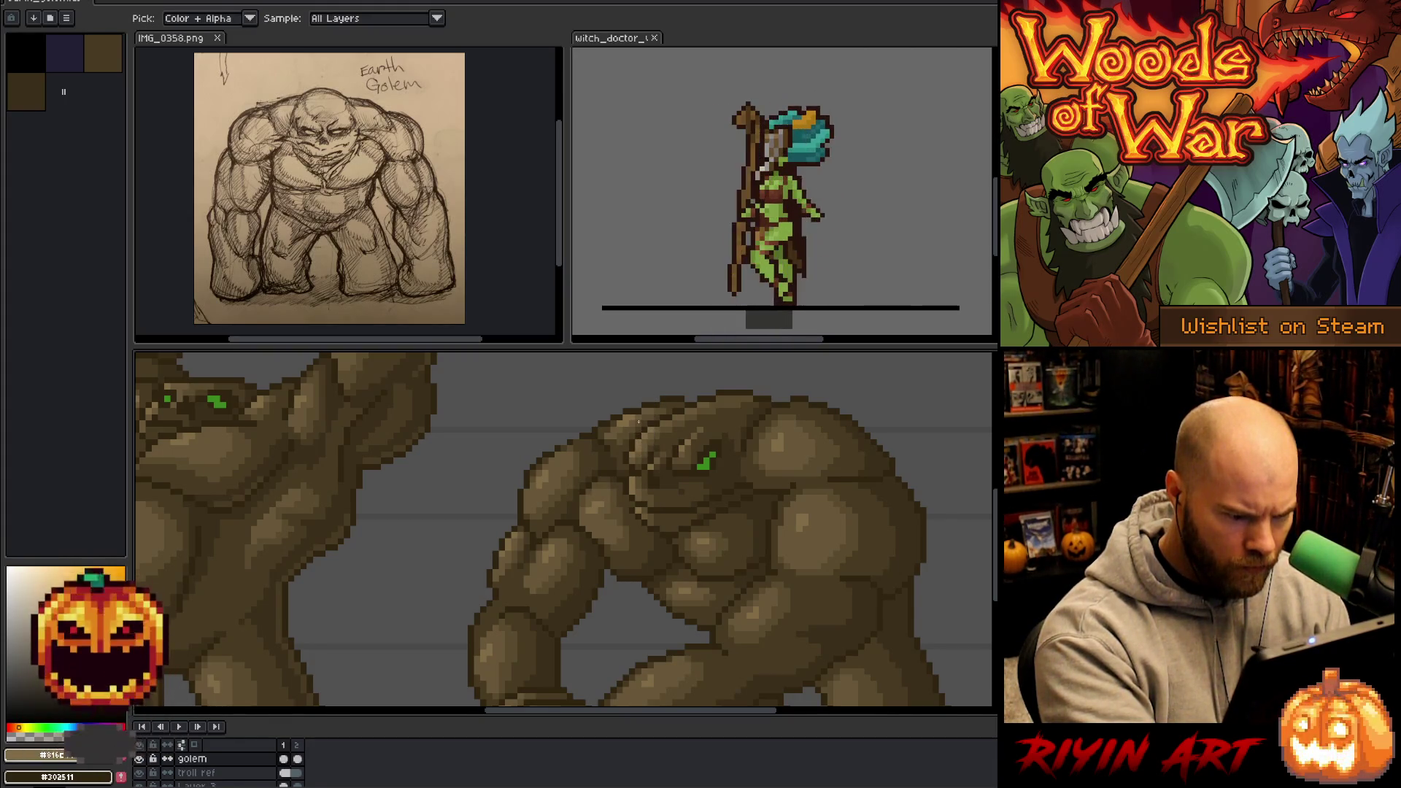
alt+click(629, 419)
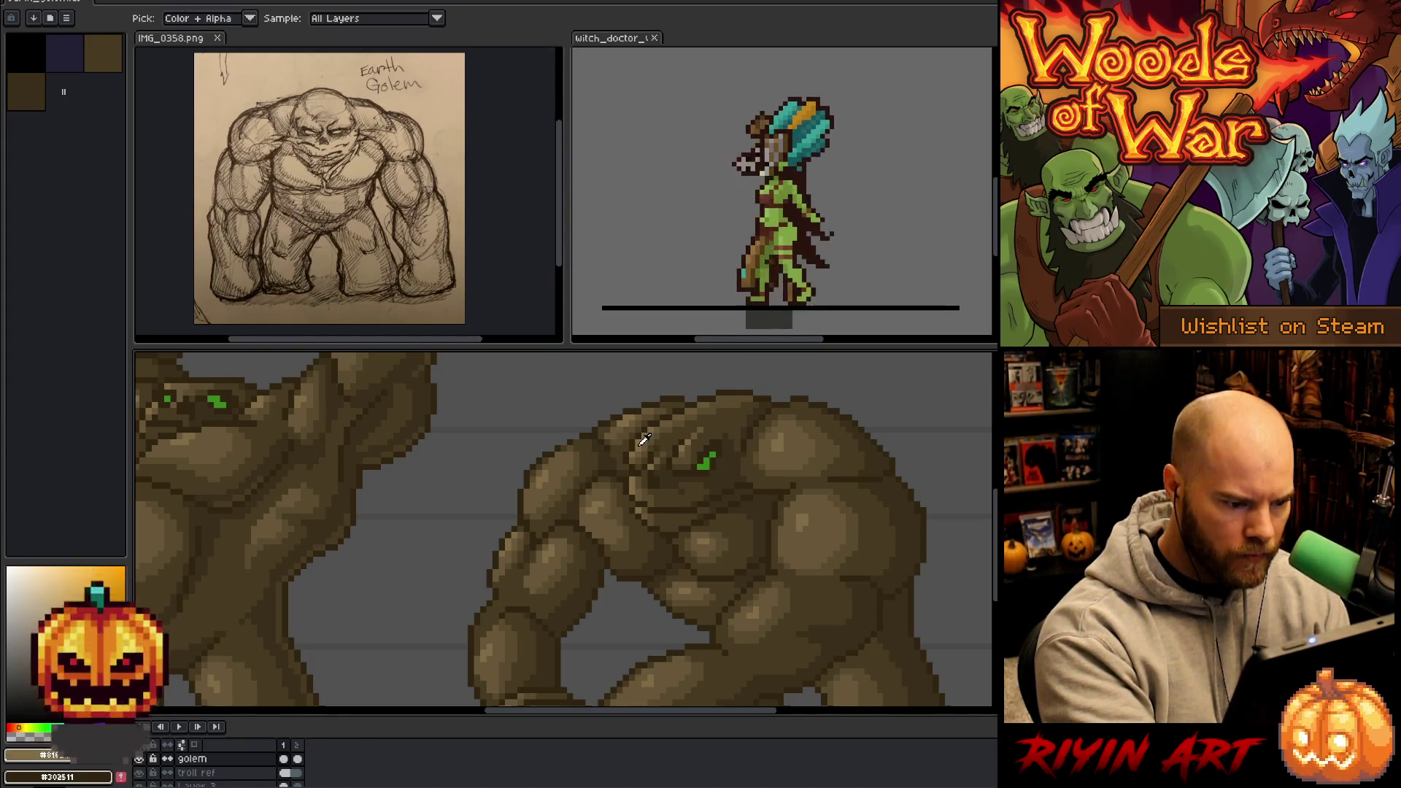
scroll(715, 360, down, 3)
mouse_move(716, 491)
mouse_down()
mouse_move(735, 594)
mouse_move(723, 582)
mouse_up()
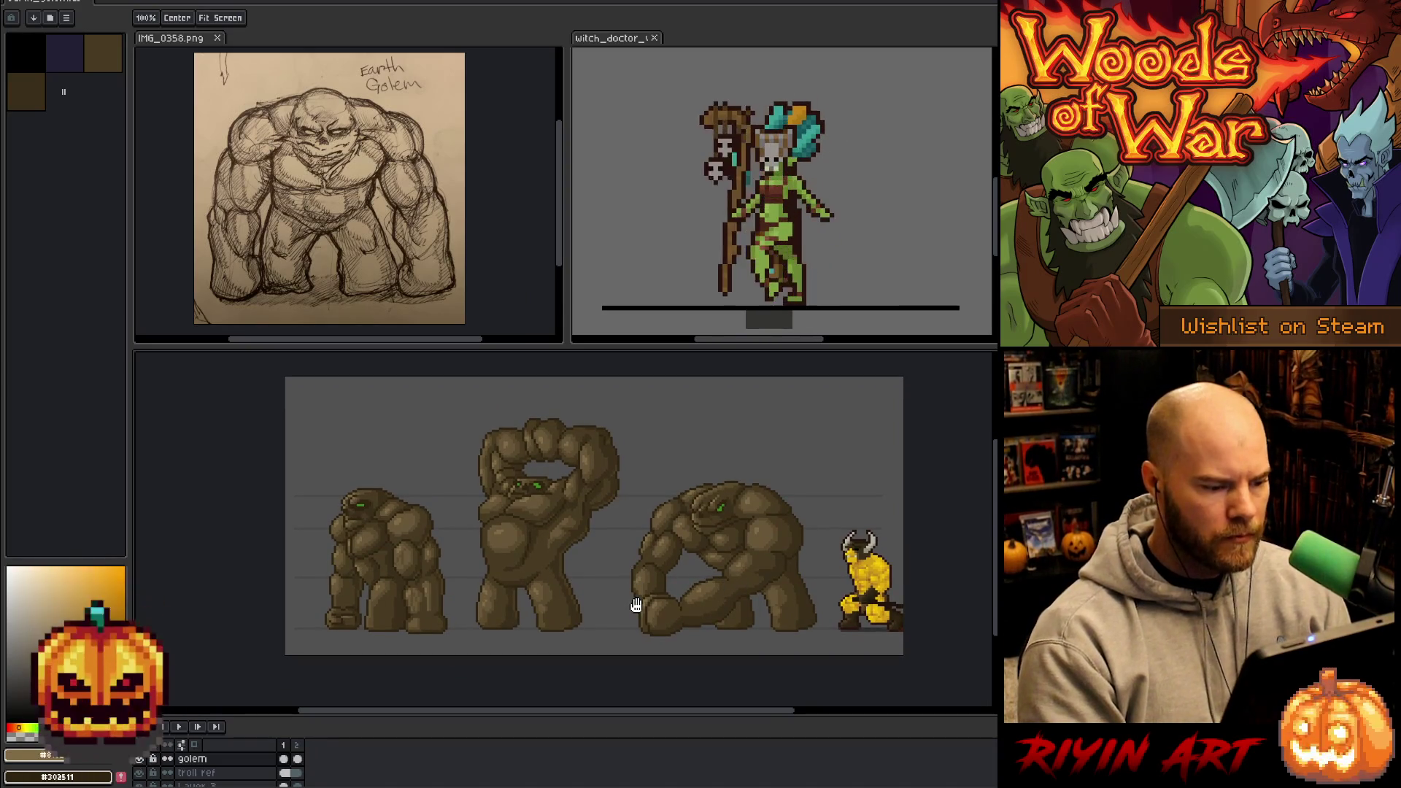
key(b)
scroll(680, 567, up, 3)
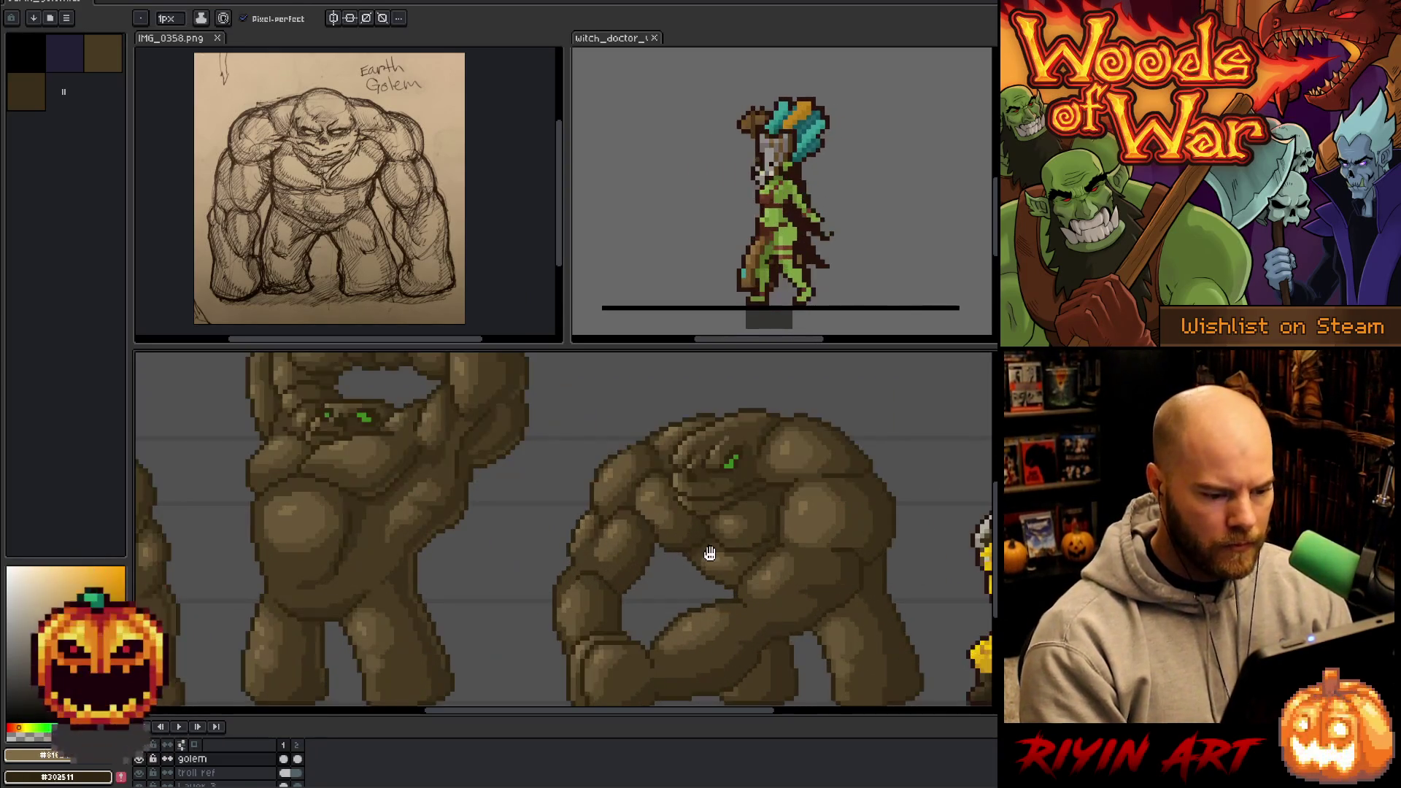
scroll(645, 566, down, 1)
alt+click(776, 521)
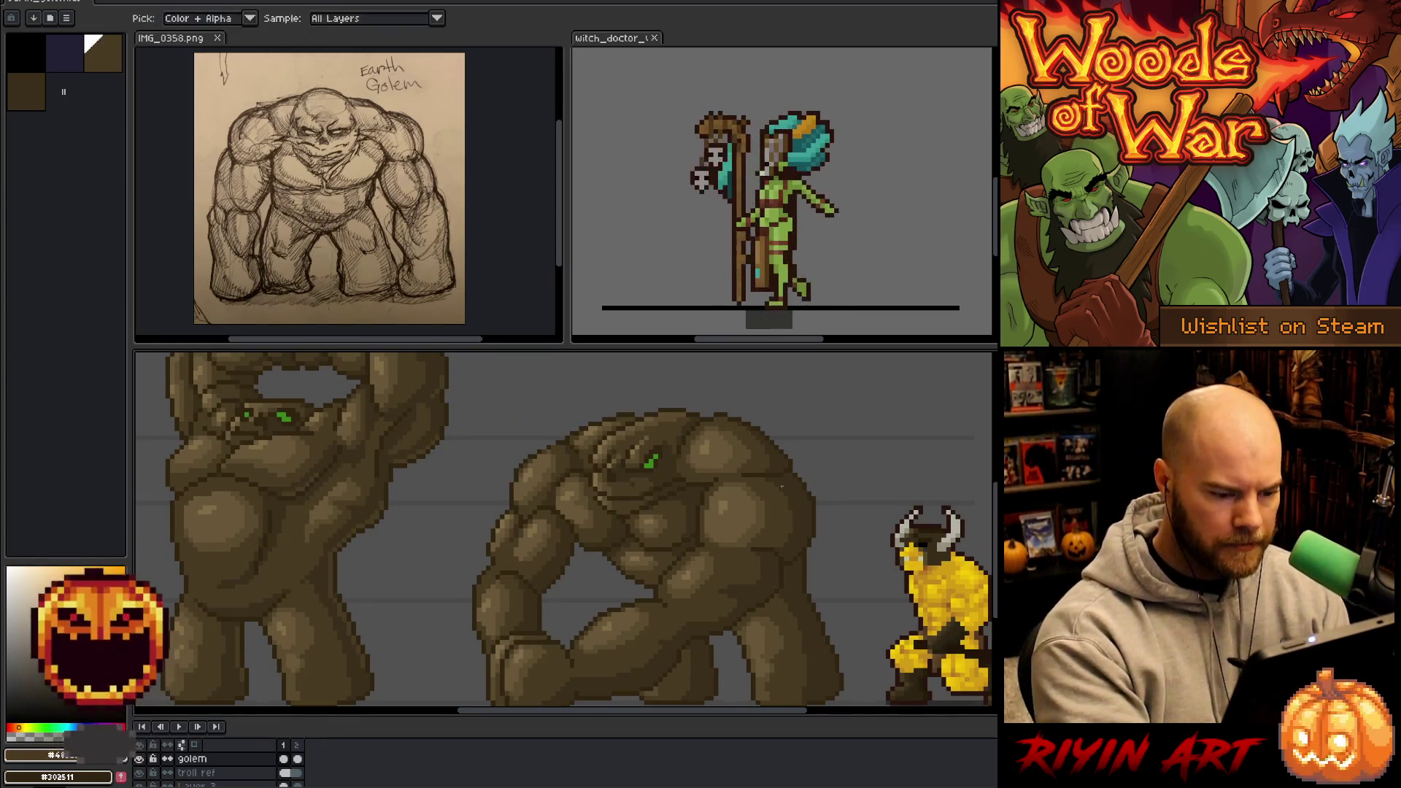
key(ctrl)
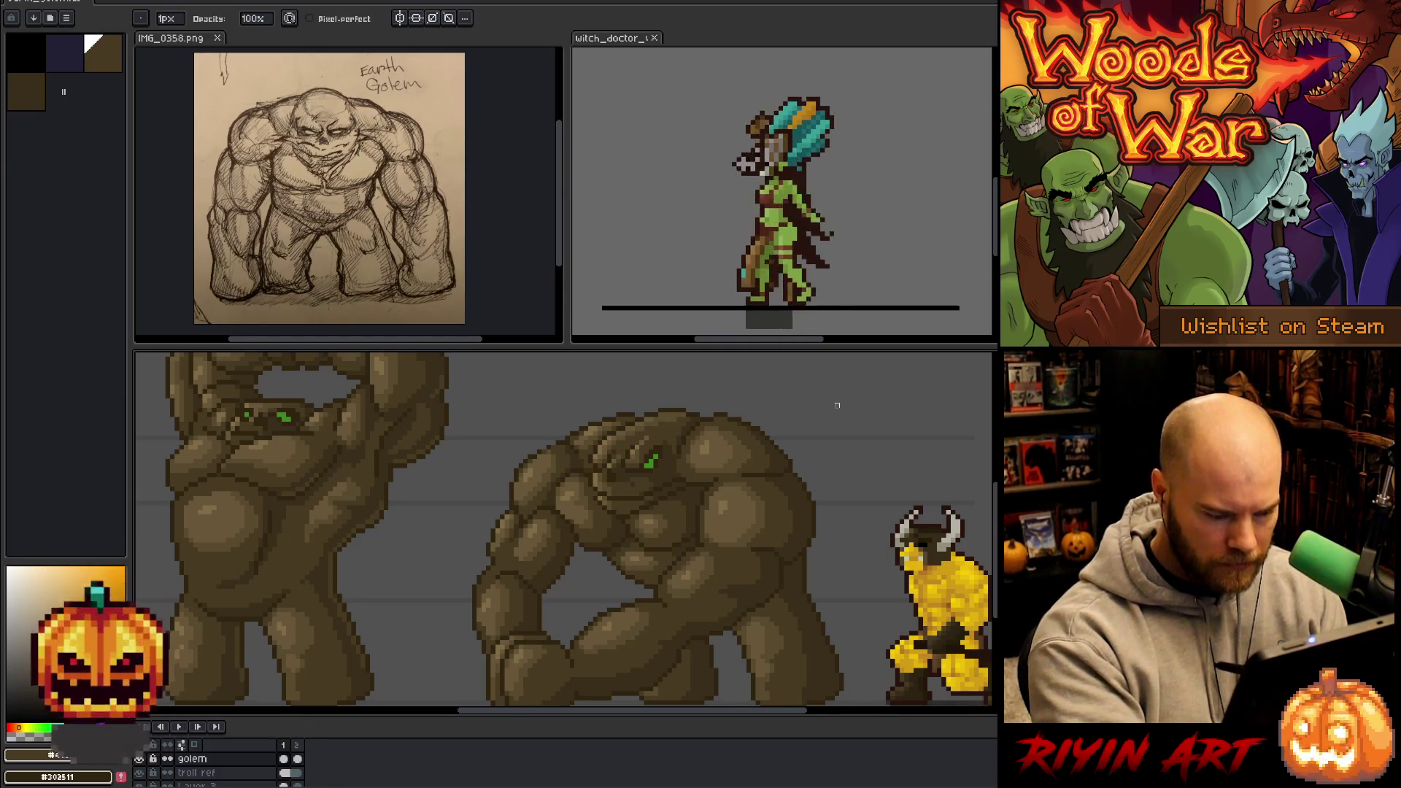
key(shift+c)
click(719, 412)
click(802, 420)
click(816, 496)
key(Return)
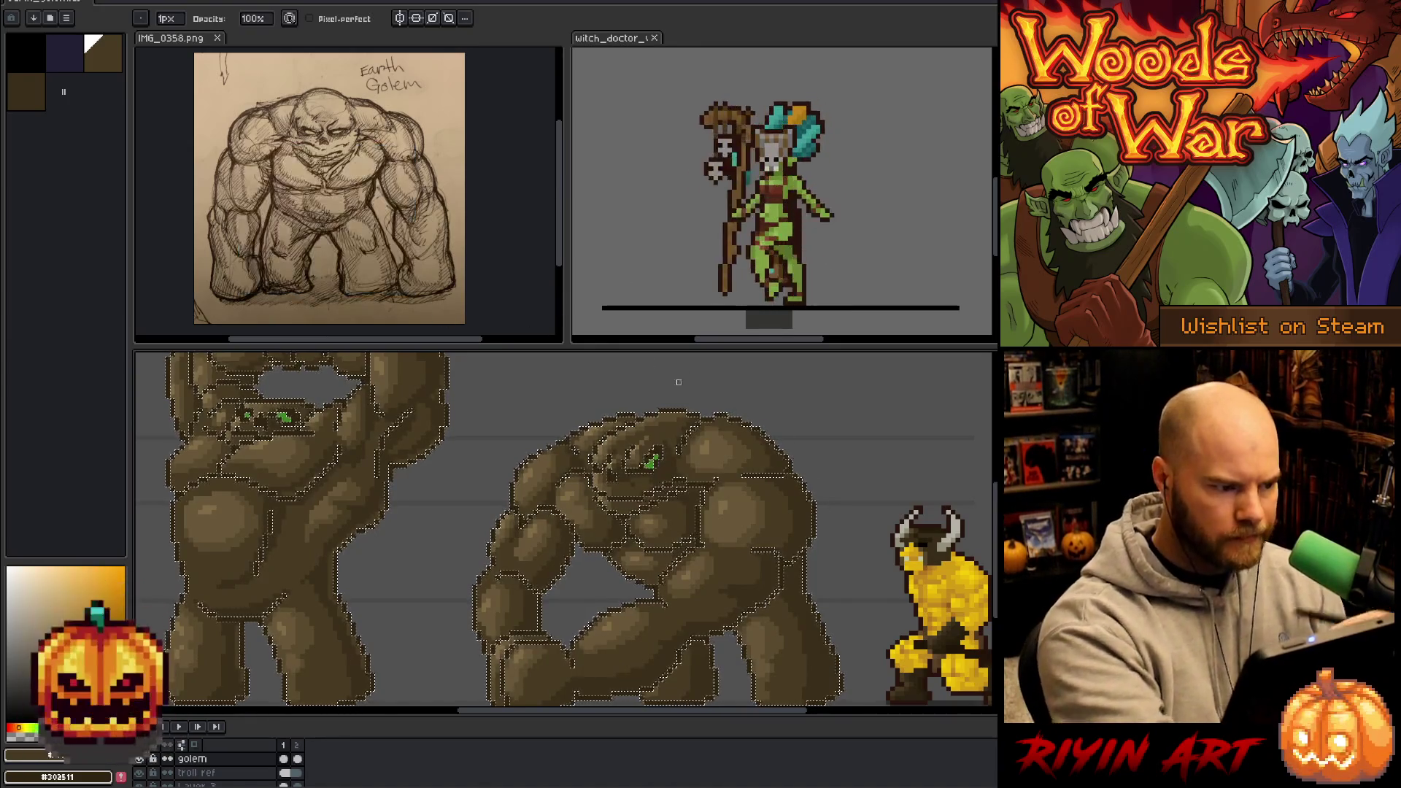
key(v)
key(ctrl+d)
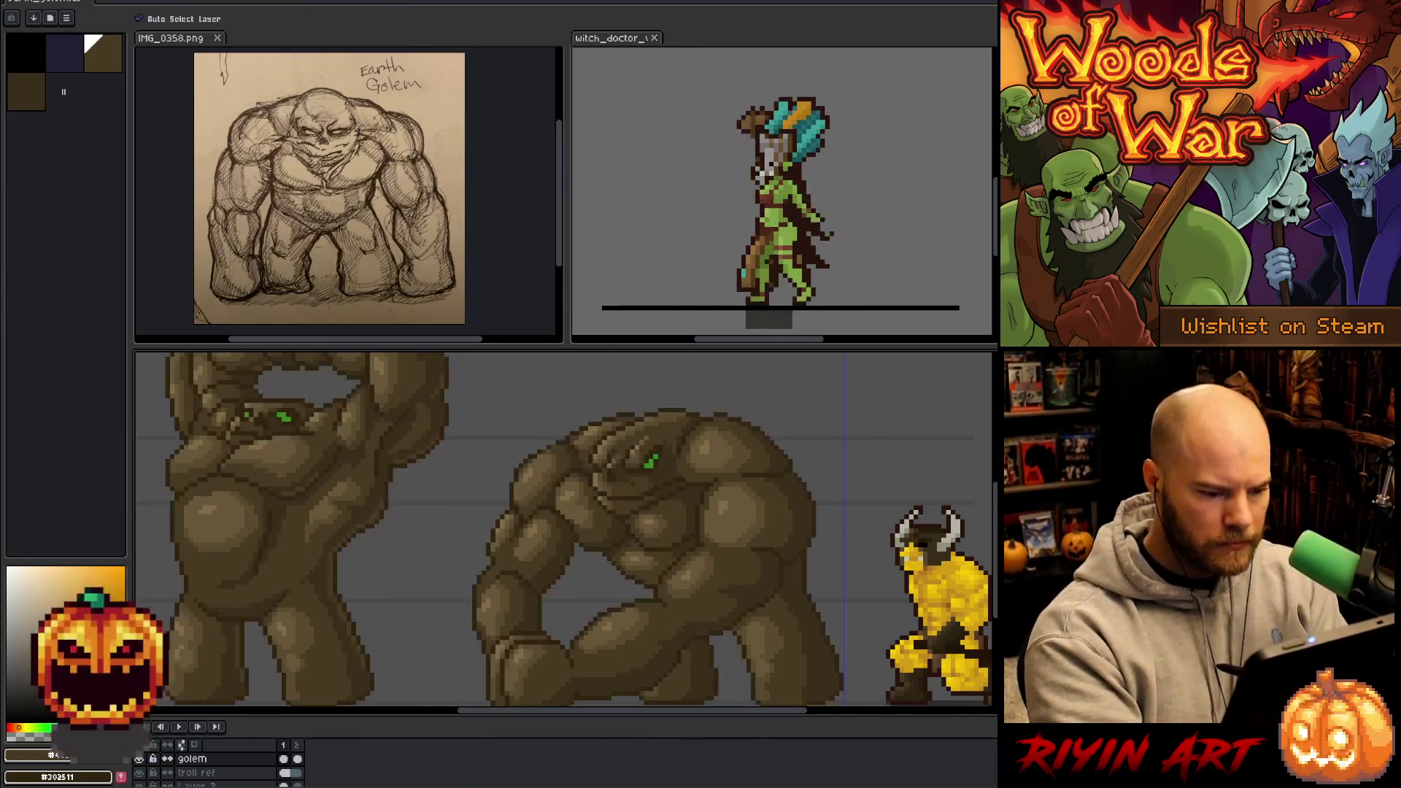
key(b)
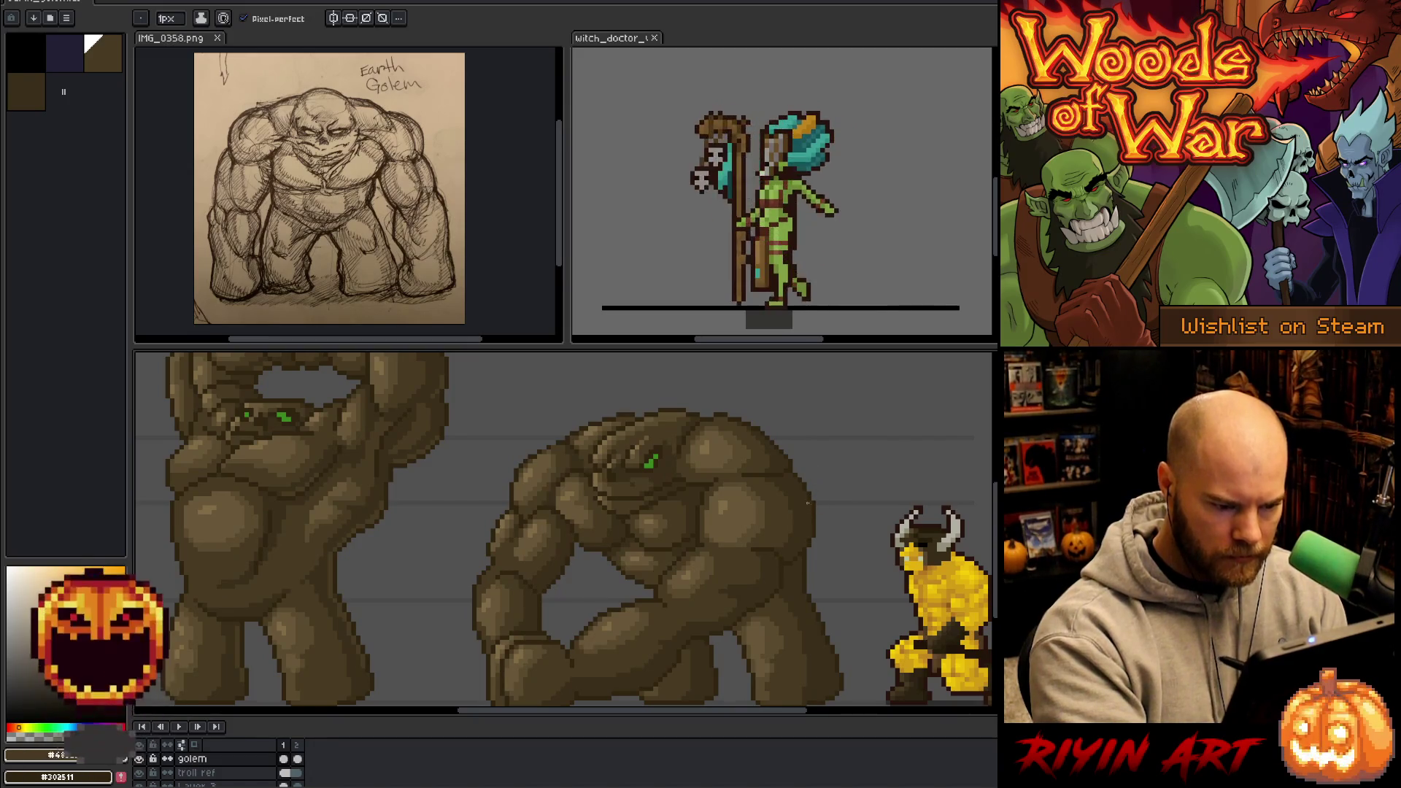
click(810, 509)
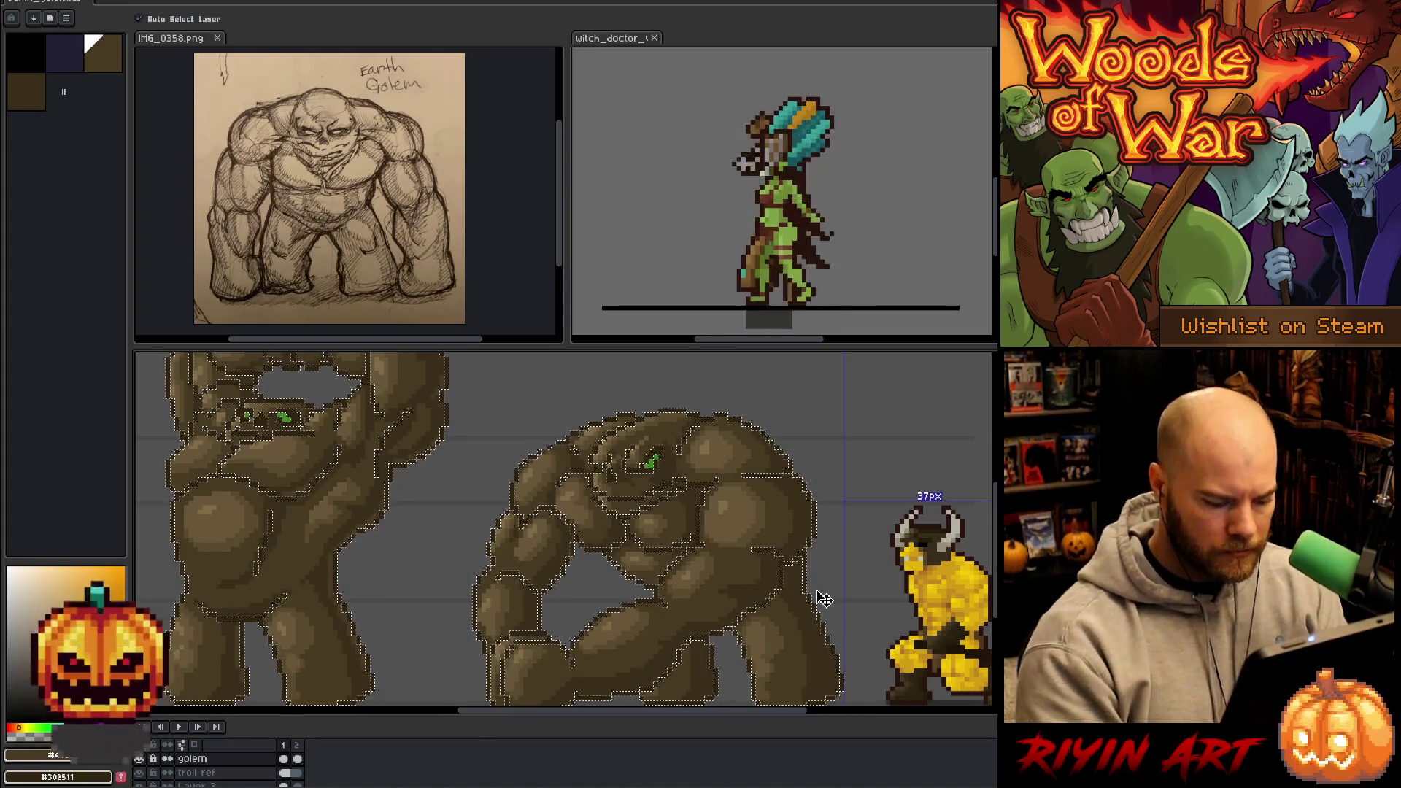
key(ctrl+d)
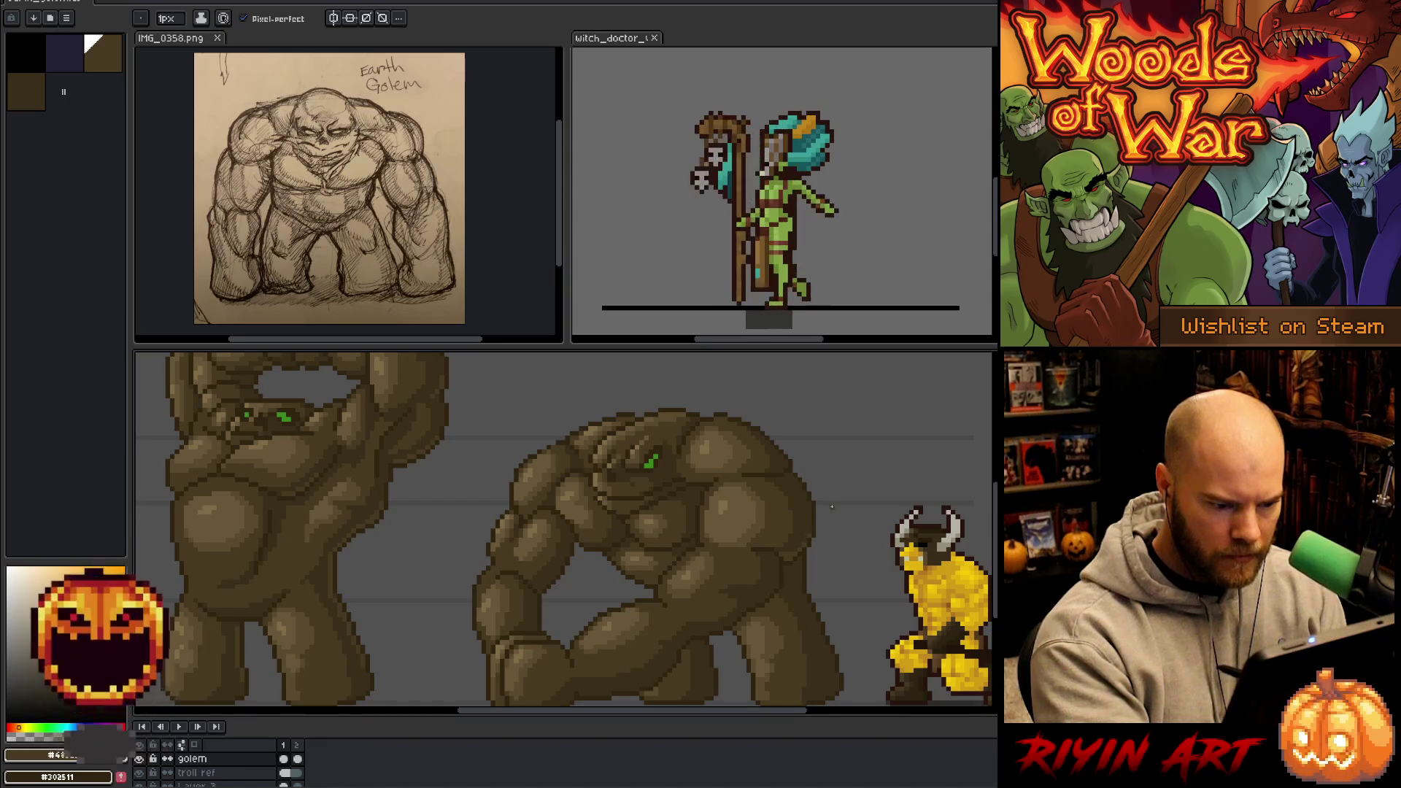
scroll(803, 475, down, 3)
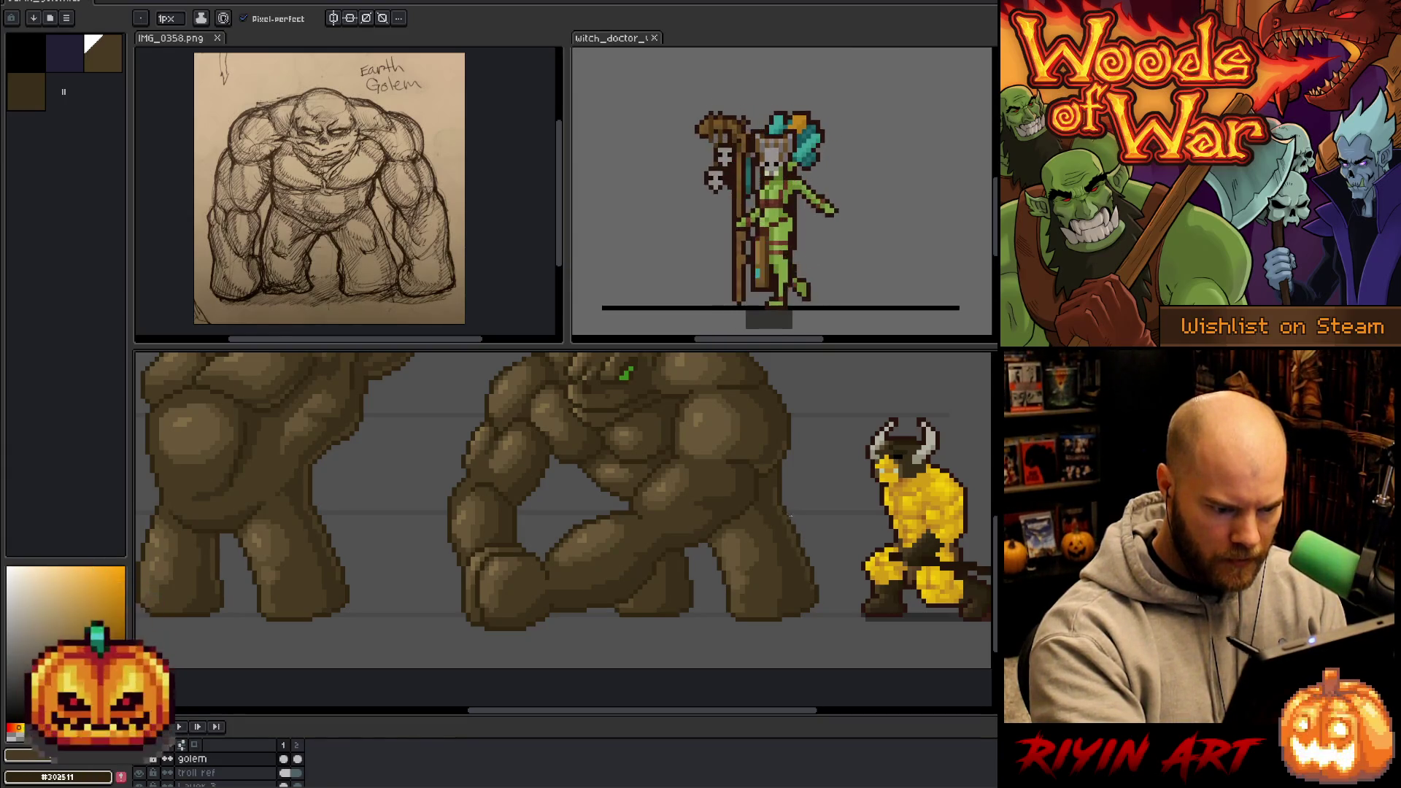
- Shade the hunched golem's limbs using the palette's dark shadow brown and the body's mid brown
alt+click(788, 537)
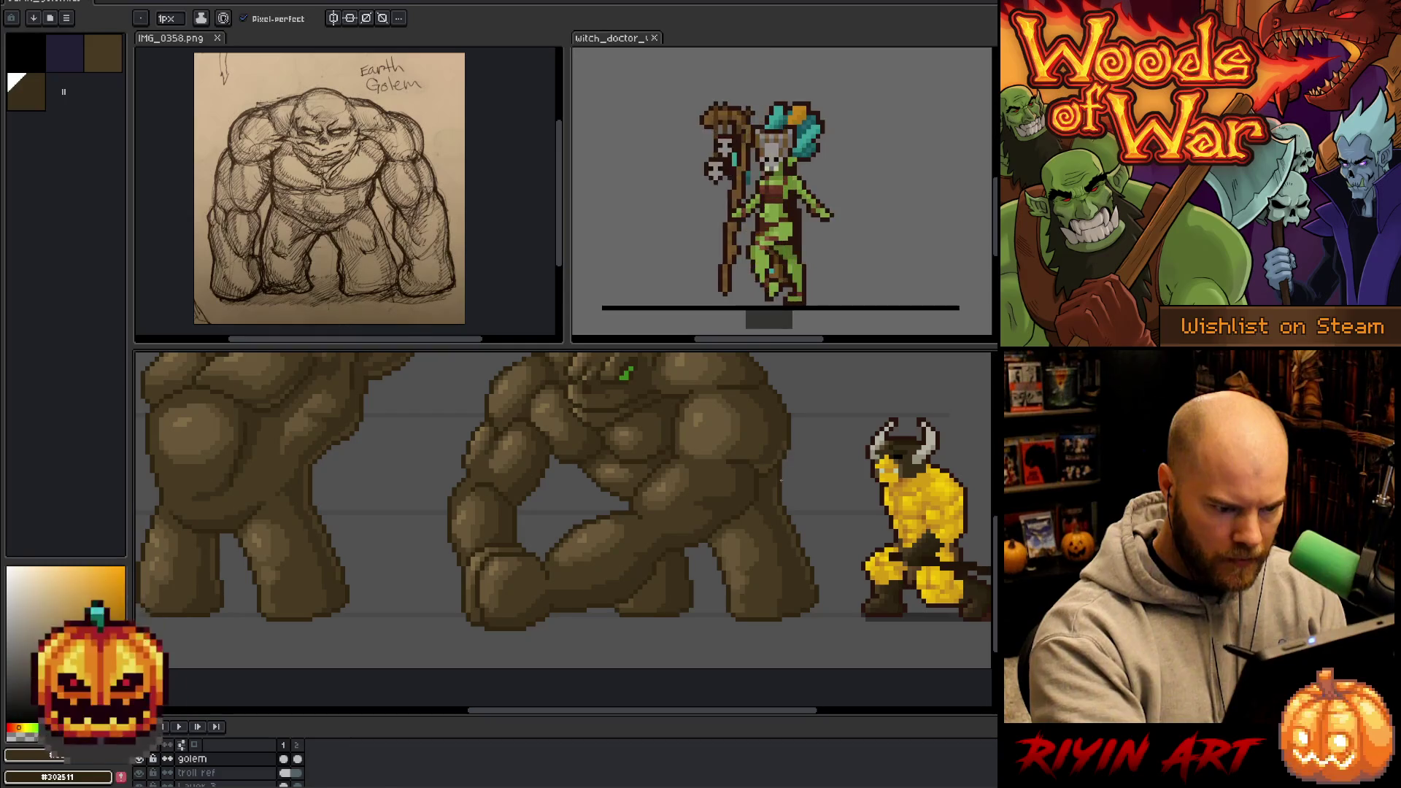
alt+click(775, 493)
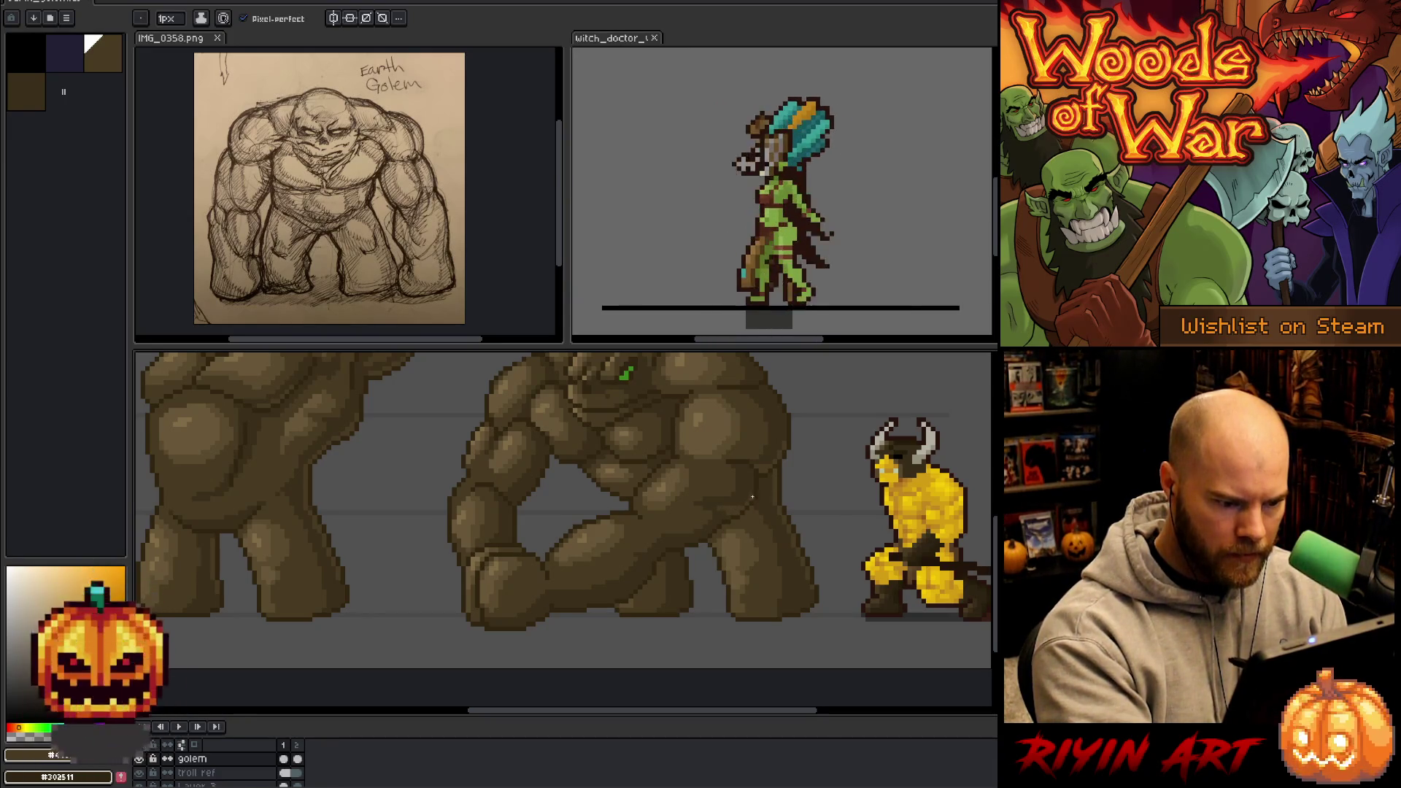
scroll(772, 510, left, 3)
alt+click(863, 456)
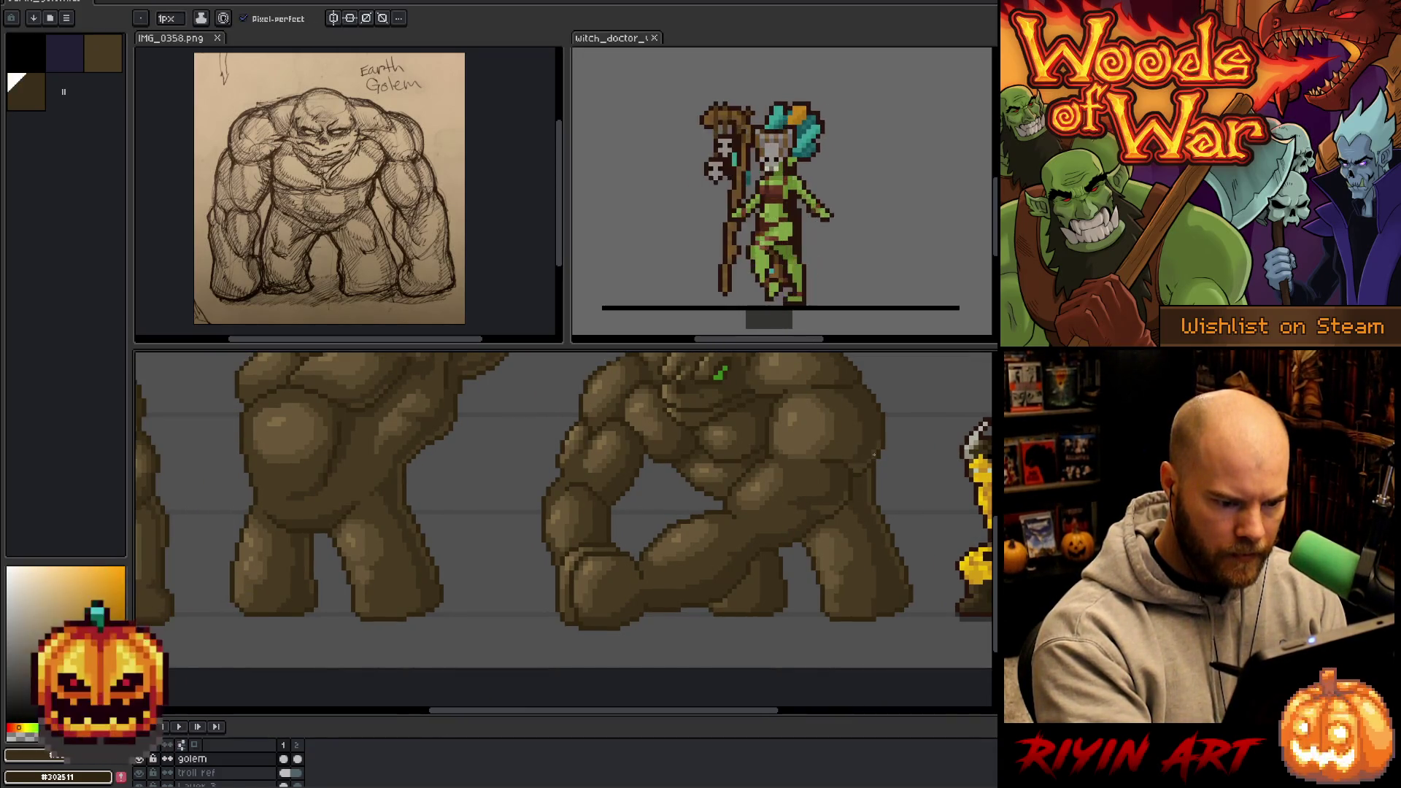
alt+click(857, 436)
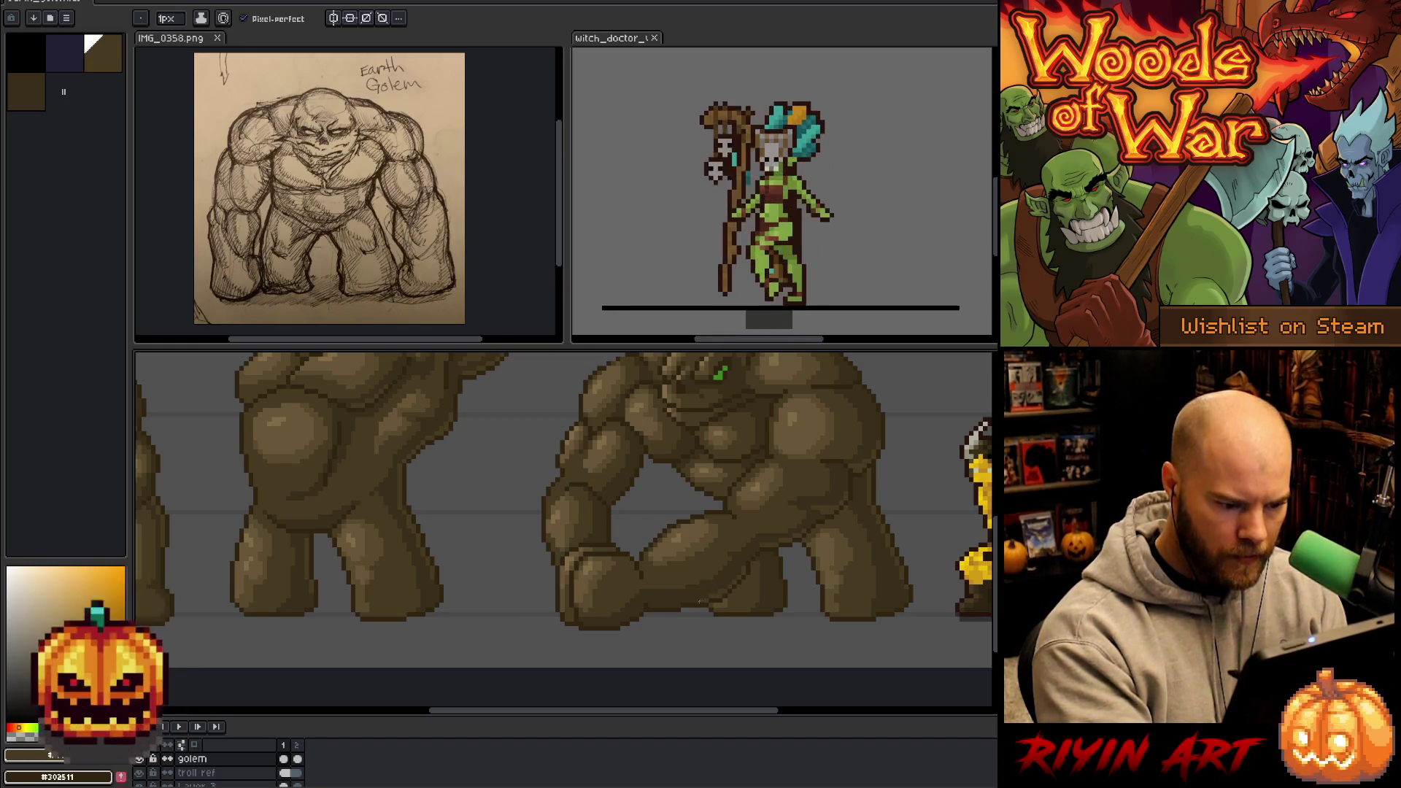
scroll(759, 603, left, 2)
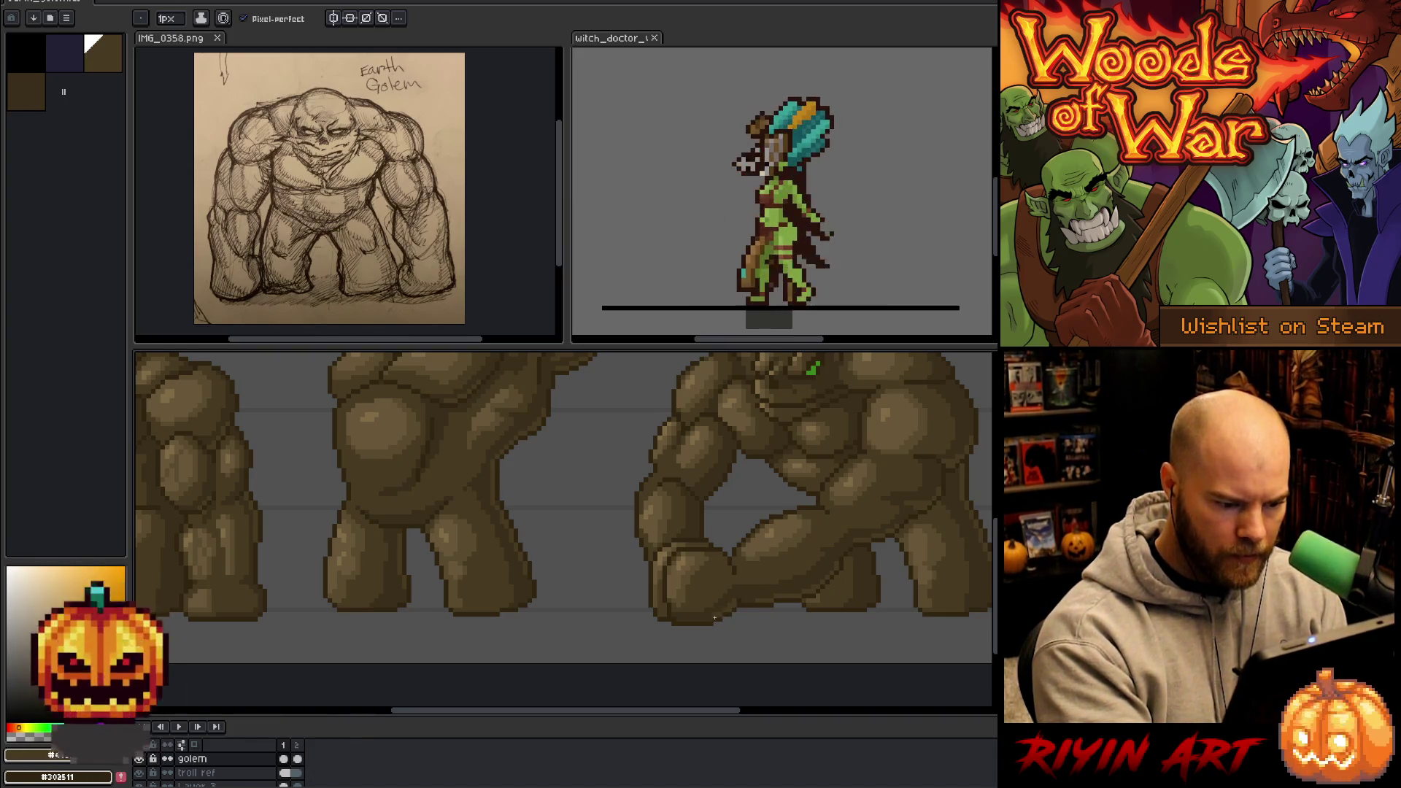
key(space)
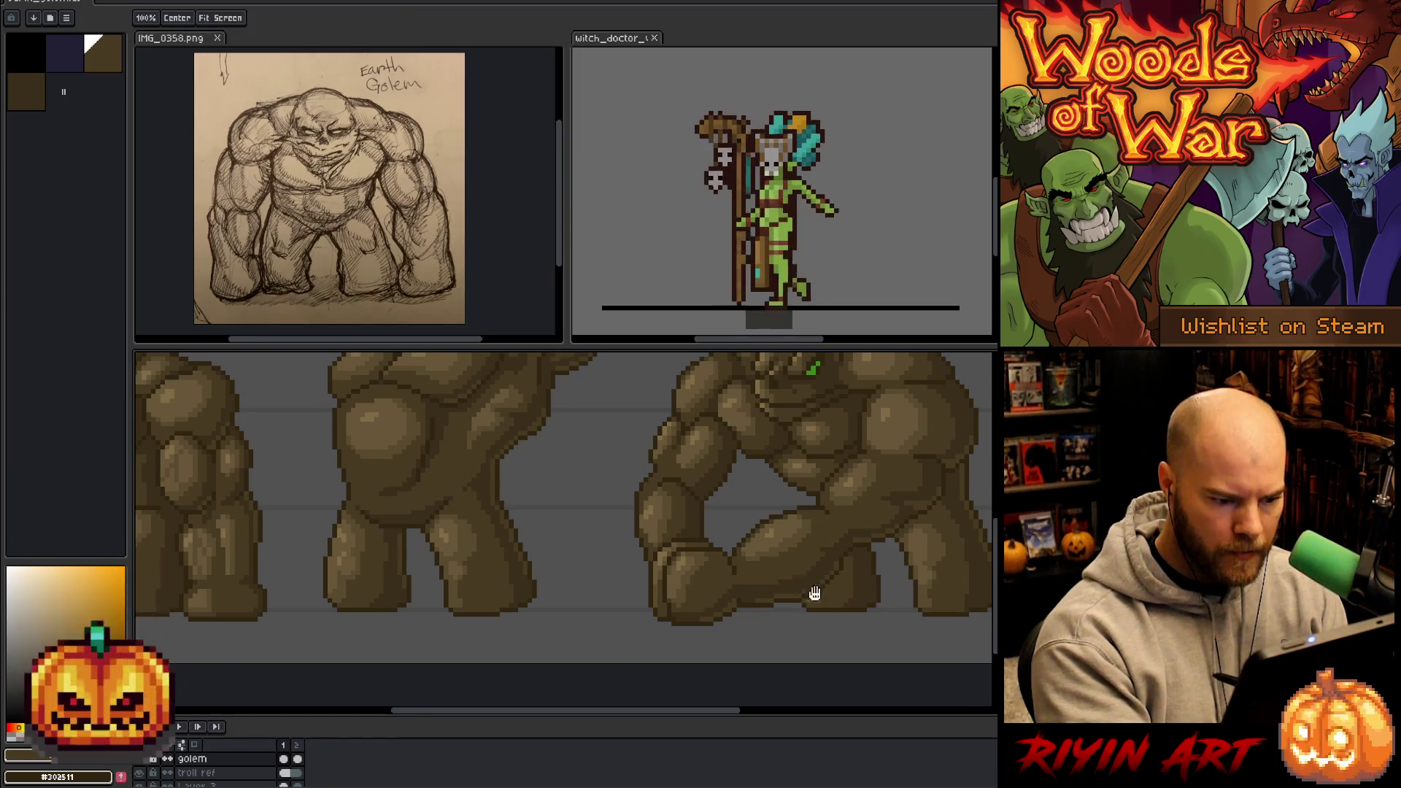
- Pan over the hunched golem's legs and head, re-sample its mid browns for shading, then zoom out
drag(813, 588, 700, 526)
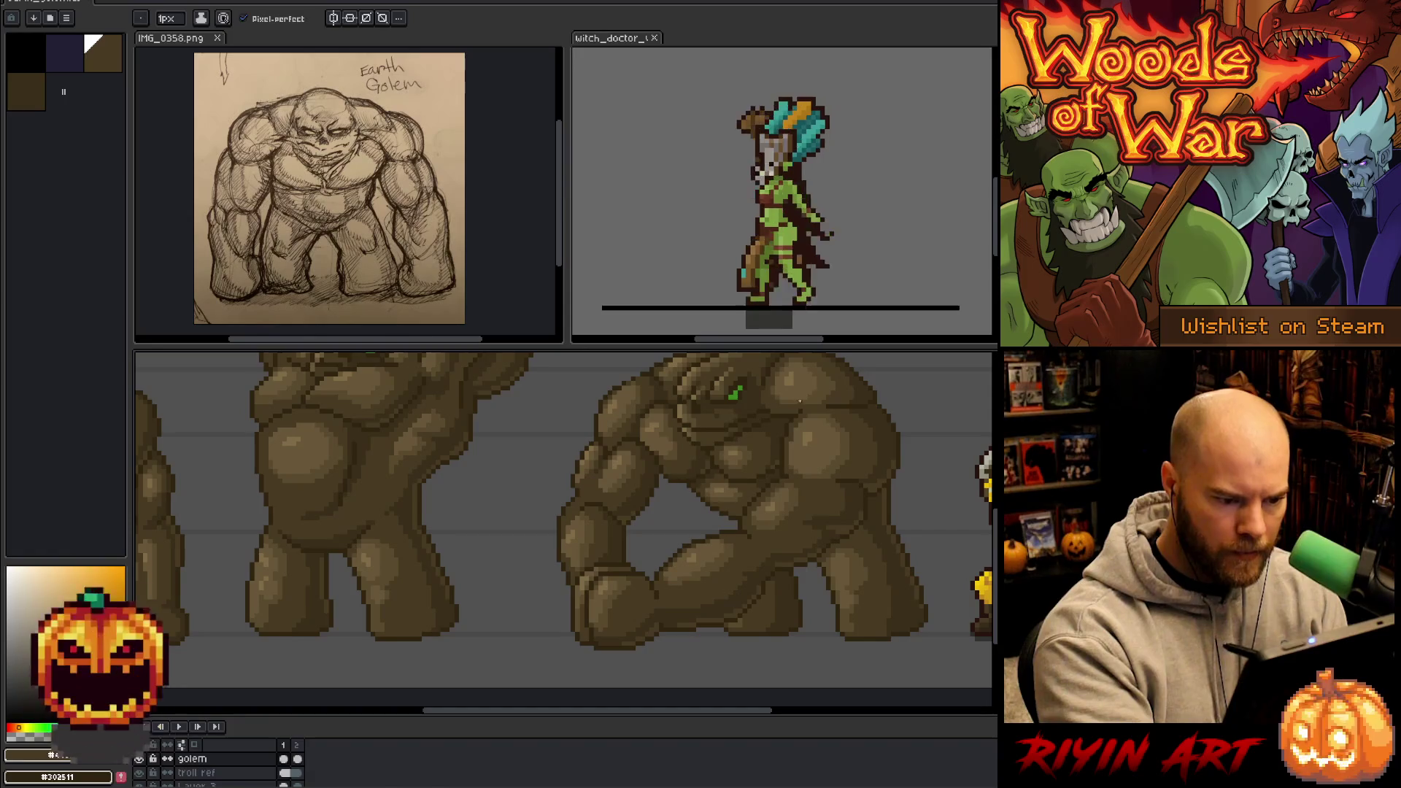
drag(767, 428, 760, 469)
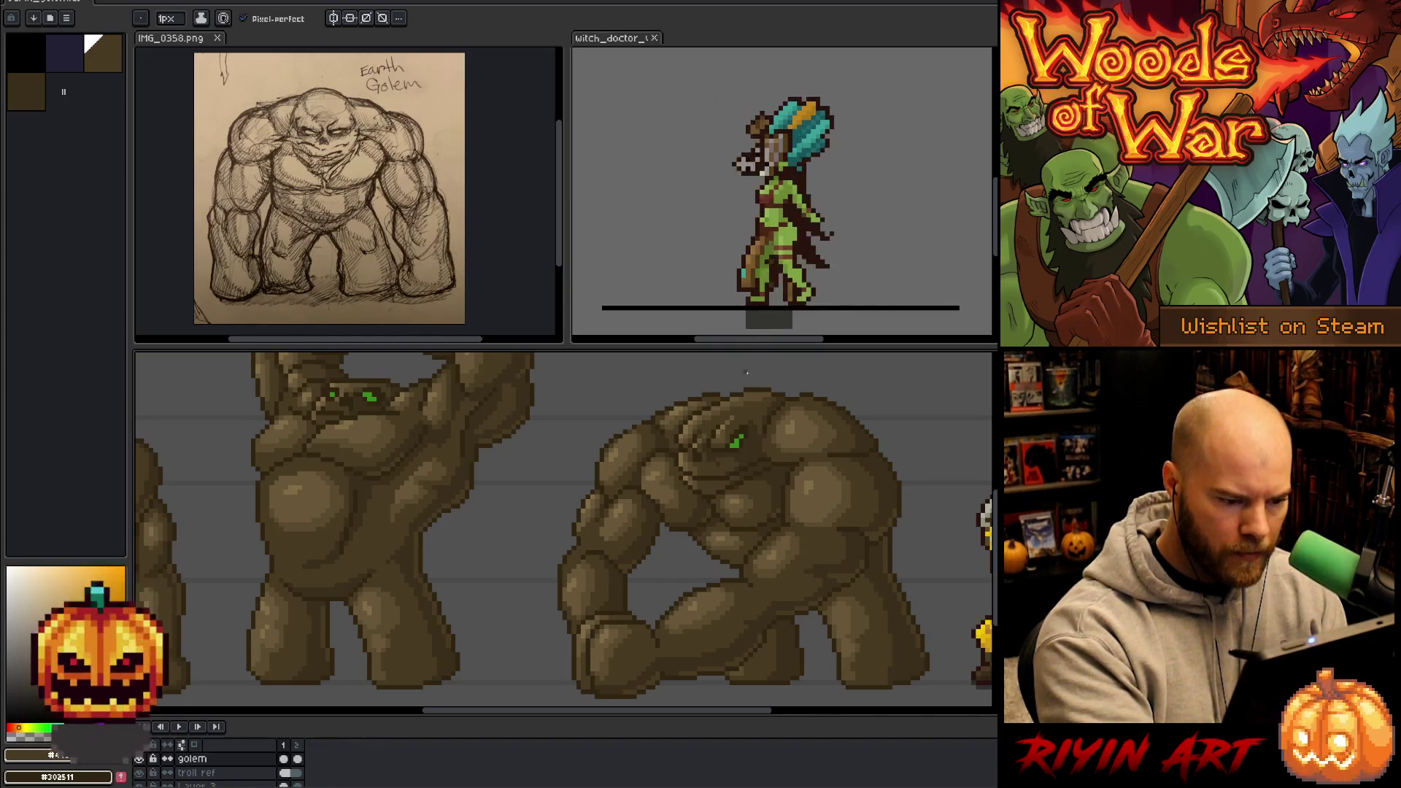
drag(660, 391, 697, 405)
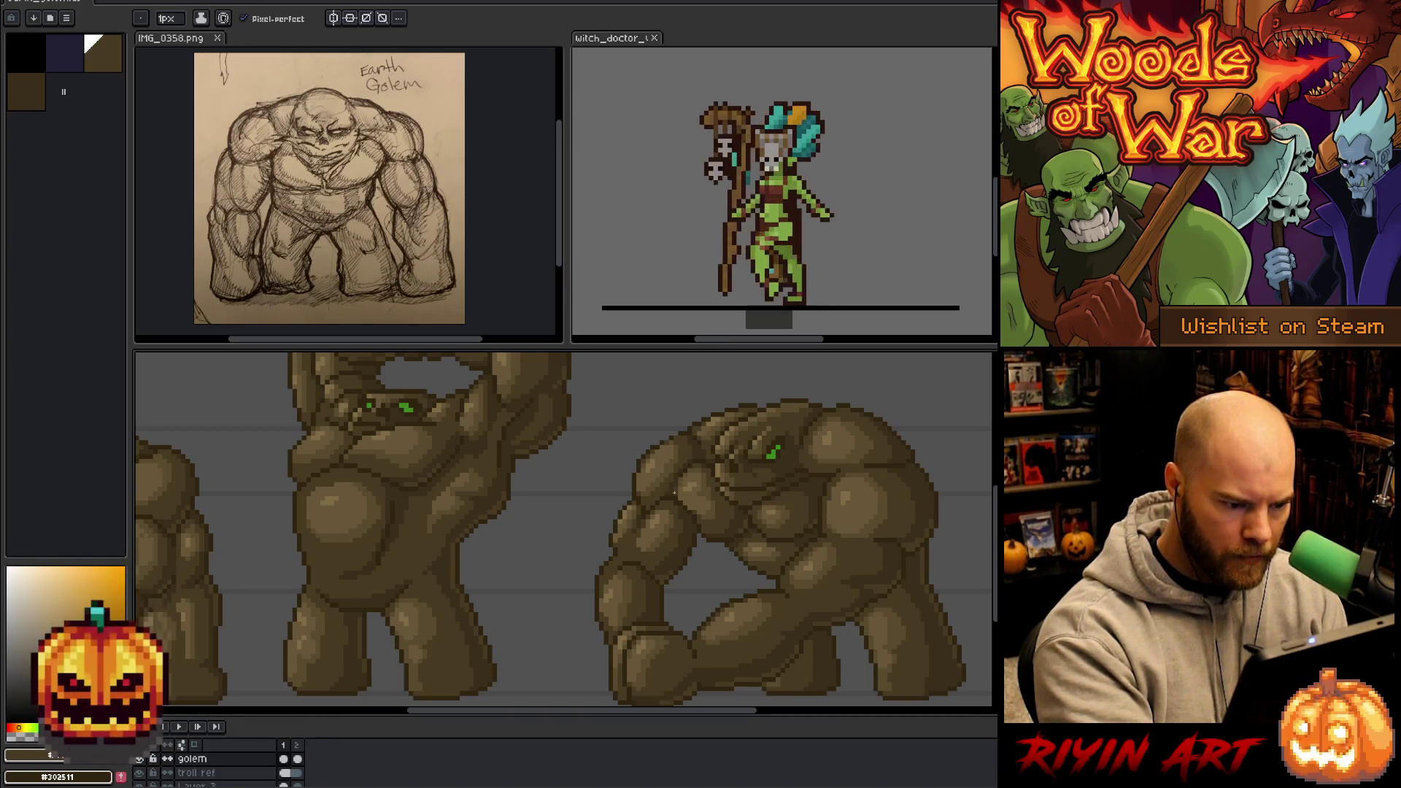
drag(760, 582, 757, 541)
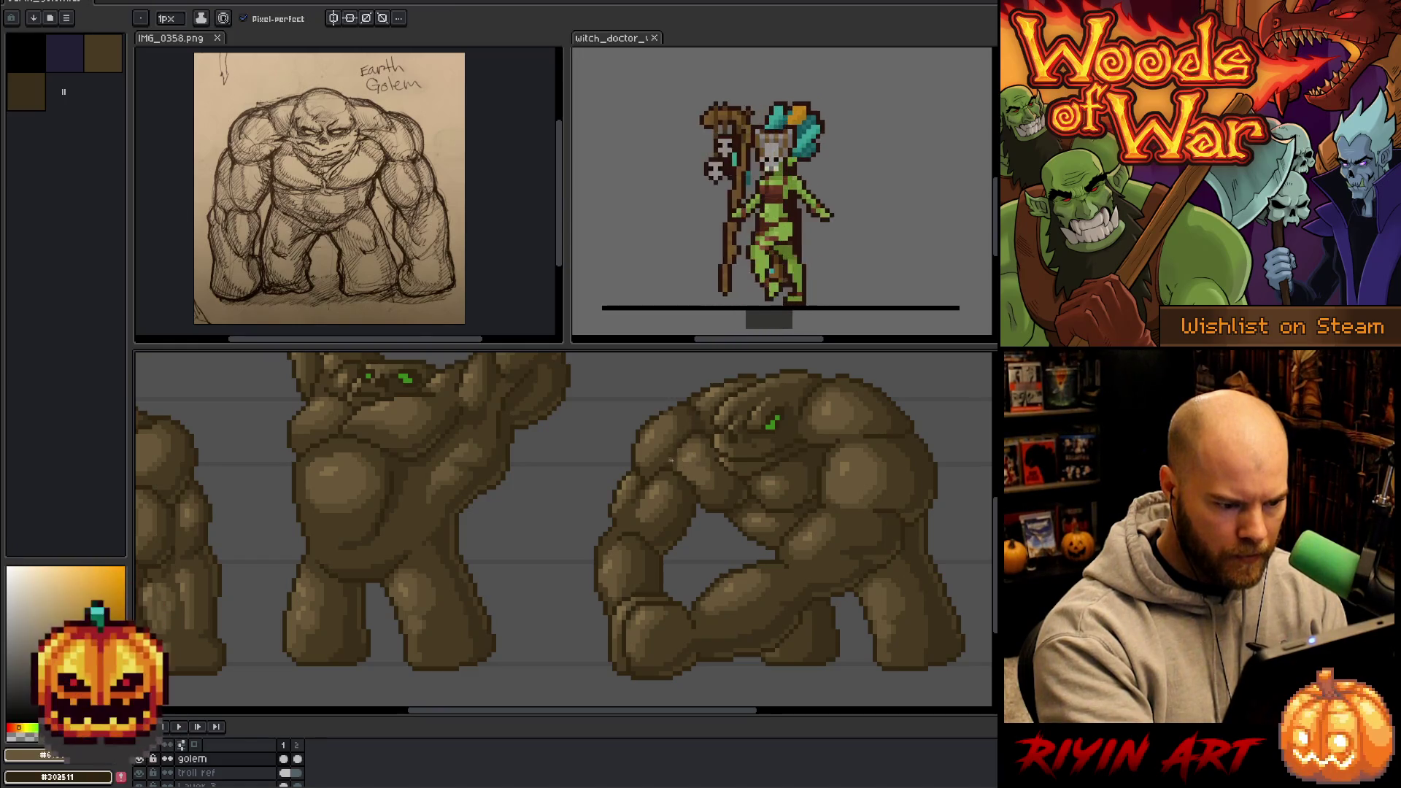
drag(739, 460, 729, 443)
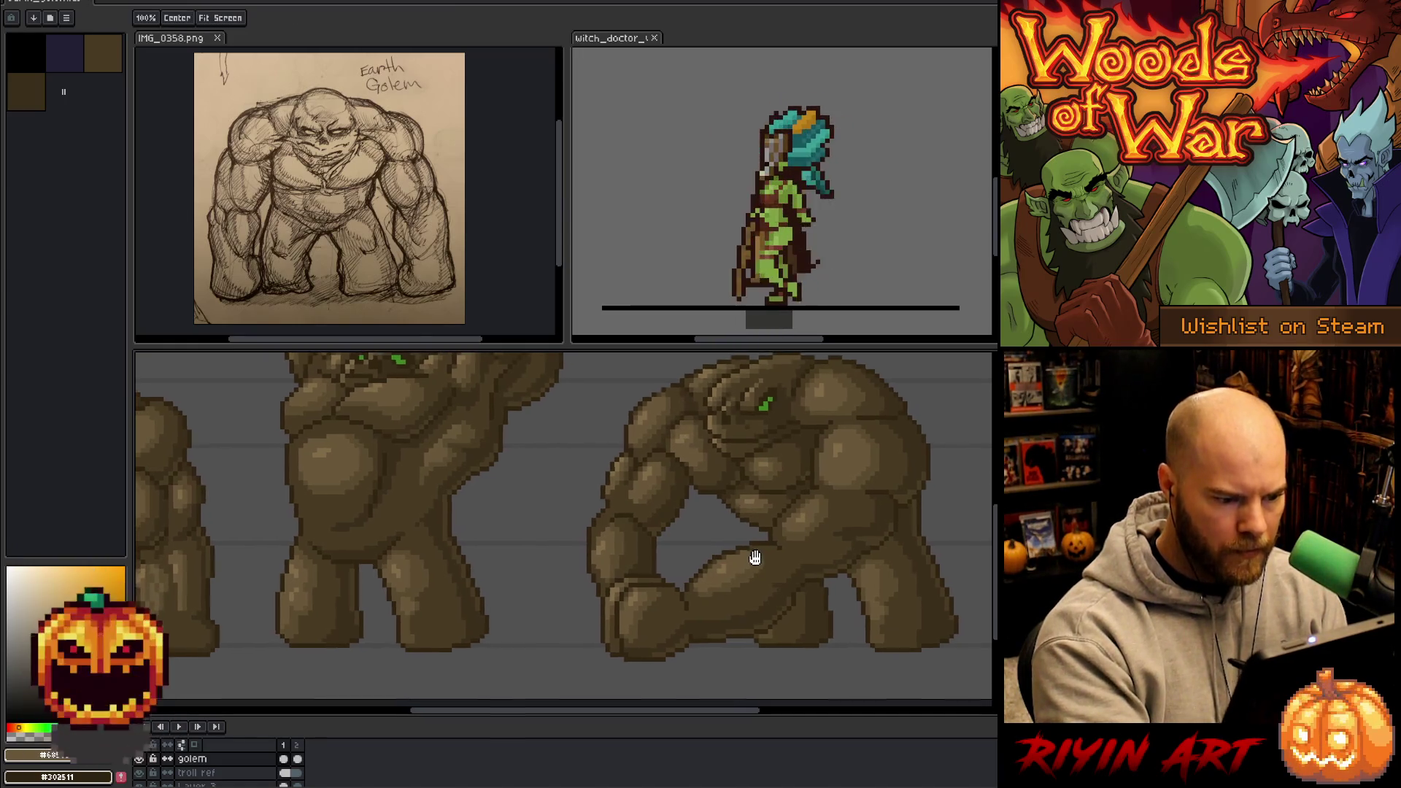
alt+click(672, 450)
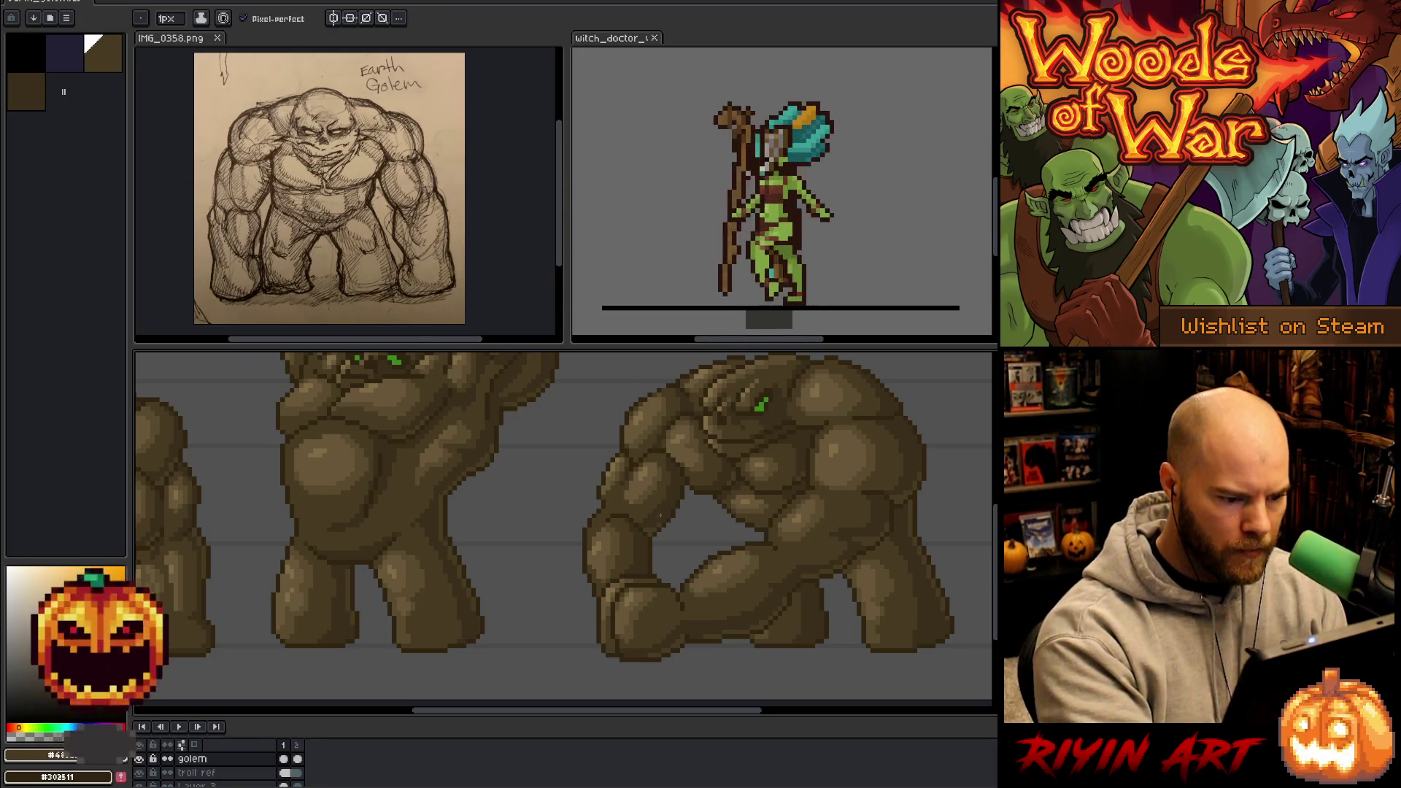
alt+click(654, 460)
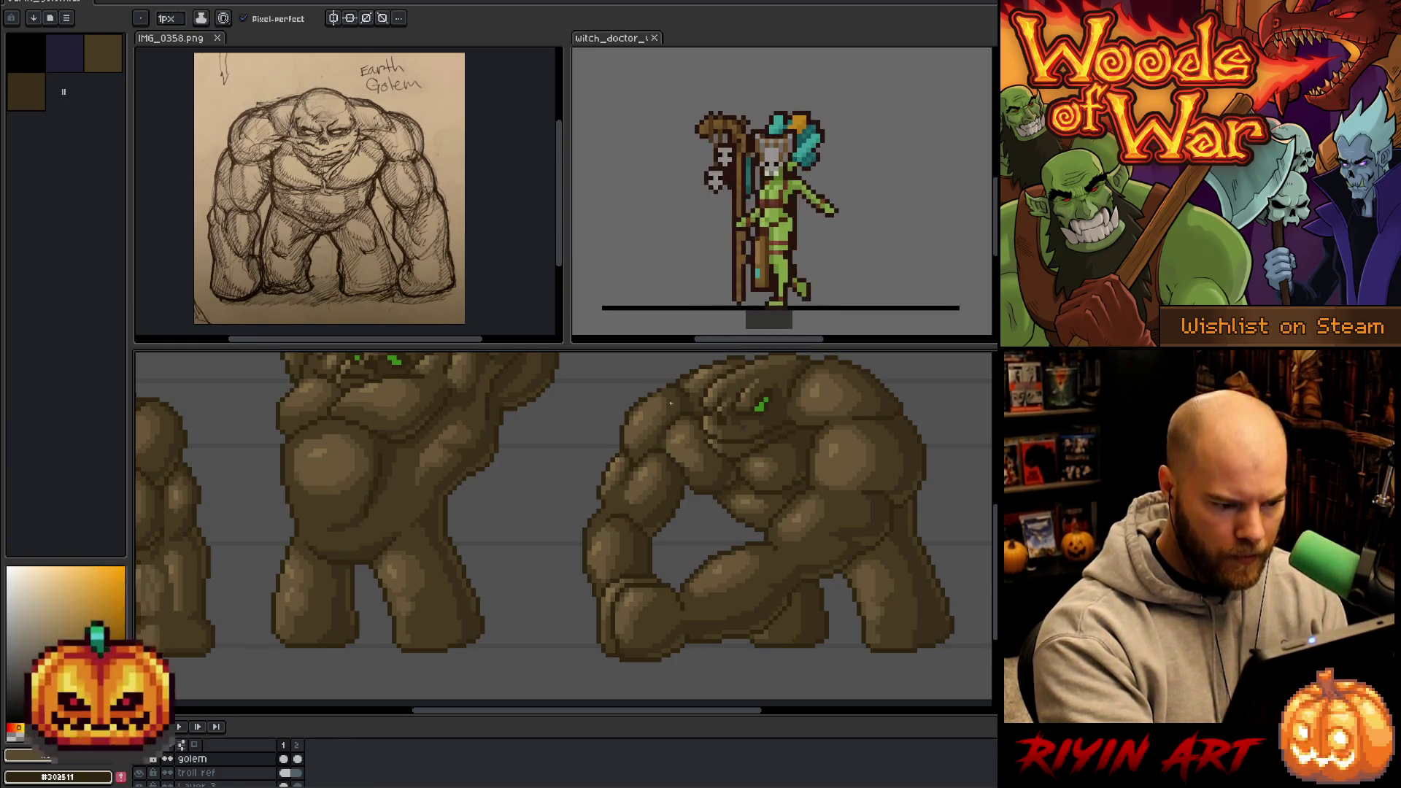
alt+click(660, 438)
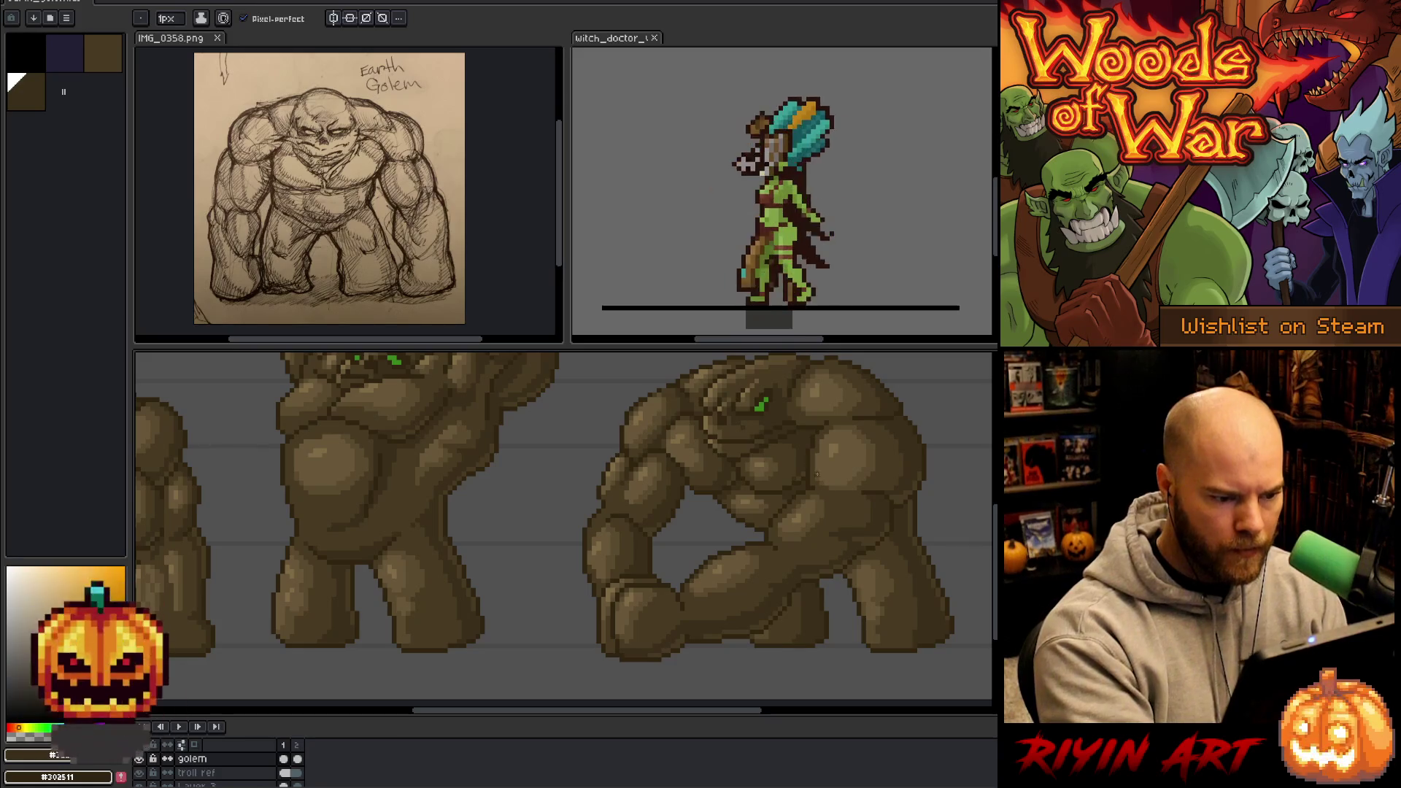
scroll(790, 546, down, 3)
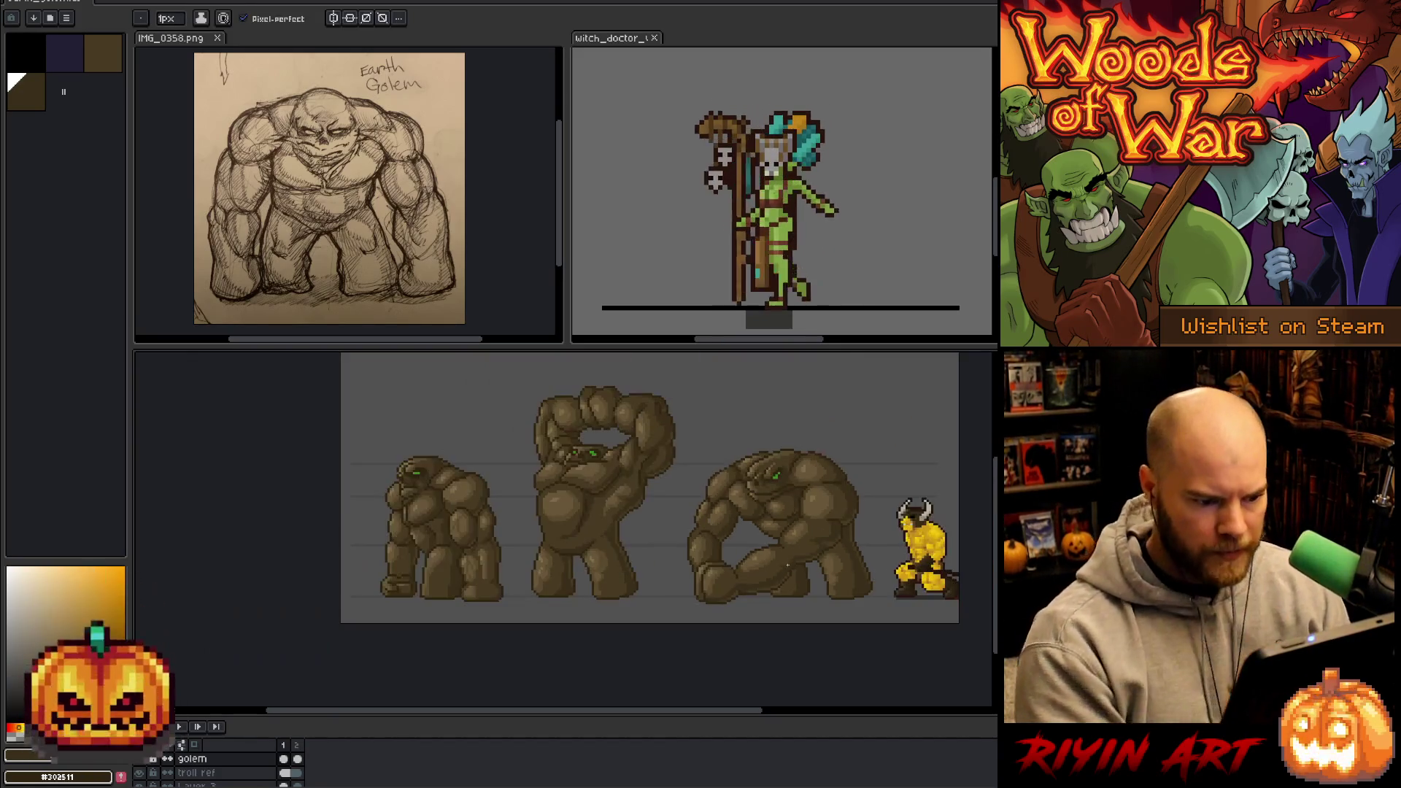
- Centre the full sprite sheet and save the sprite file
mouse_move(775, 509)
mouse_down()
mouse_move(743, 559)
mouse_move(709, 545)
mouse_up()
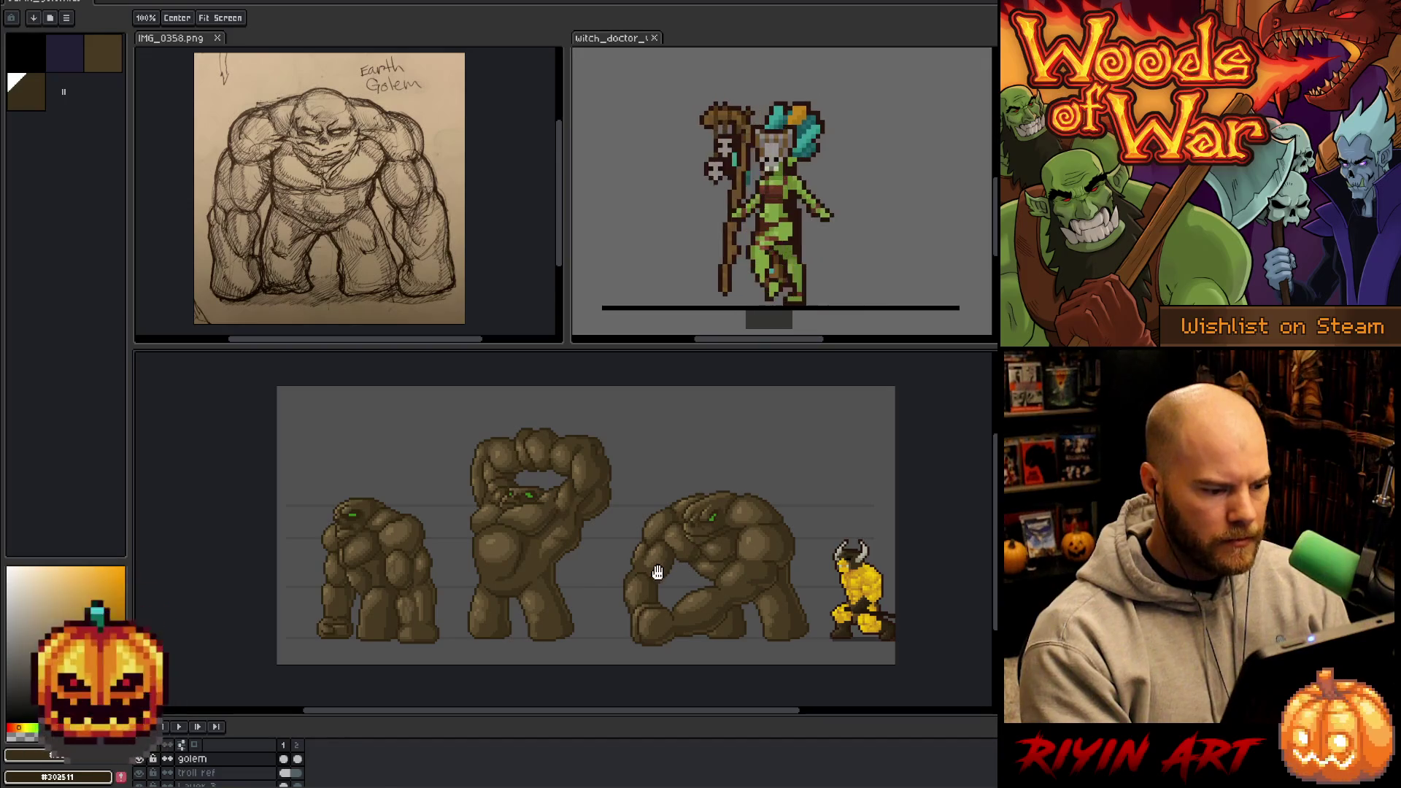
key(ctrl+s)
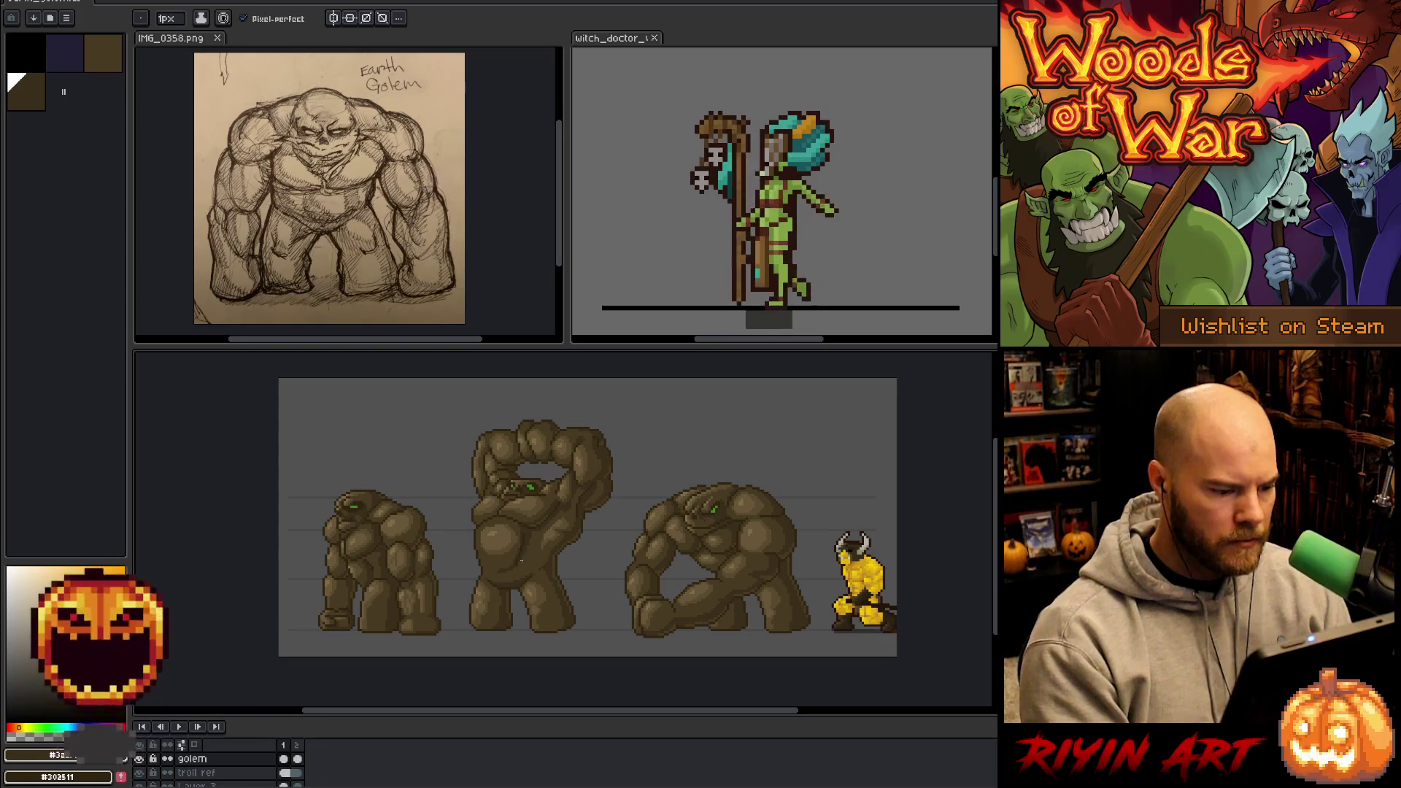
scroll(512, 553, up, 1)
scroll(615, 568, right, 3)
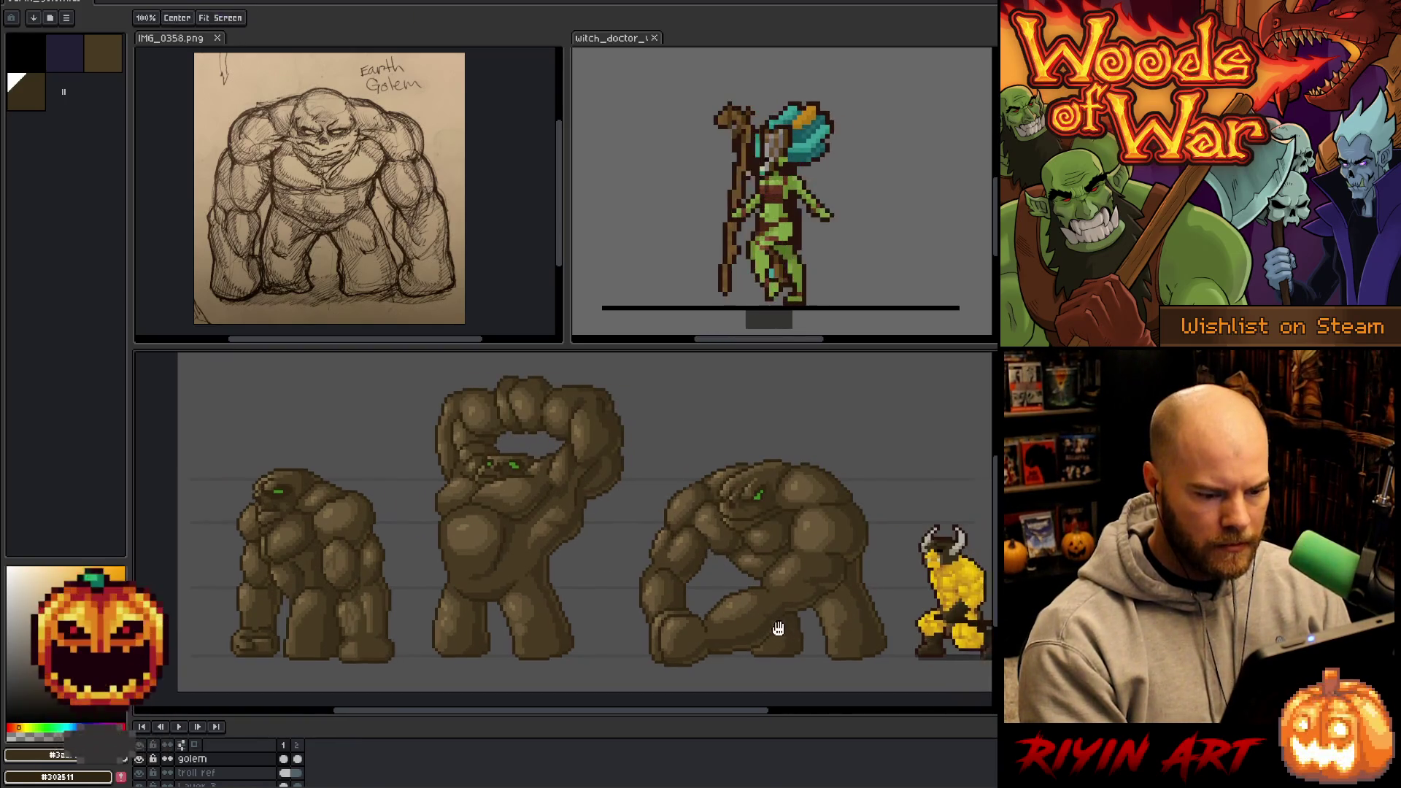
scroll(781, 595, up, 2)
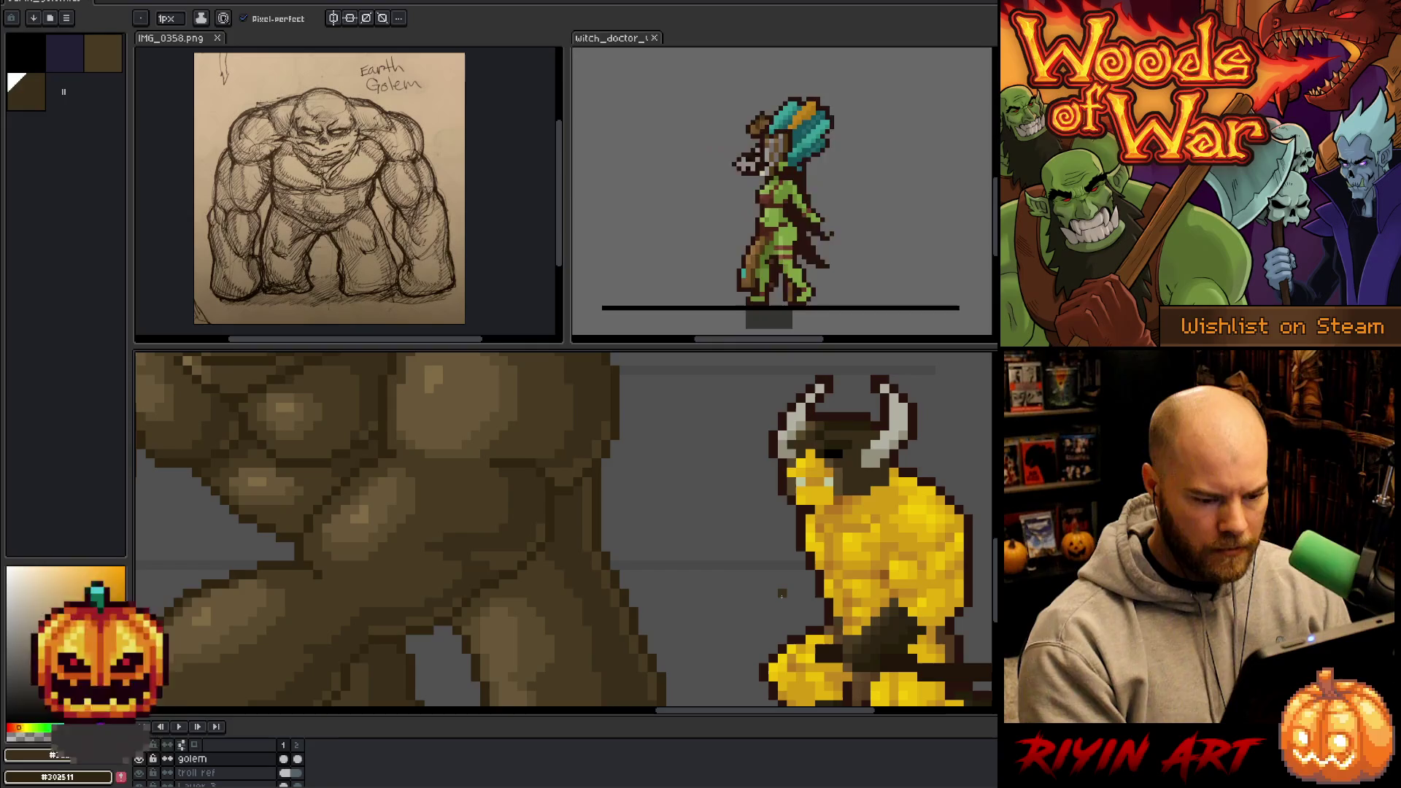
scroll(782, 595, down, 4)
- Frame all three golems beside the minotaur and return to the pencil
mouse_move(498, 580)
mouse_down()
mouse_move(628, 591)
mouse_move(606, 601)
mouse_move(581, 584)
mouse_up()
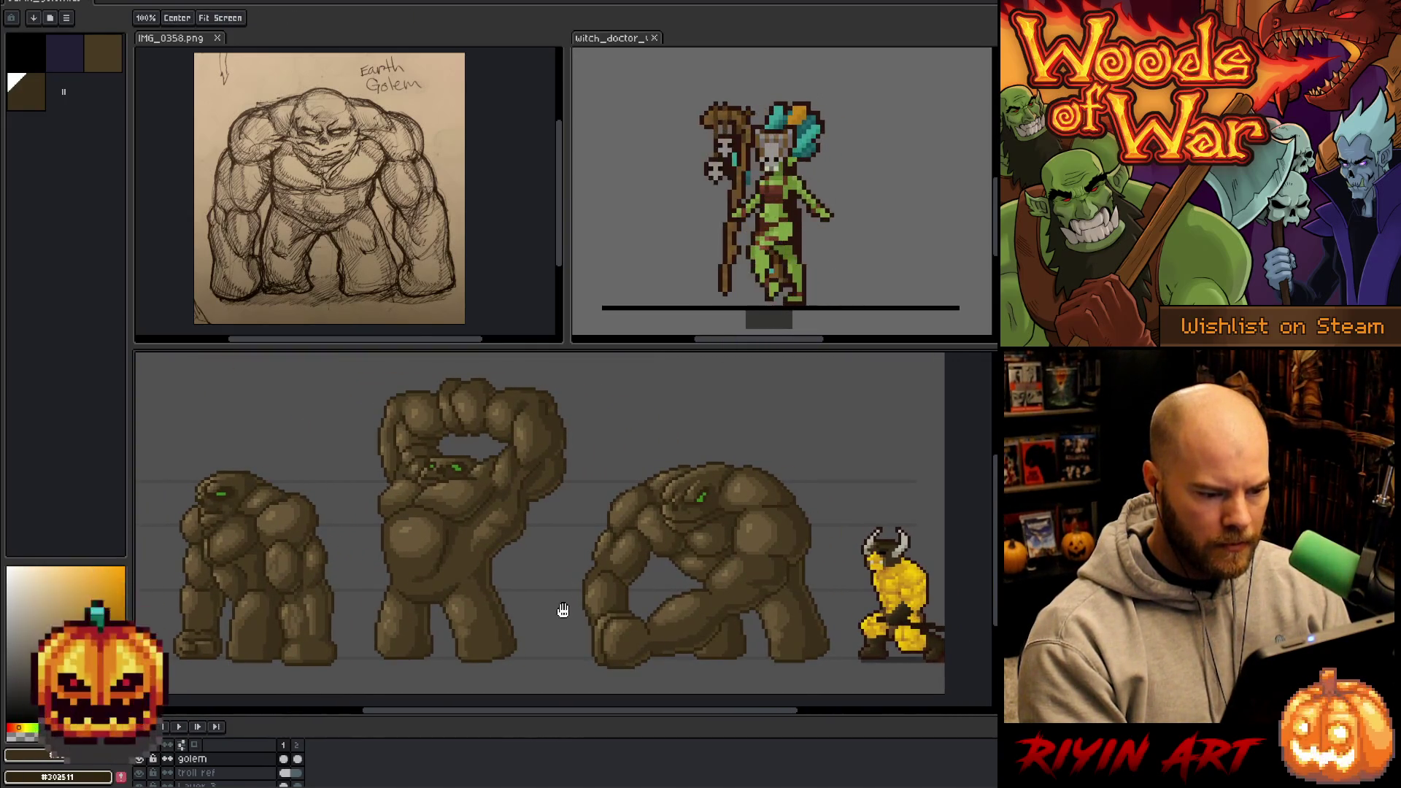
key(b)
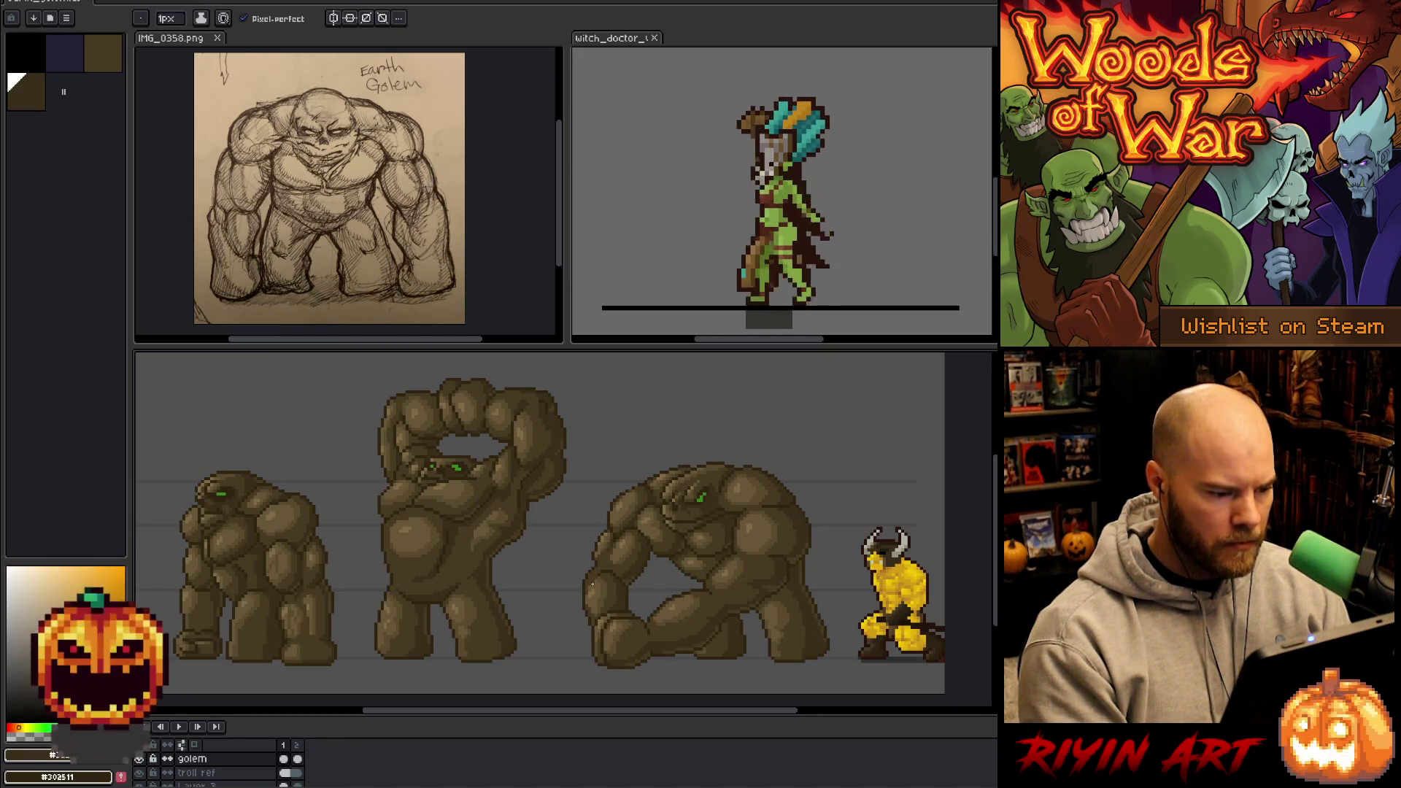
drag(453, 569, 498, 570)
scroll(496, 566, down, 1)
scroll(497, 563, up, 1)
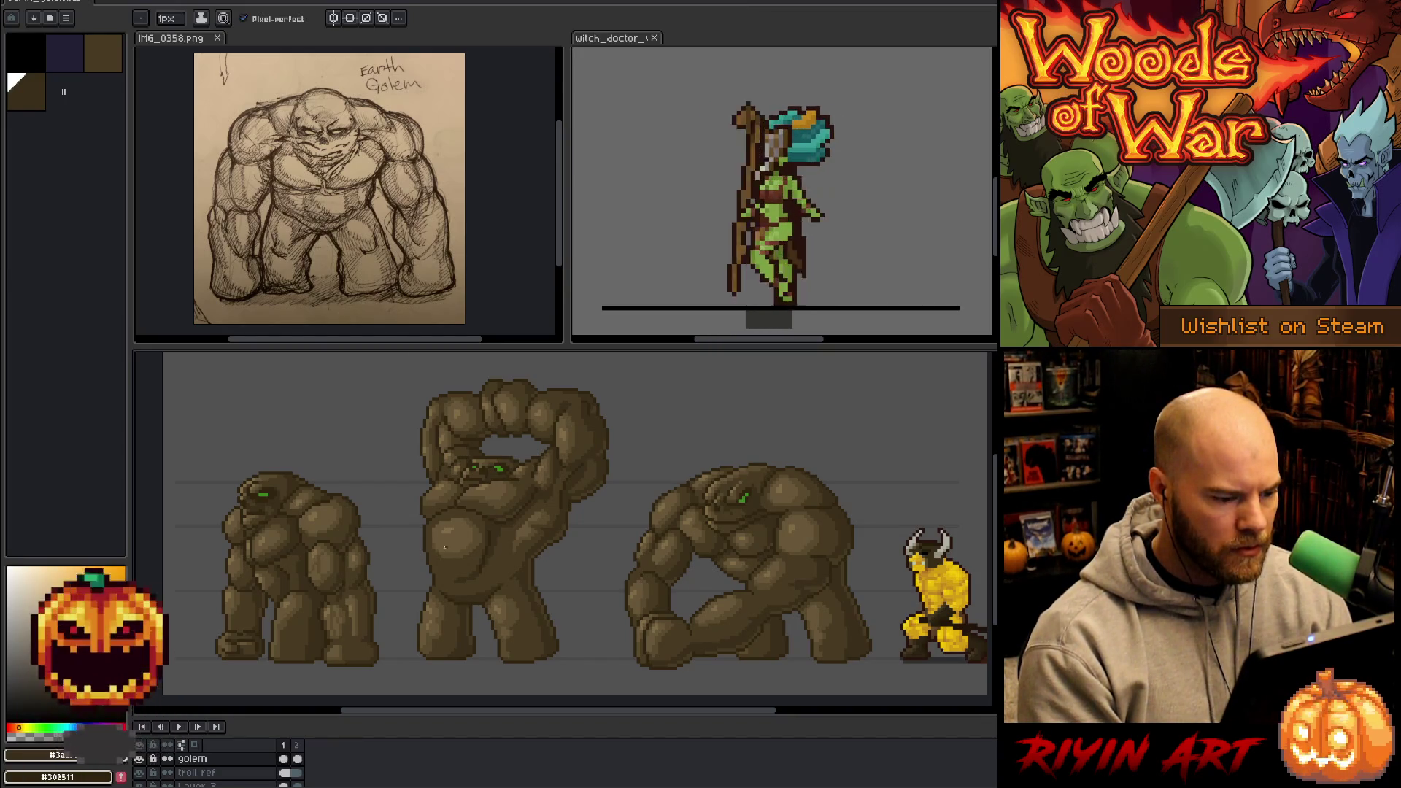
mouse_move(455, 549)
mouse_down()
mouse_move(494, 538)
mouse_move(461, 565)
mouse_up()
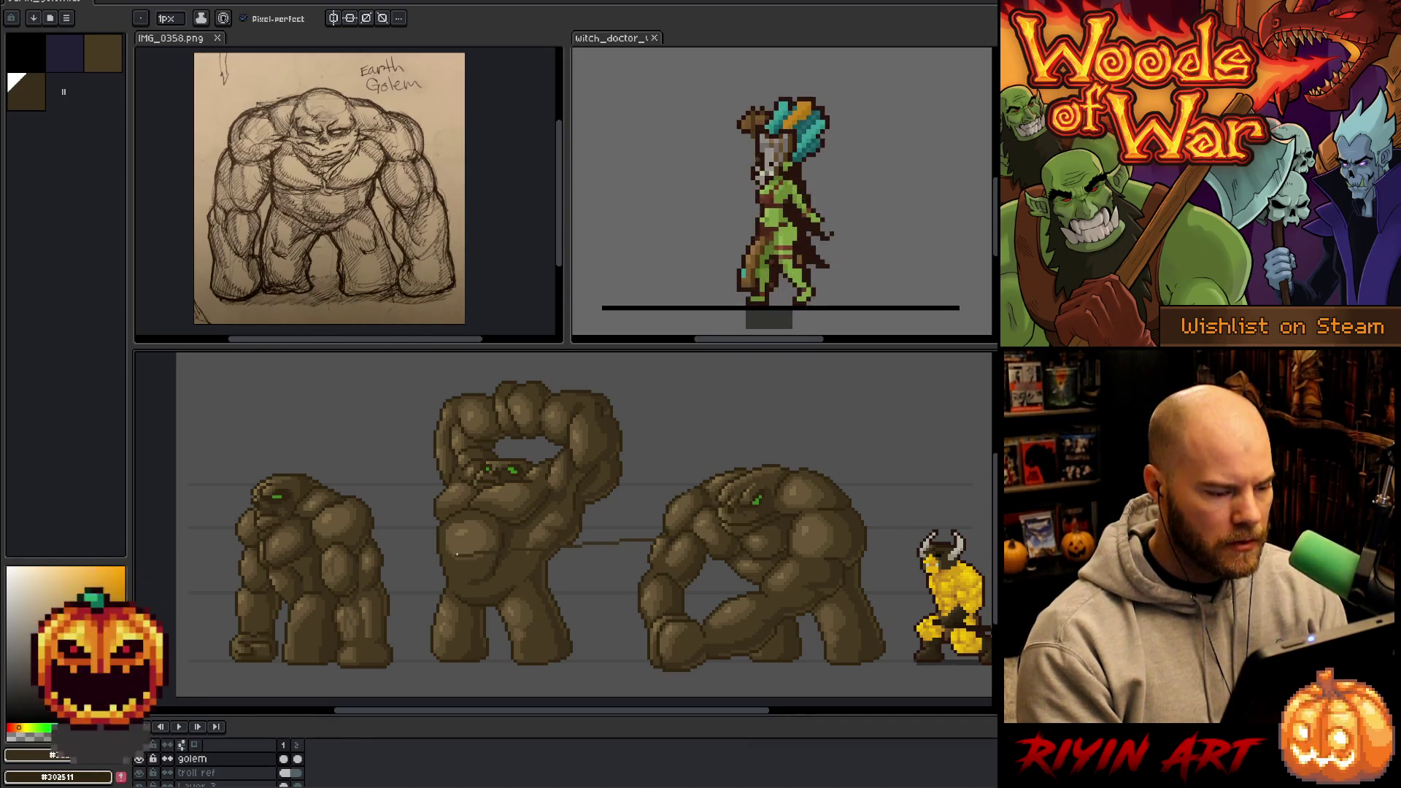
key(shift+c)
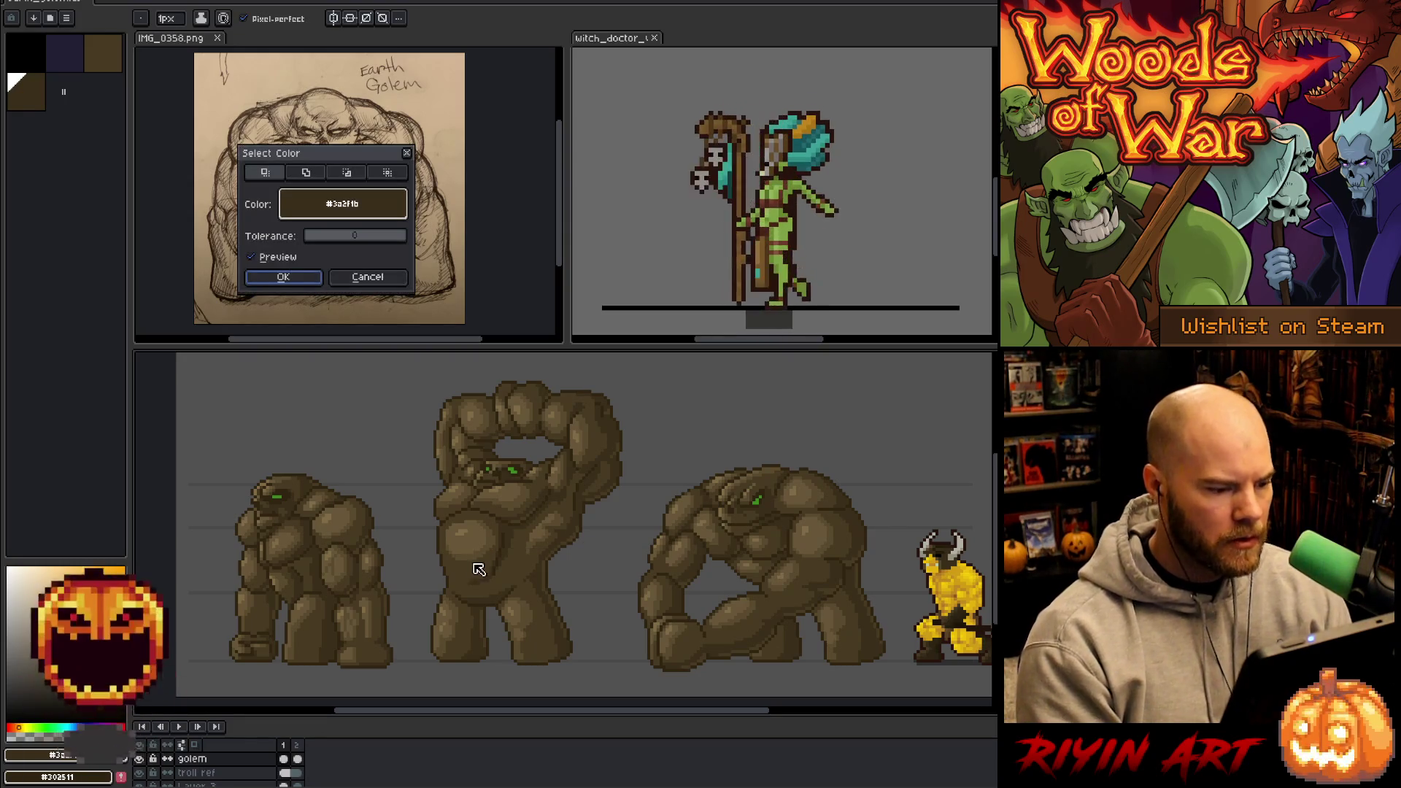
- Confirm the golem-brown colour selection, then eyedrop the minotaur's dark brown outline colour
drag(511, 408, 570, 384)
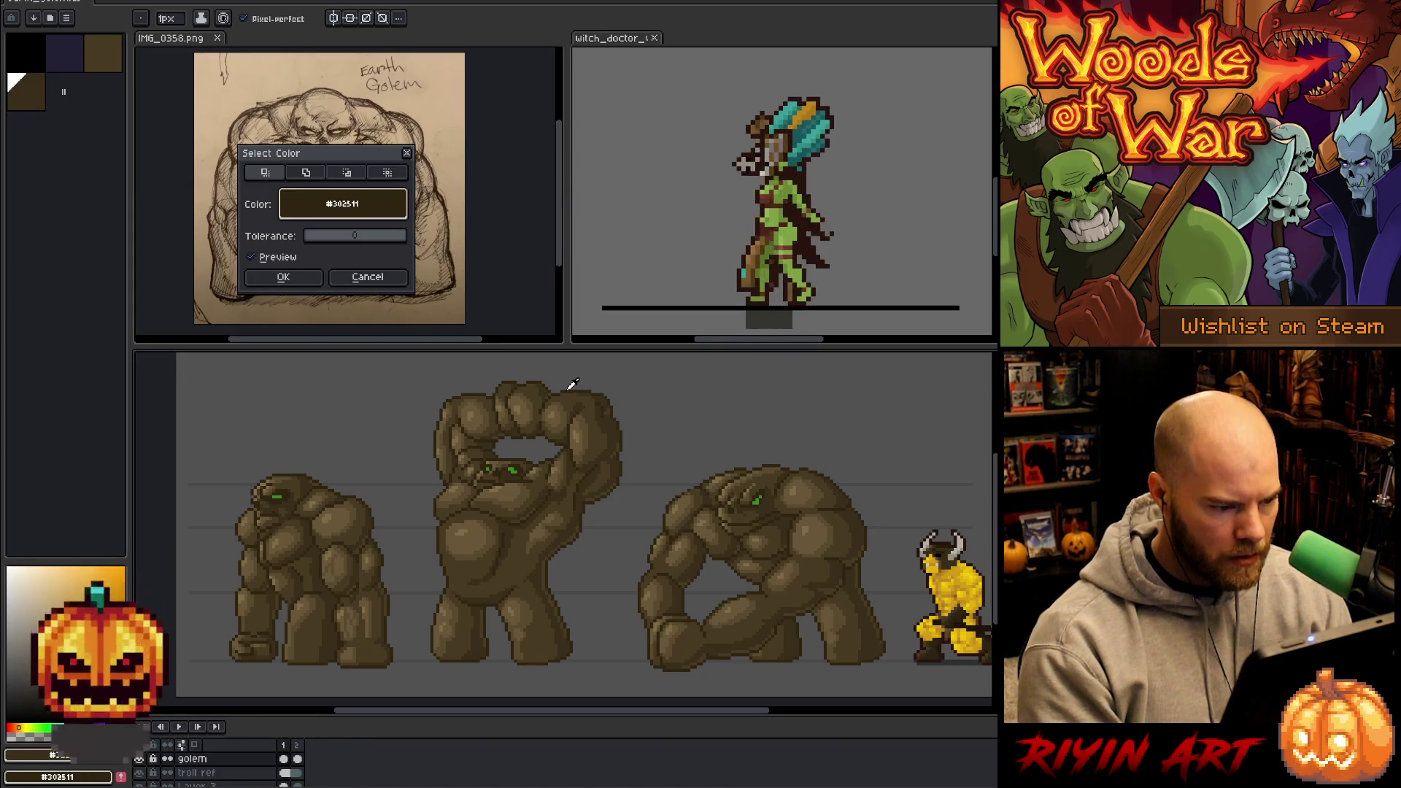
click(285, 277)
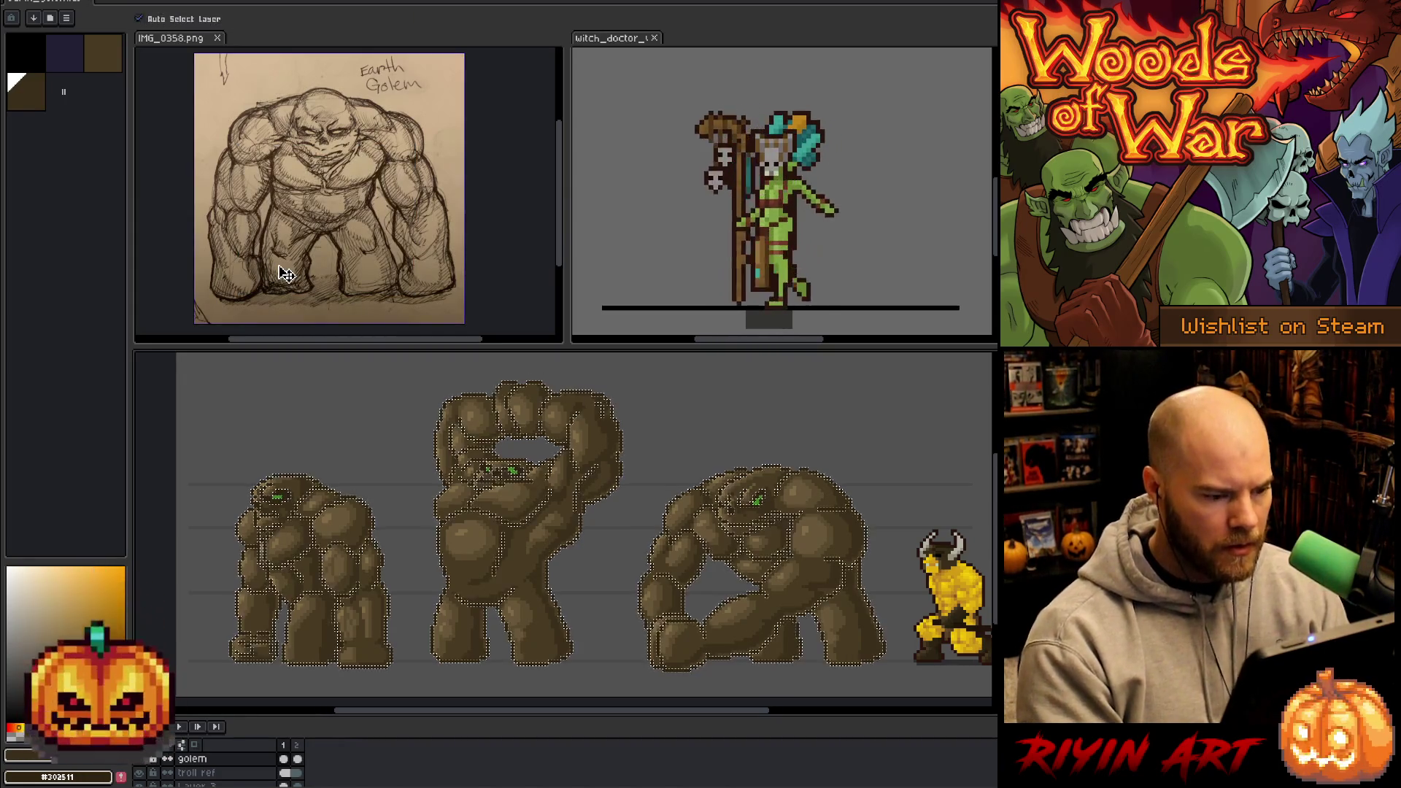
key(space)
drag(526, 557, 375, 516)
scroll(846, 542, up, 4)
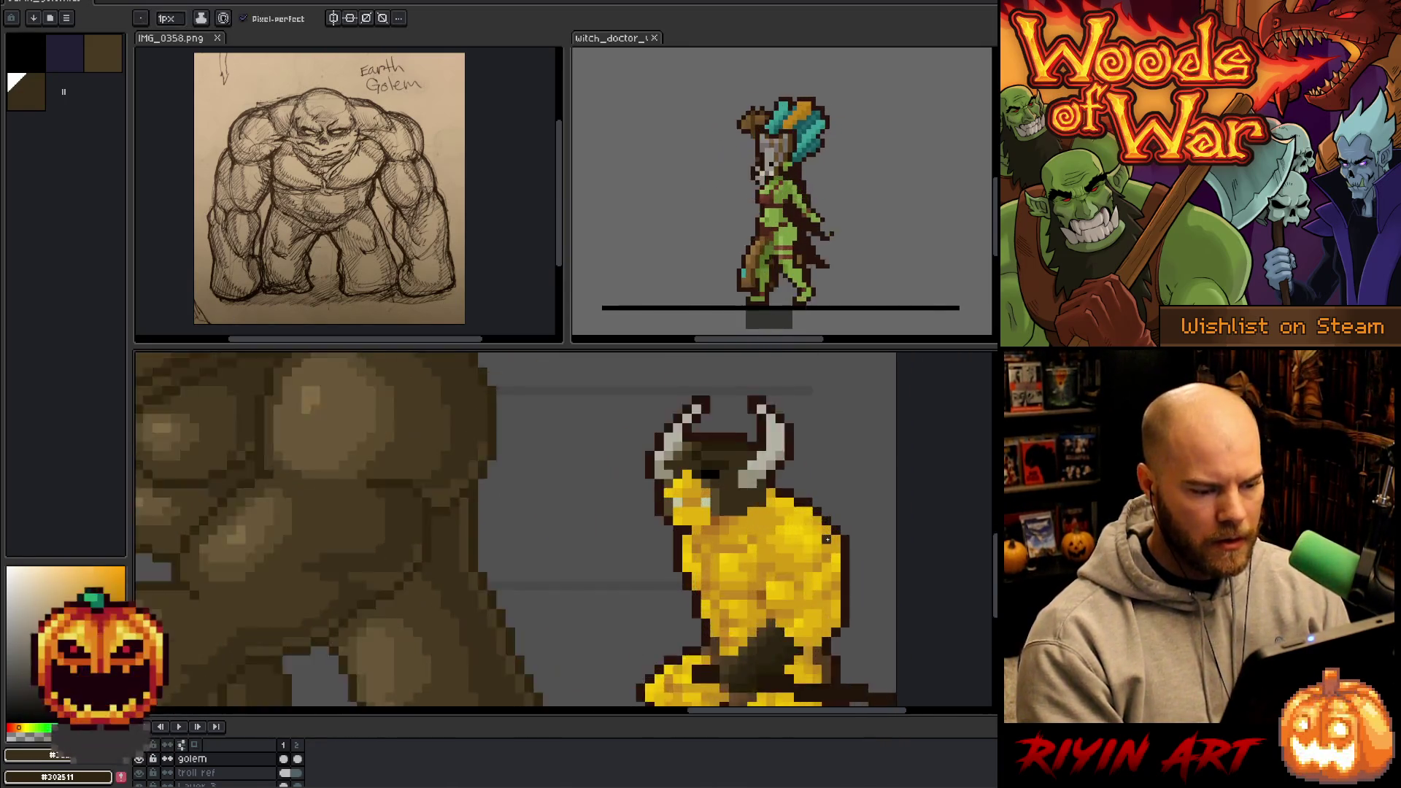
alt+click(831, 508)
key(space)
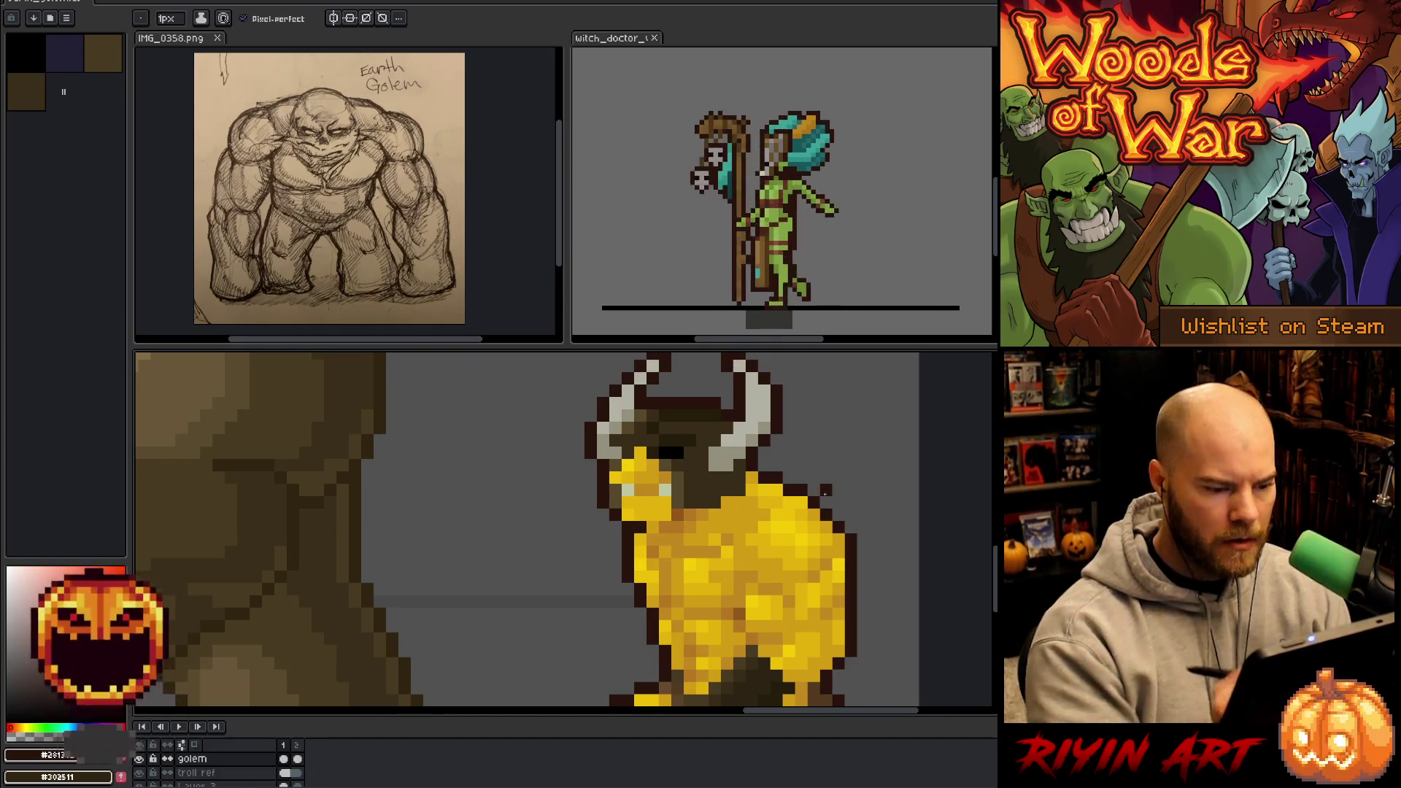
scroll(830, 508, down, 5)
drag(635, 583, 806, 596)
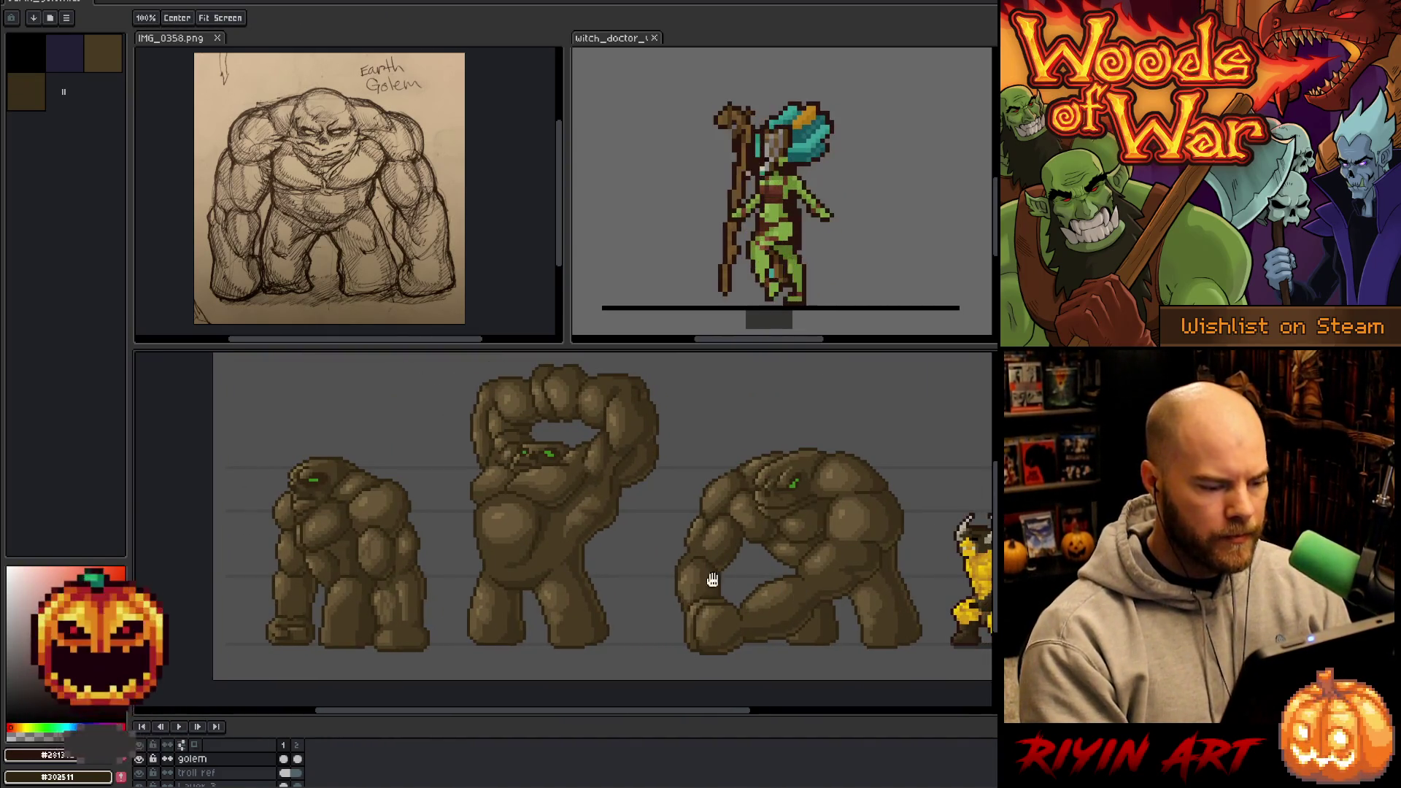
- Set the pencil brush size to 4 px and pan over the golems
scroll(713, 578, down, 1)
scroll(593, 577, up, 1)
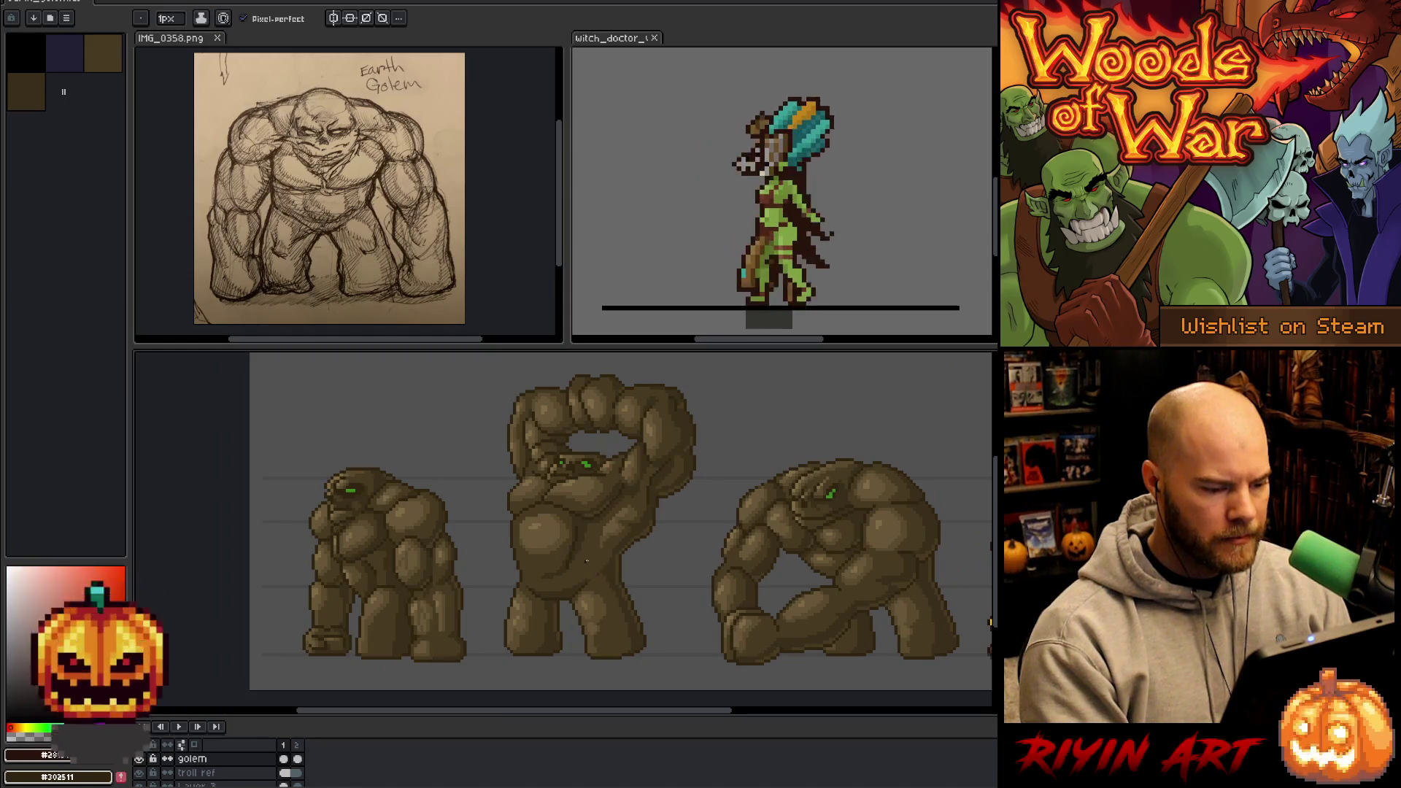
key(plus)
key(plus)
key(plus)
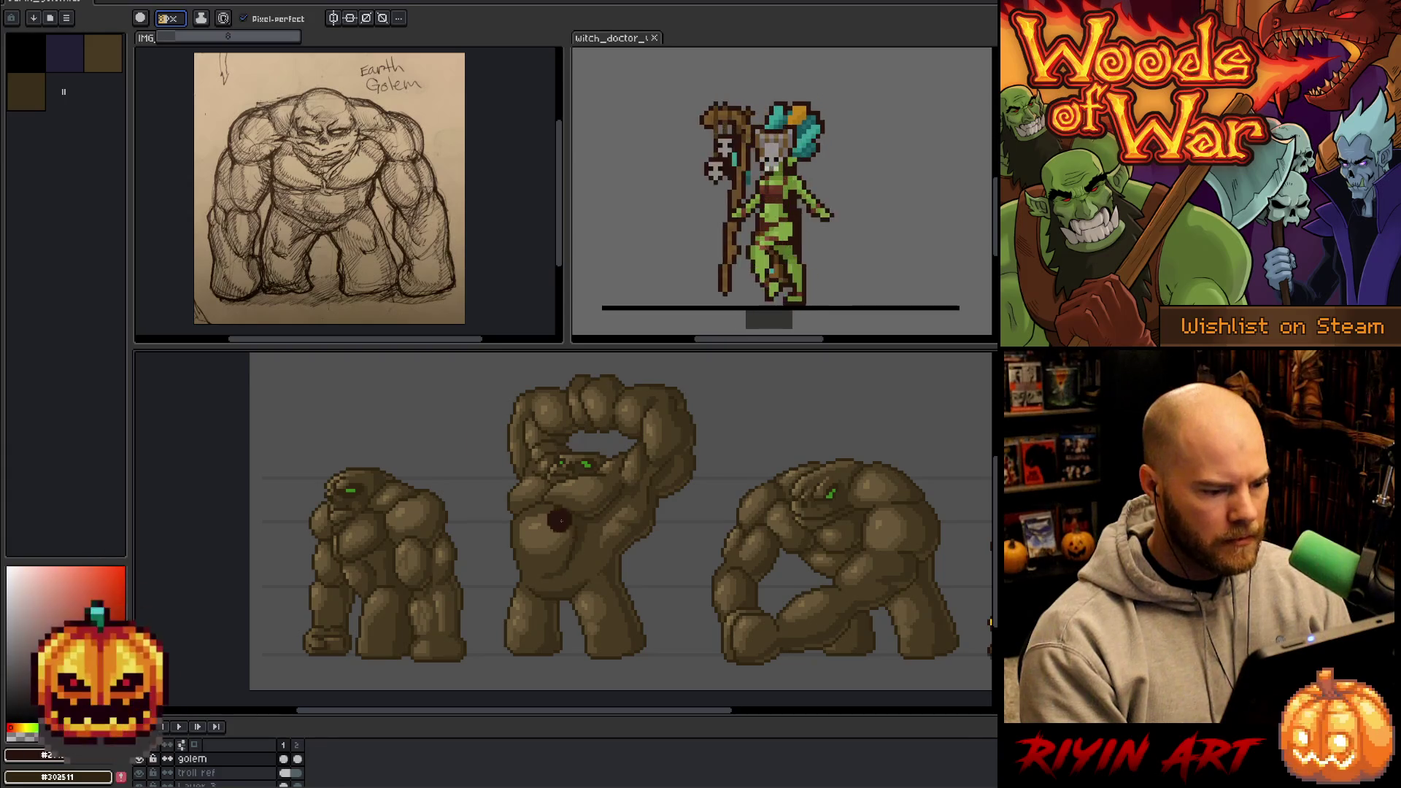
click(167, 38)
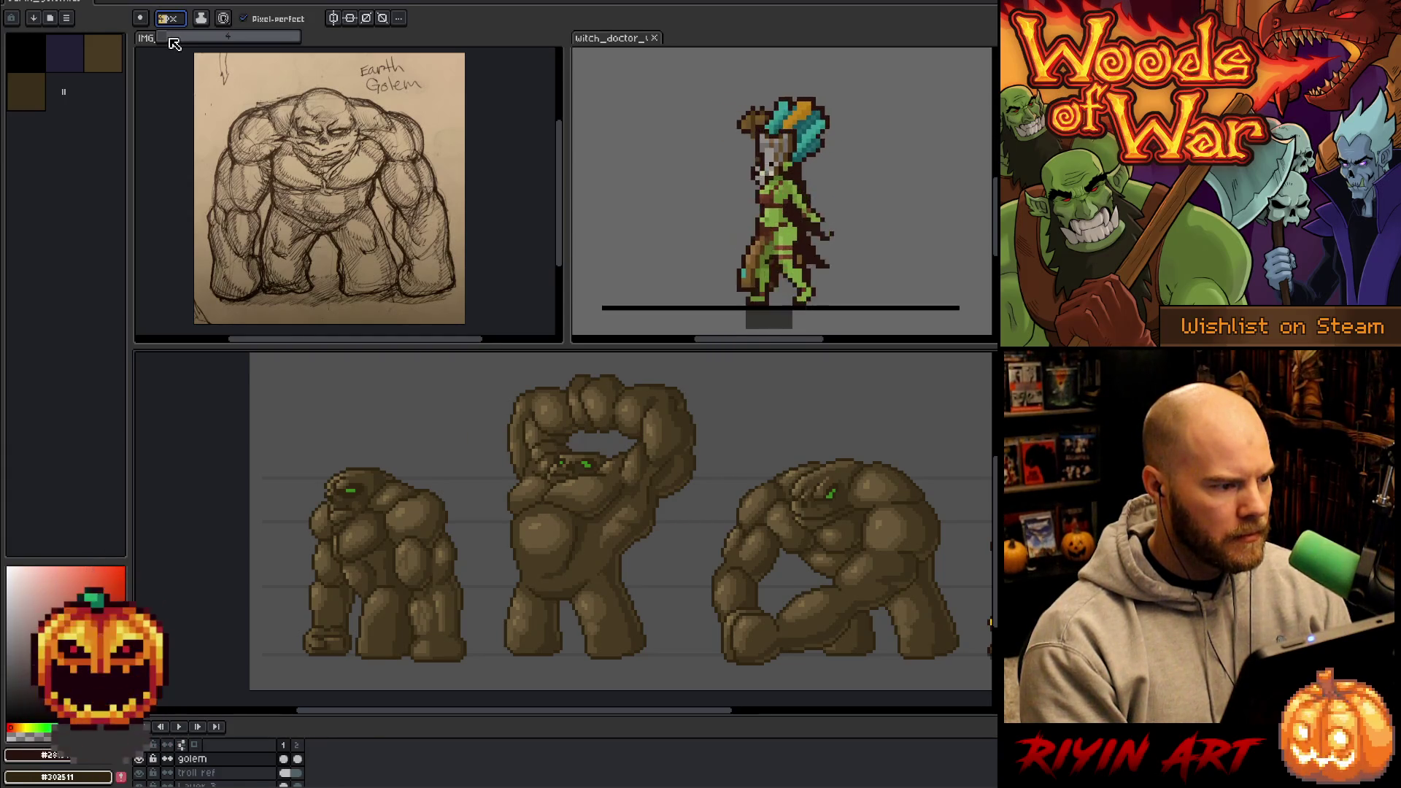
drag(307, 482, 423, 399)
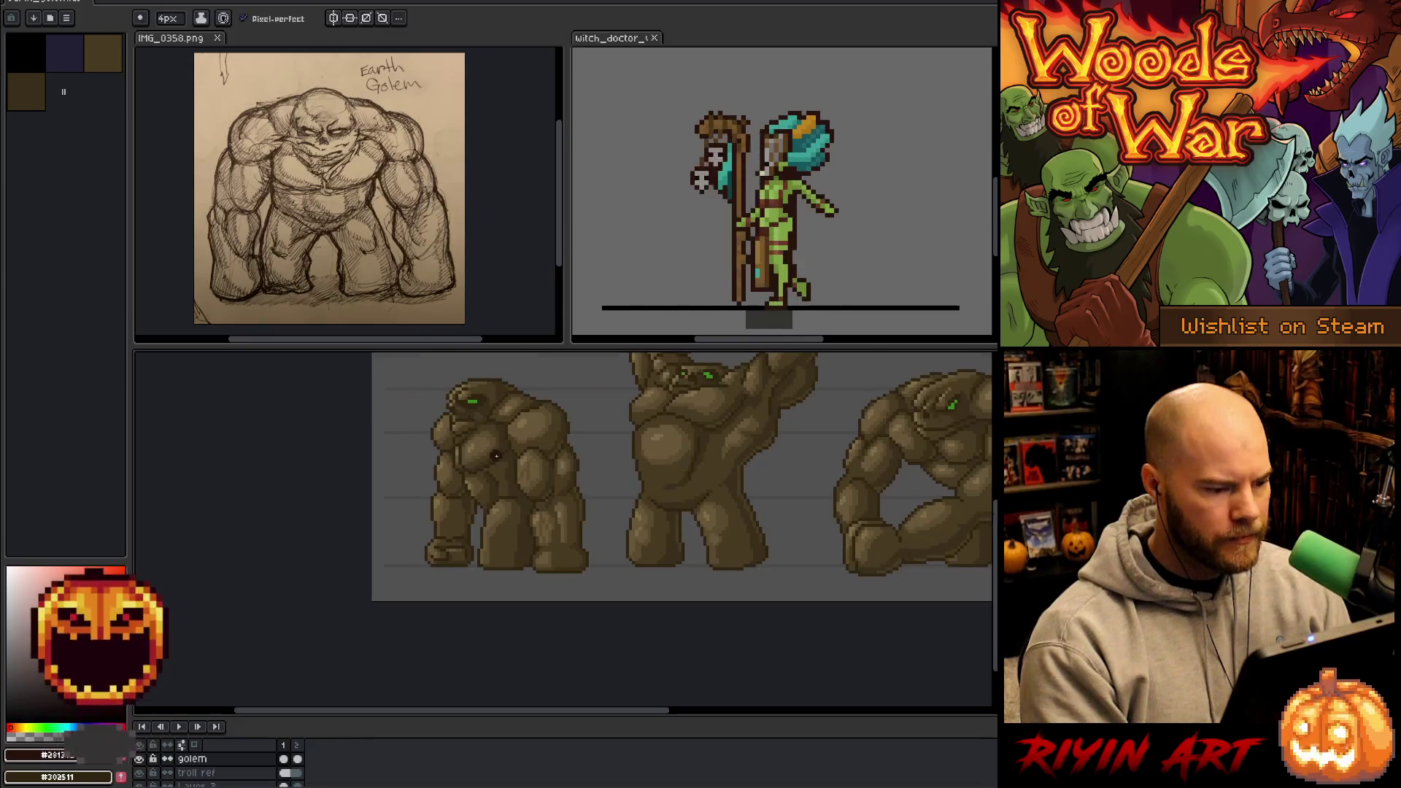
- Turn off Pixel-perfect and centre the view on the leftmost golem
scroll(500, 479, up, 1)
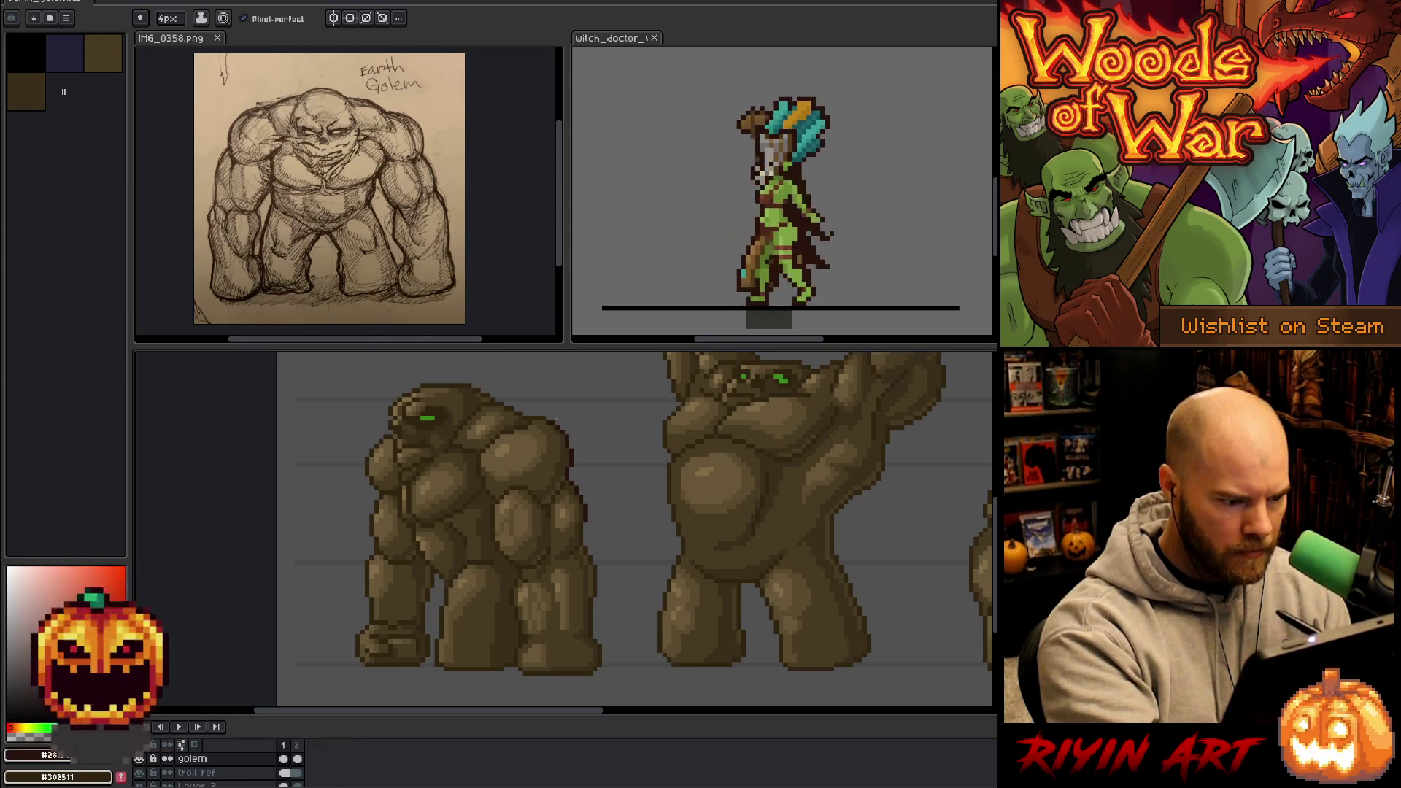
click(244, 18)
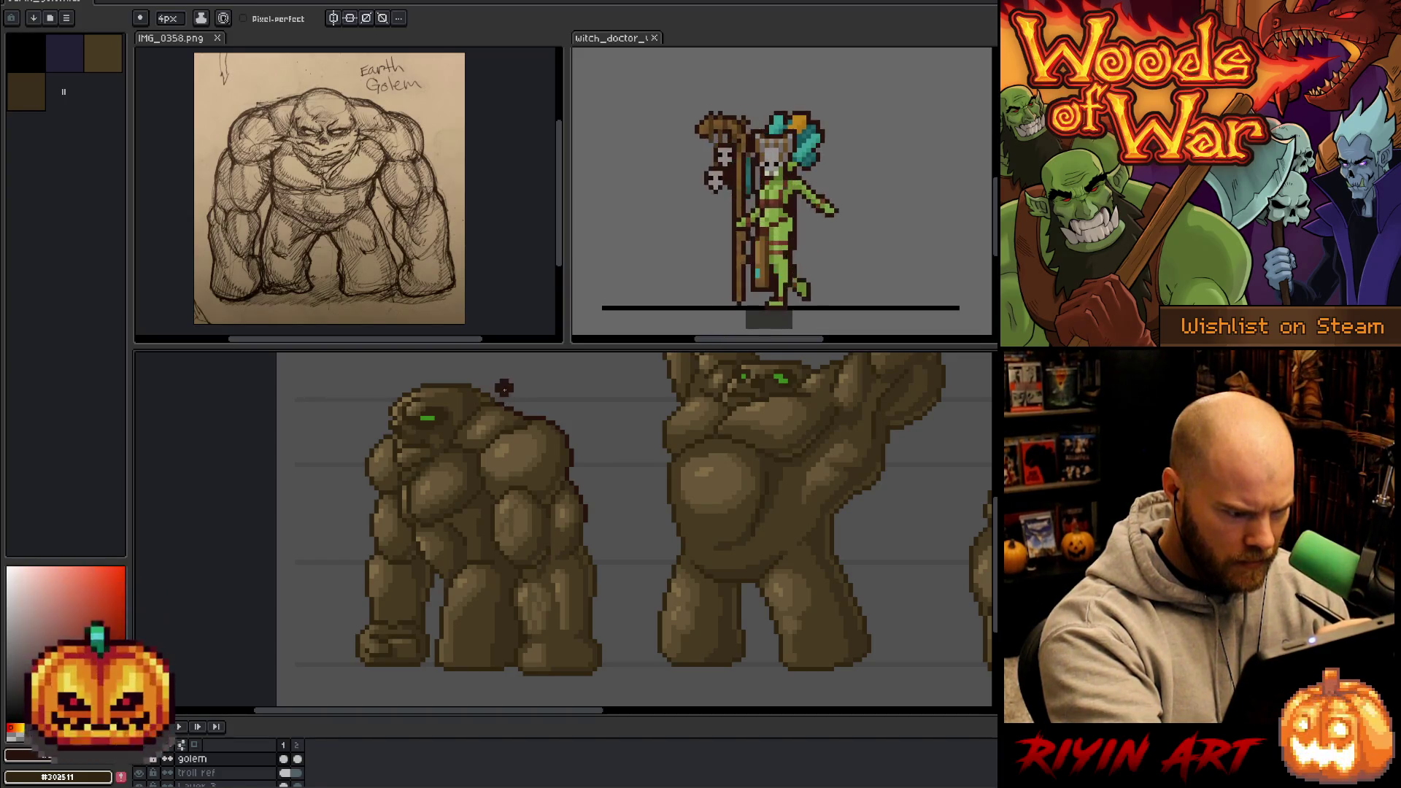
drag(493, 395, 540, 421)
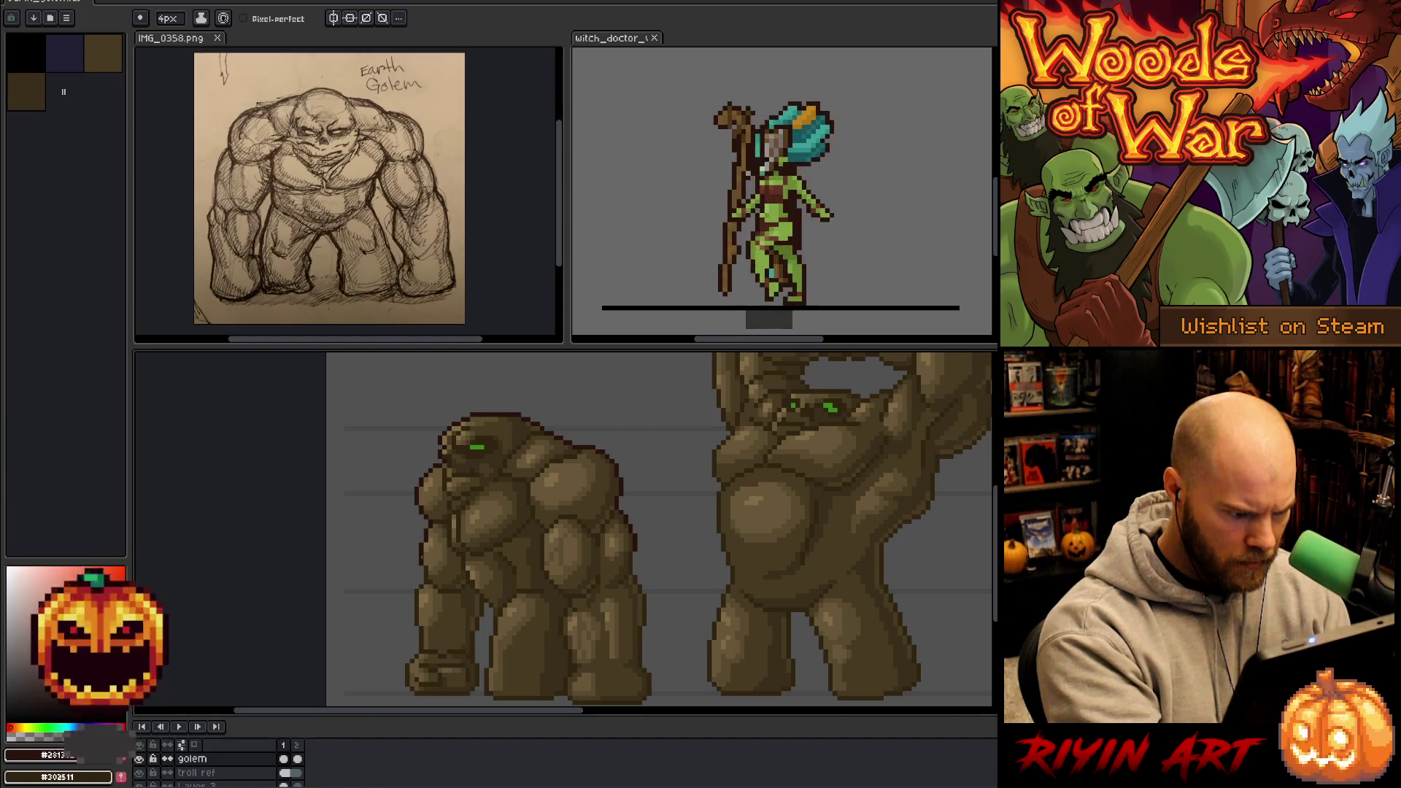
scroll(423, 540, down, 2)
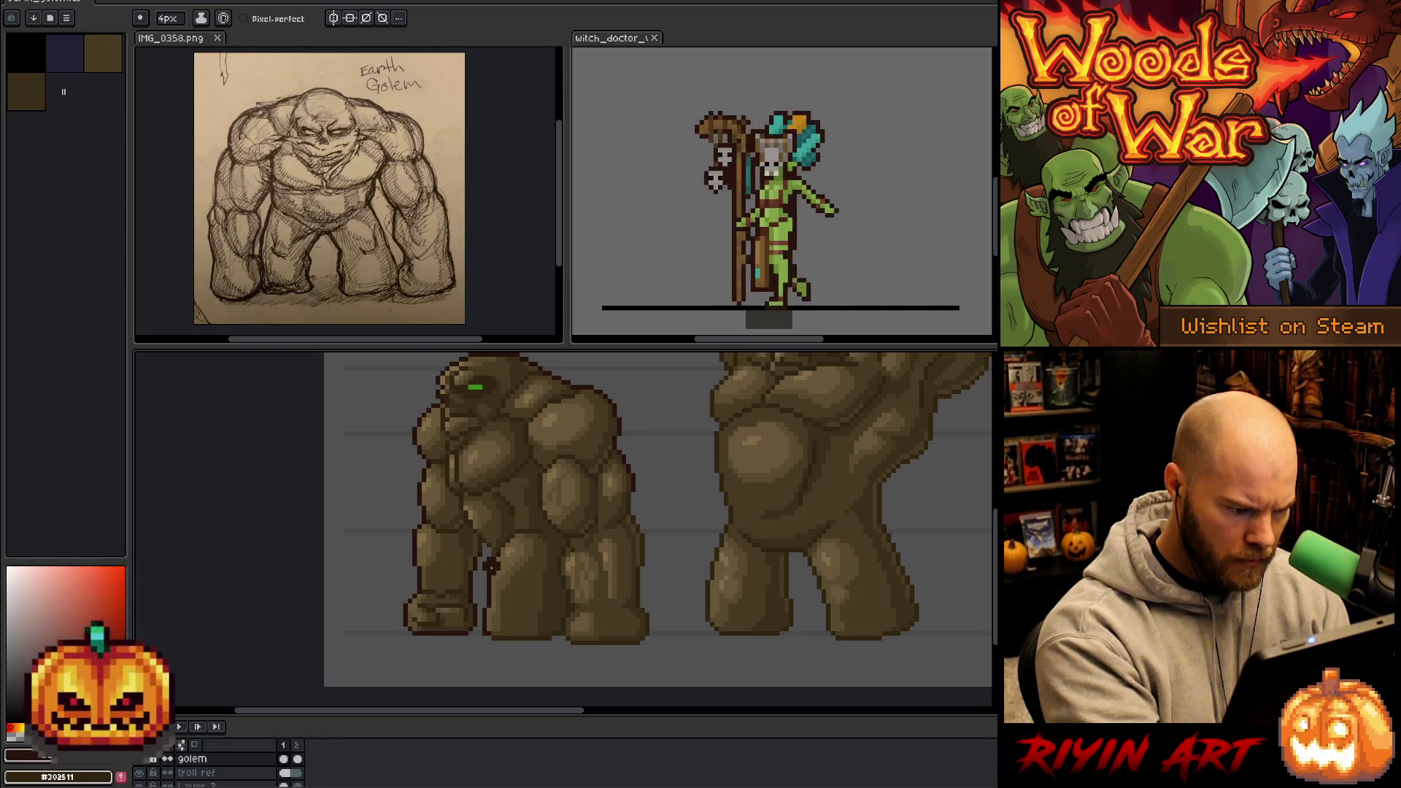
key(v)
key(b)
key(alt)
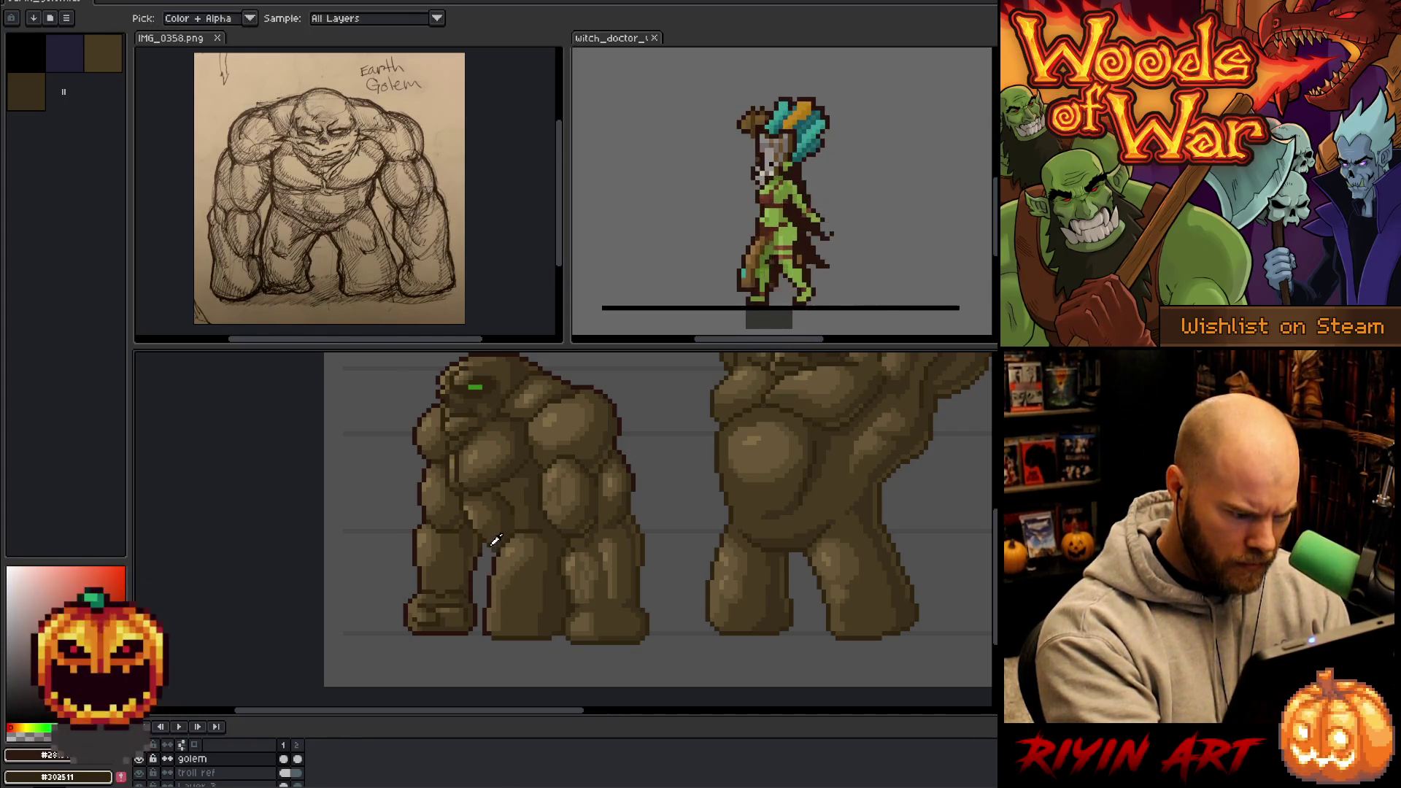
click(170, 18)
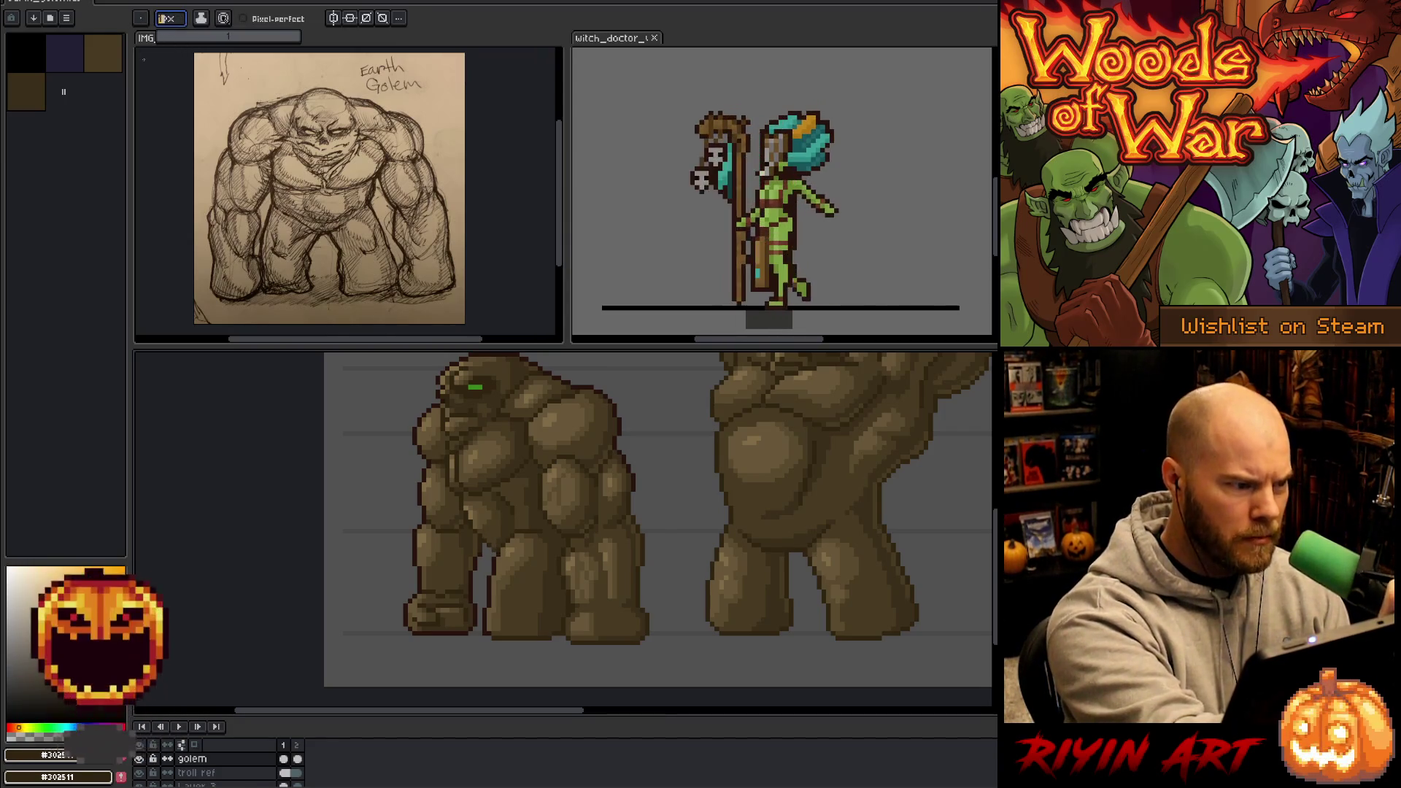
click(567, 37)
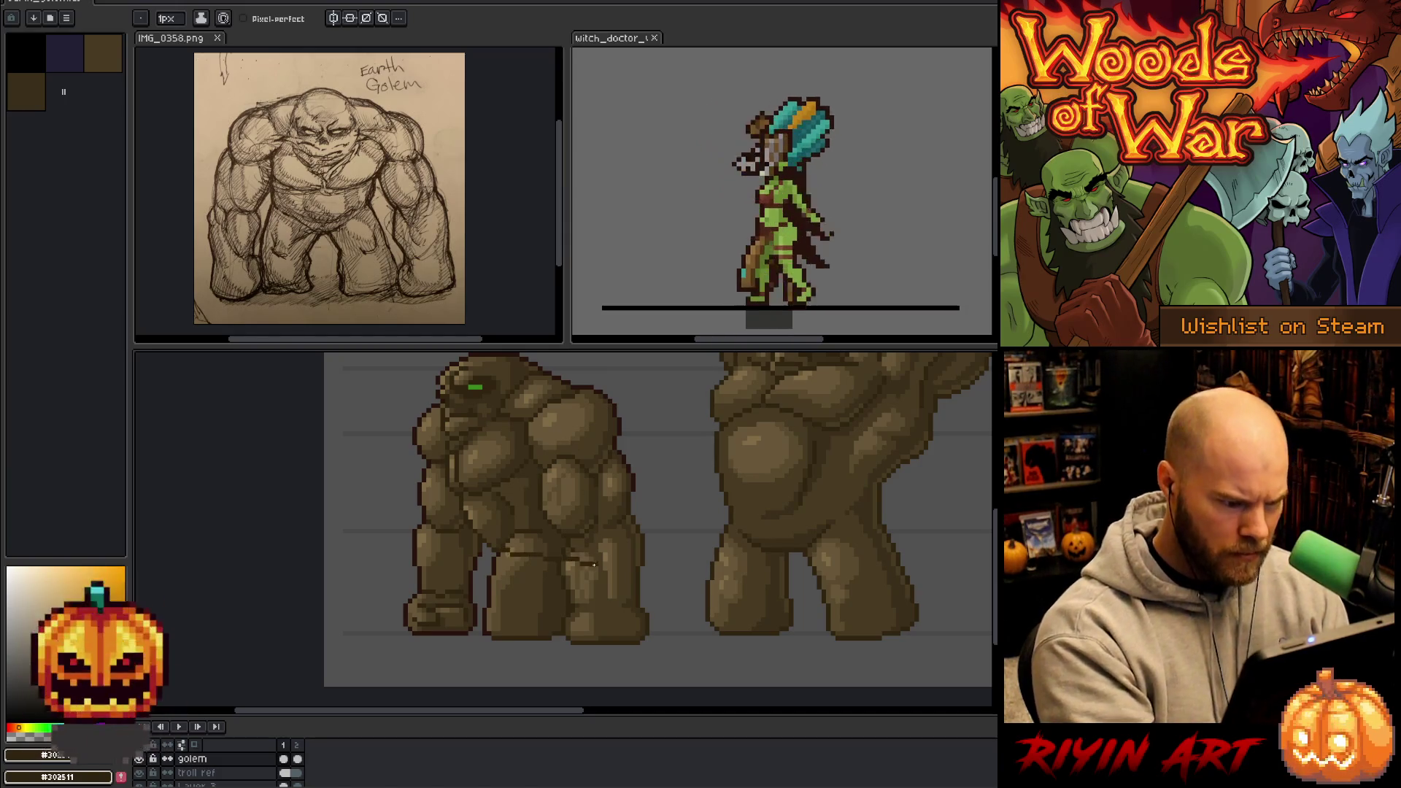
- Pick a darker red-brown and redraw the leftmost golem's outline and muscle shading
key(shift+c)
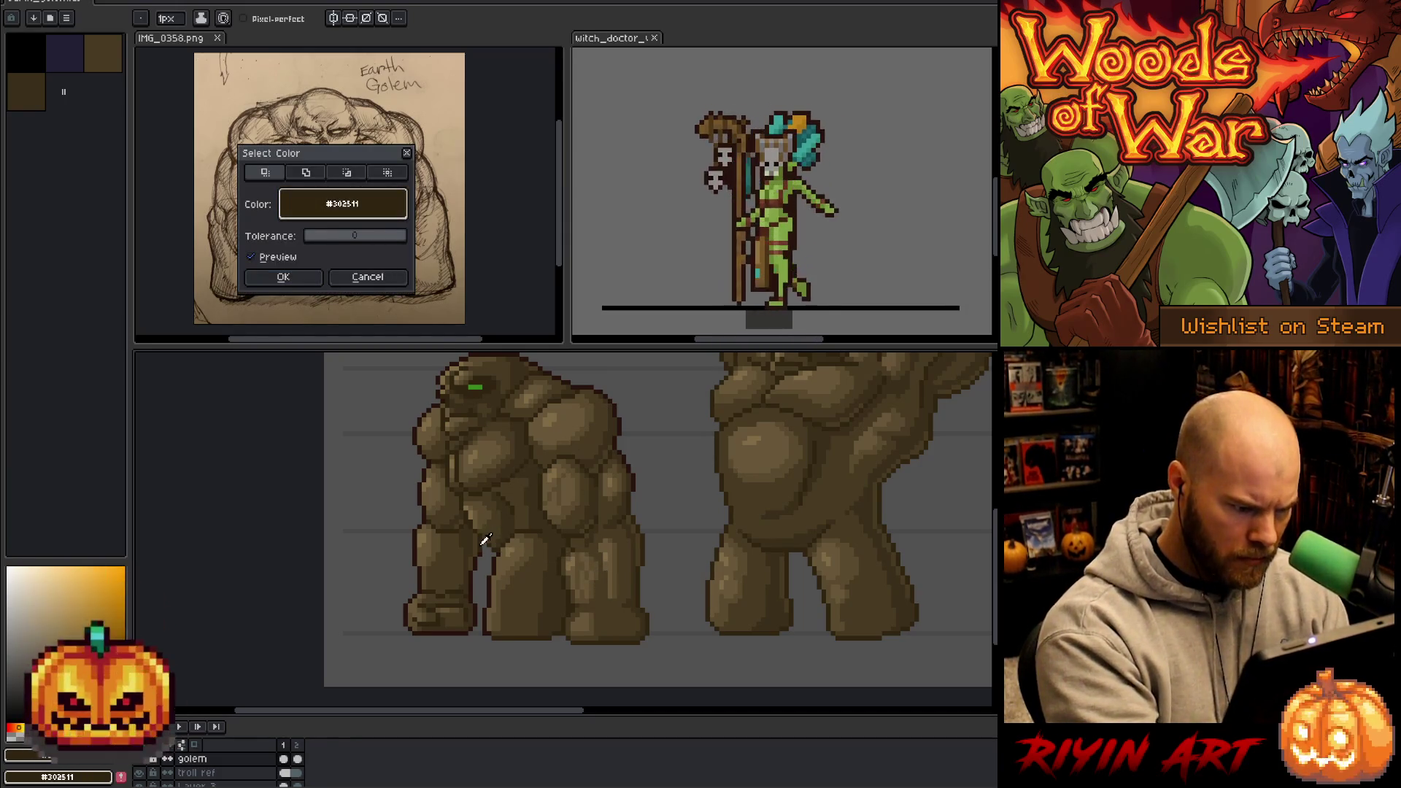
click(283, 277)
key(ctrl+d)
key(b)
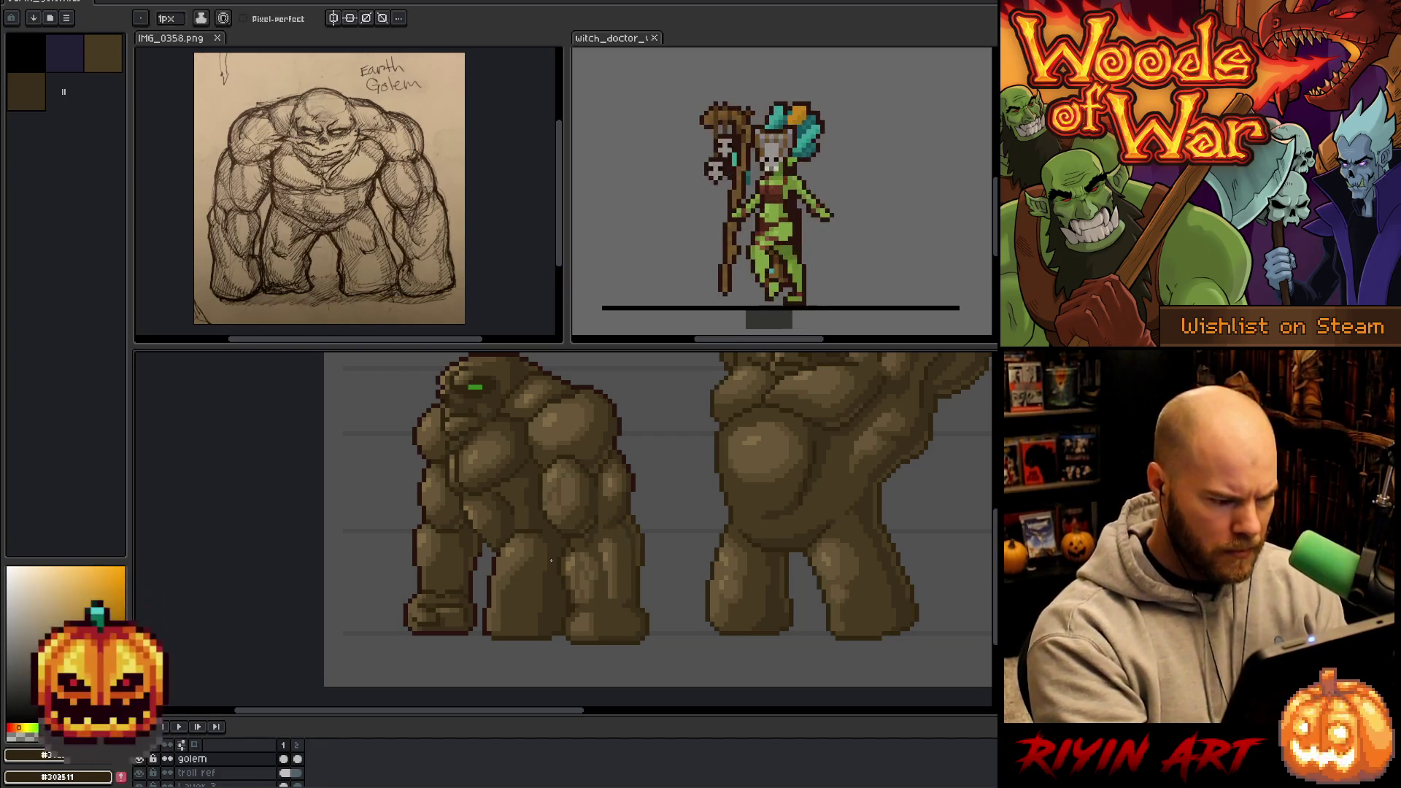
alt+click(488, 580)
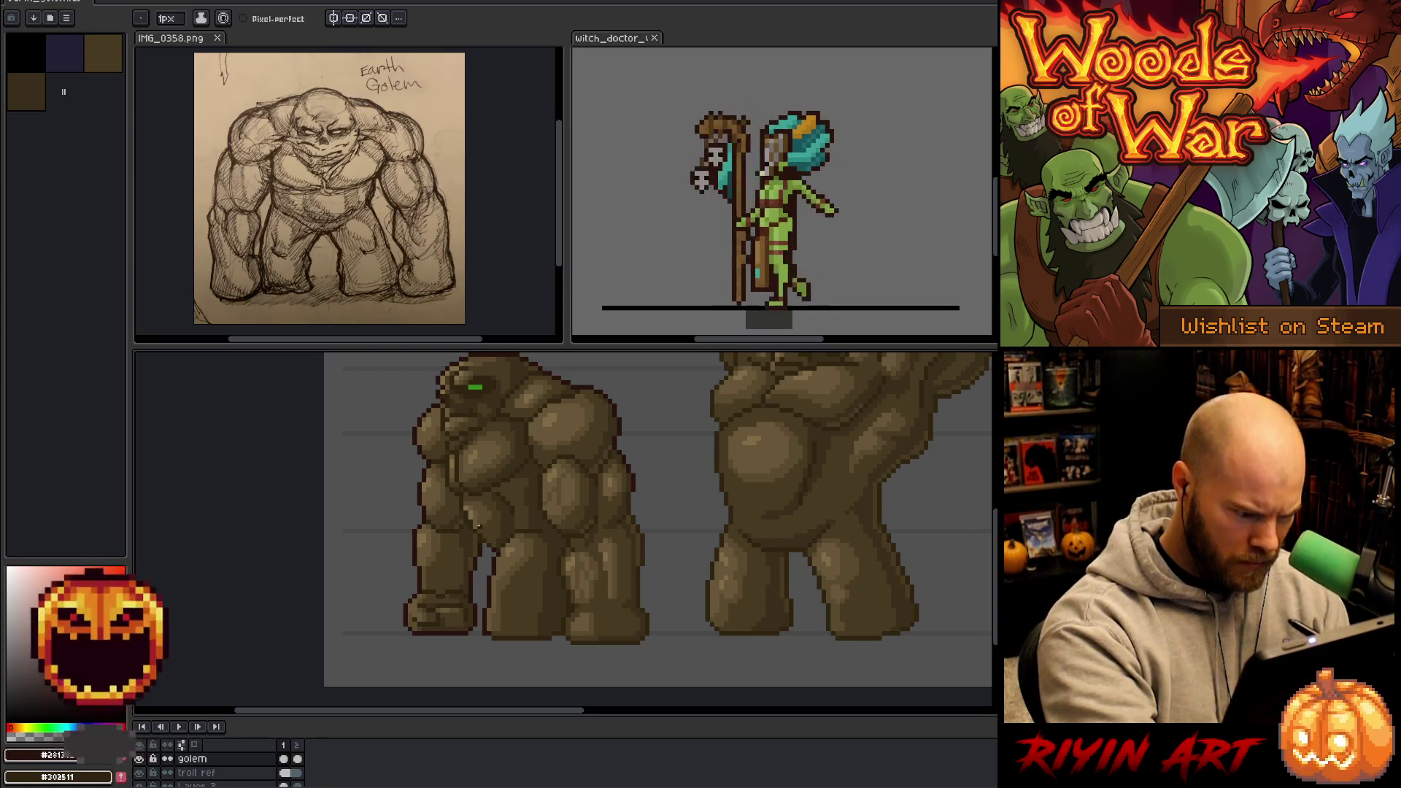
mouse_move(500, 620)
mouse_down()
mouse_move(397, 645)
mouse_move(212, 635)
mouse_move(319, 609)
mouse_move(256, 610)
mouse_move(537, 584)
mouse_move(464, 494)
mouse_up()
scroll(397, 644, up, 2)
key(b)
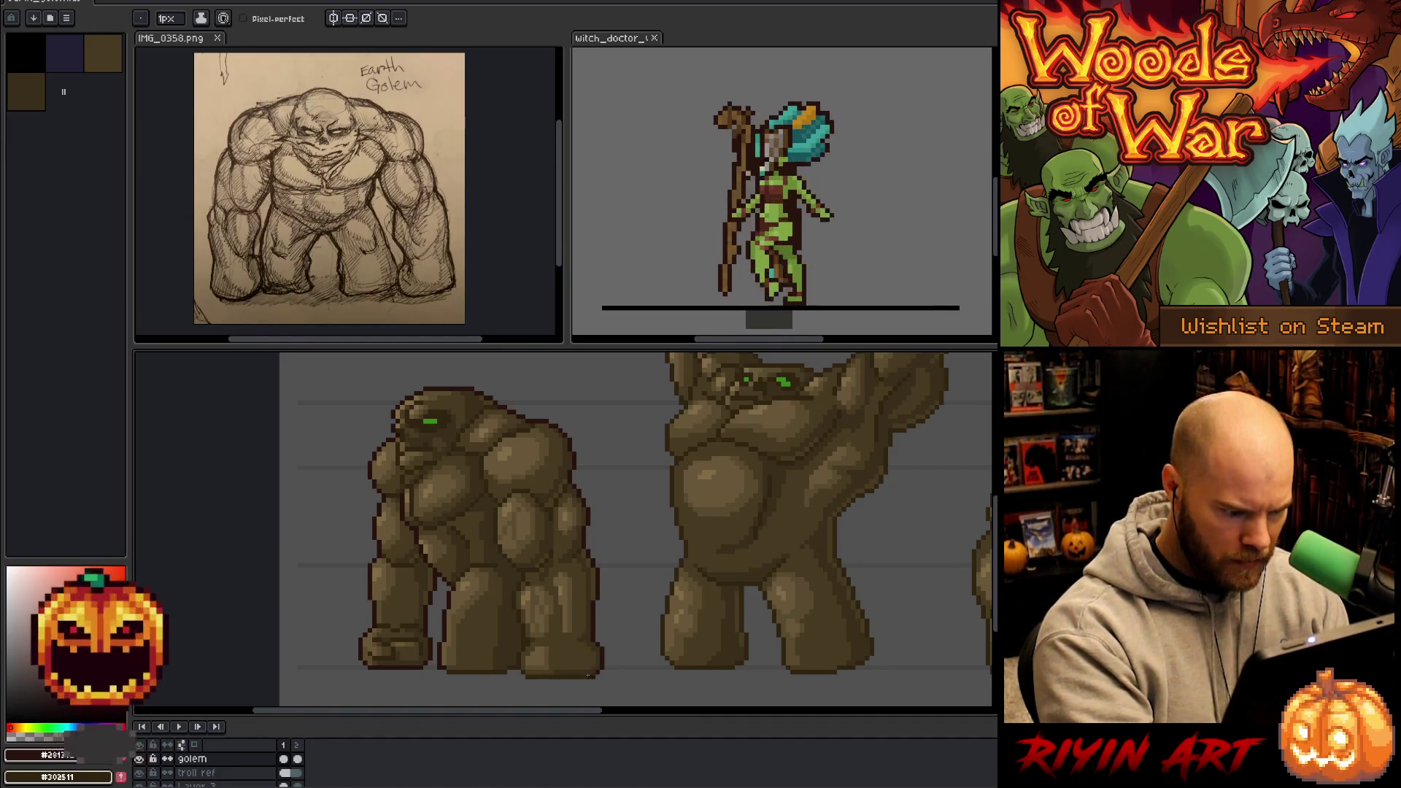
drag(755, 627, 469, 586)
mouse_move(577, 605)
mouse_down()
mouse_move(335, 632)
mouse_move(313, 603)
mouse_move(597, 545)
mouse_move(690, 573)
mouse_up()
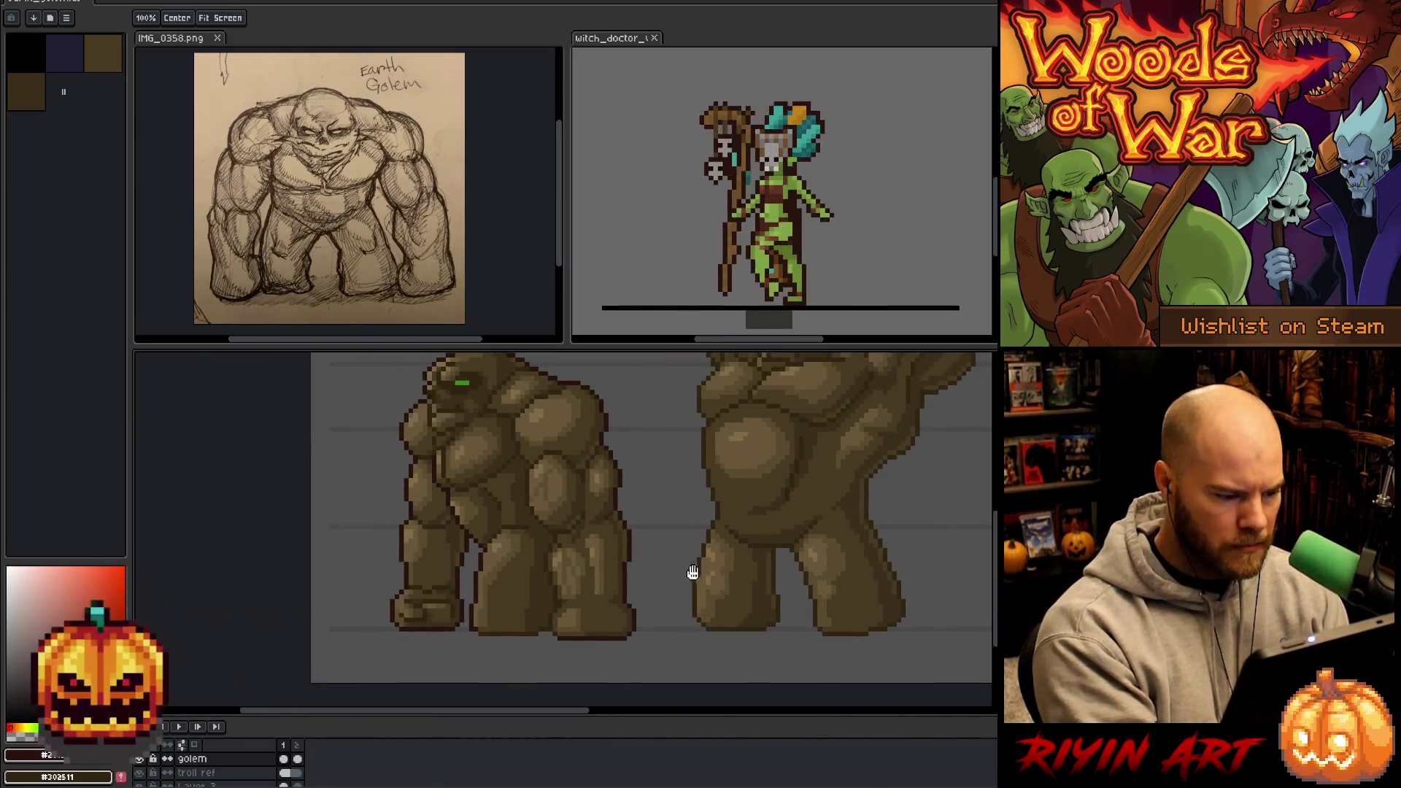
key(b)
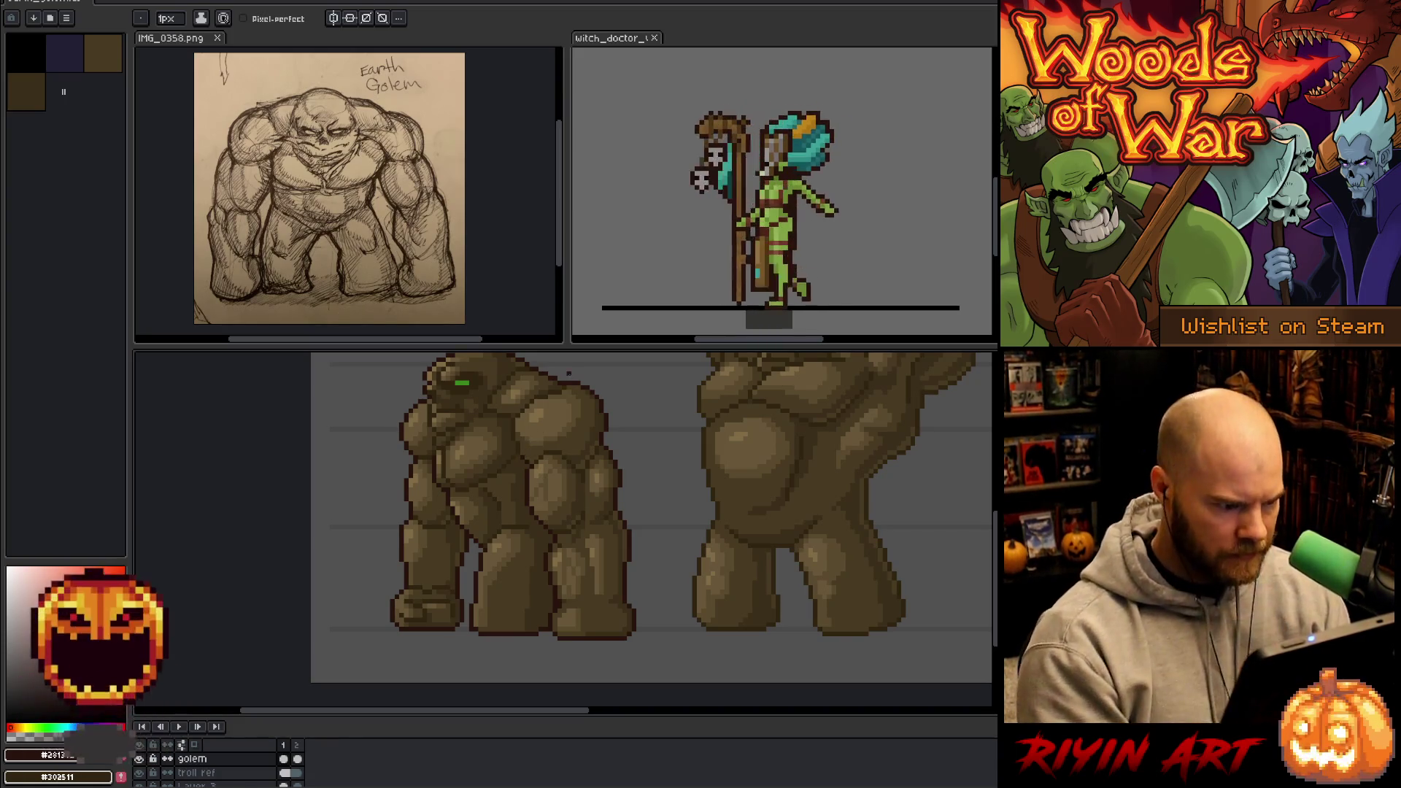
- Zoom and pan in close on the first golem, then open the Replace Color settings
scroll(591, 515, down, 2)
drag(645, 538, 523, 563)
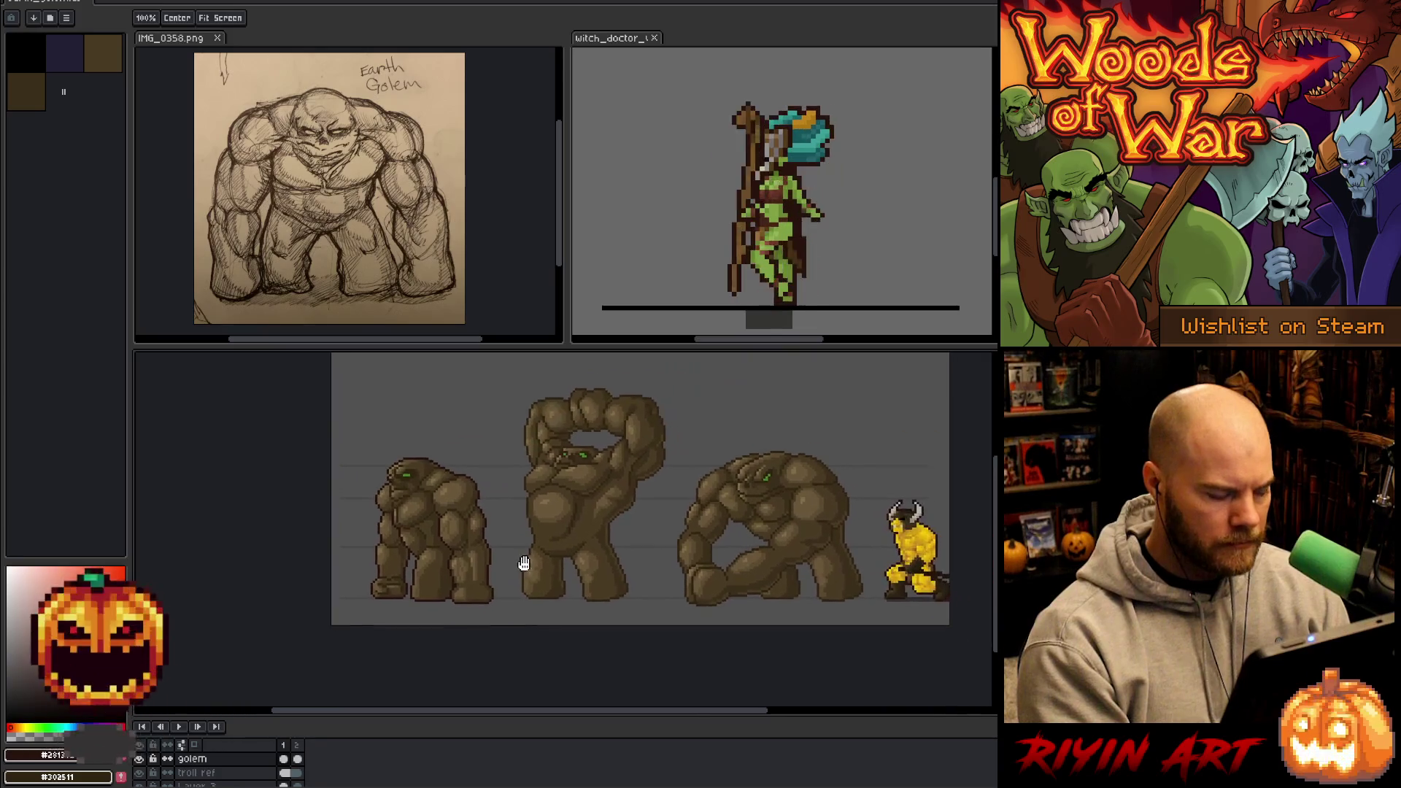
scroll(526, 561, up, 1)
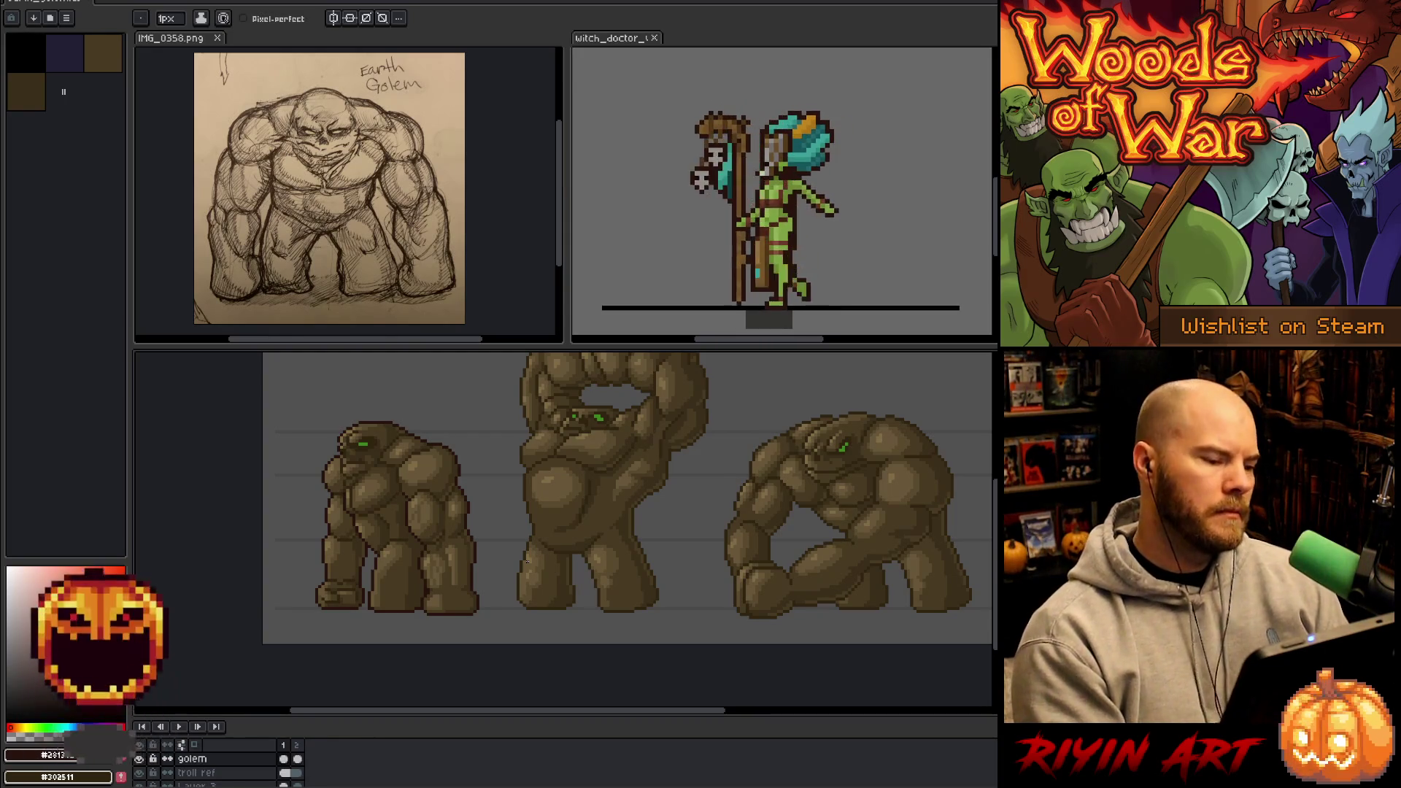
drag(363, 478, 372, 491)
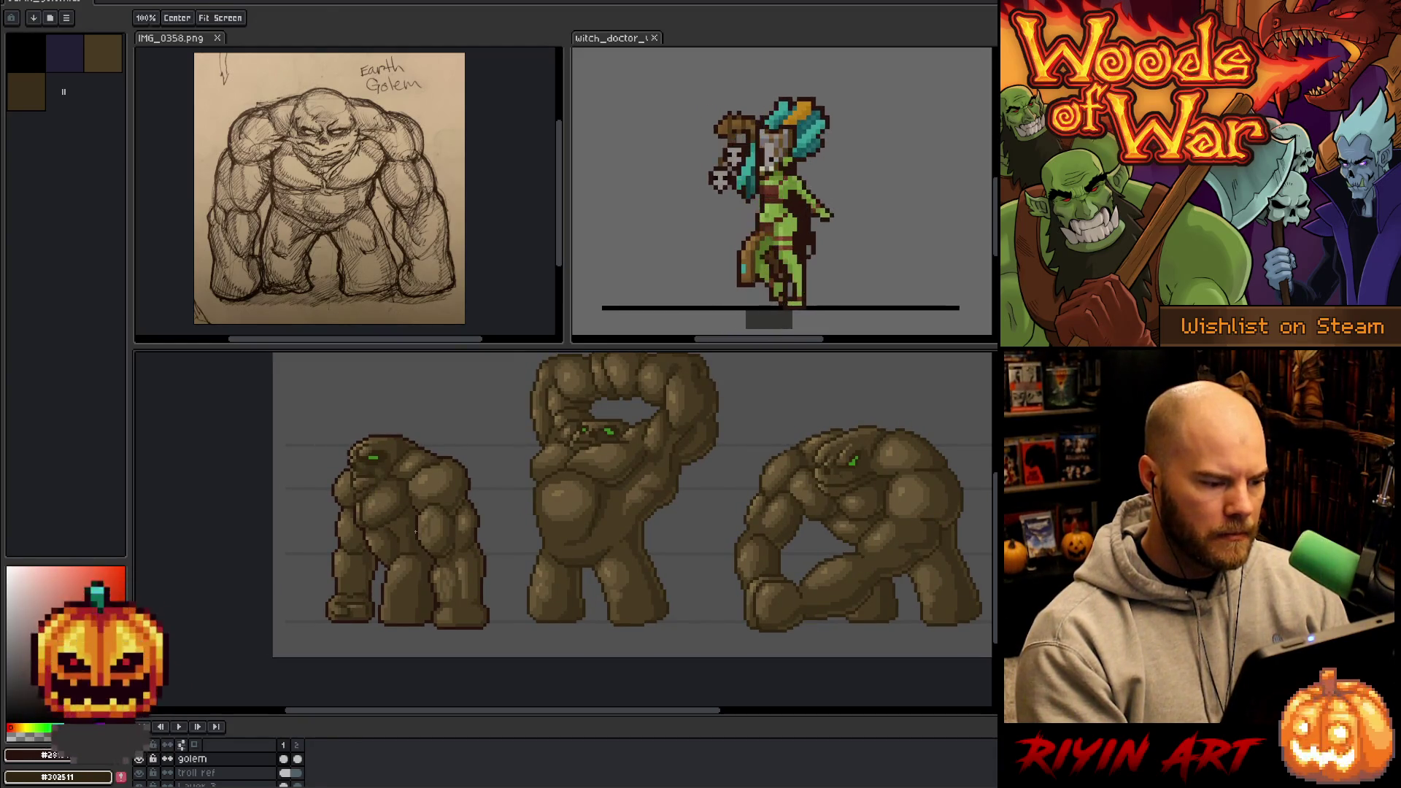
key(b)
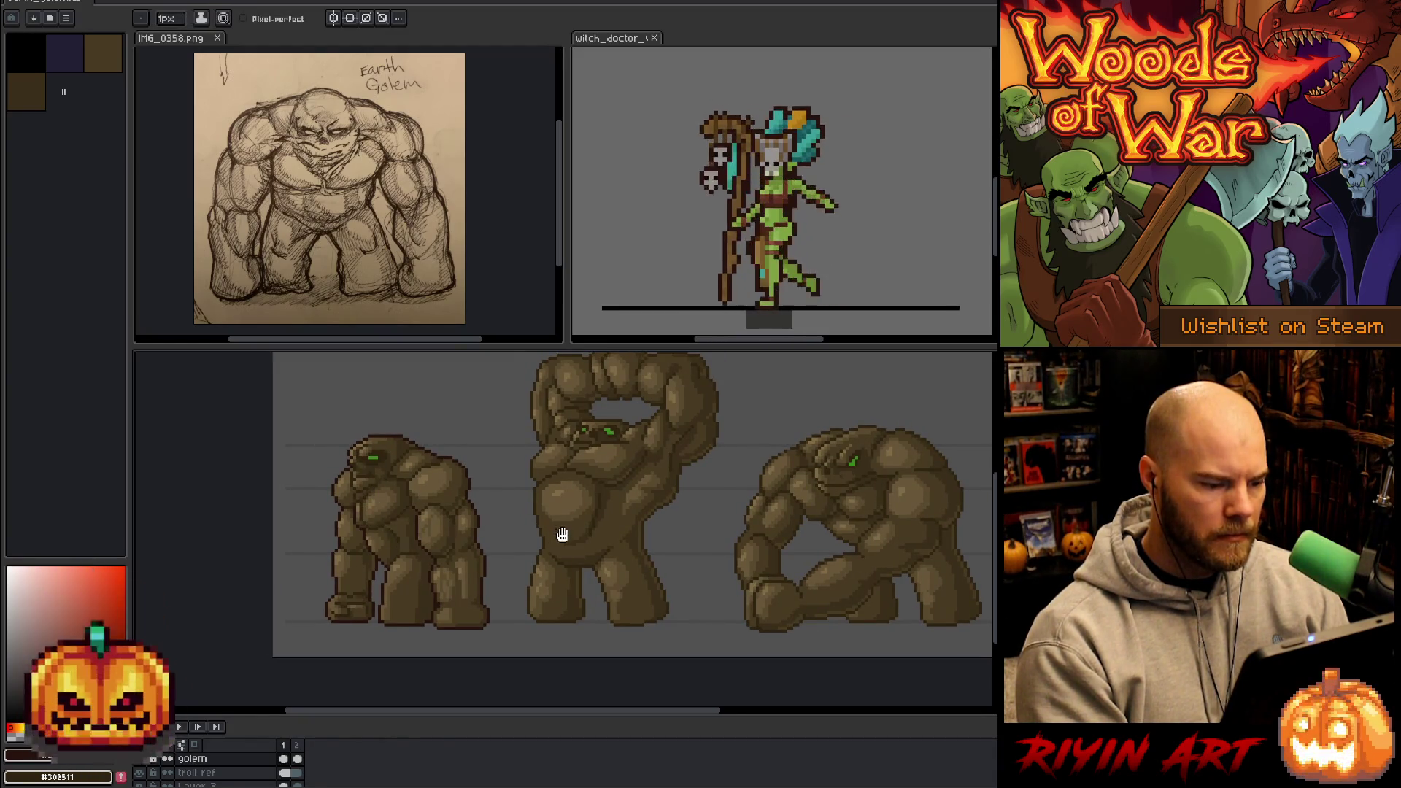
drag(562, 536, 544, 537)
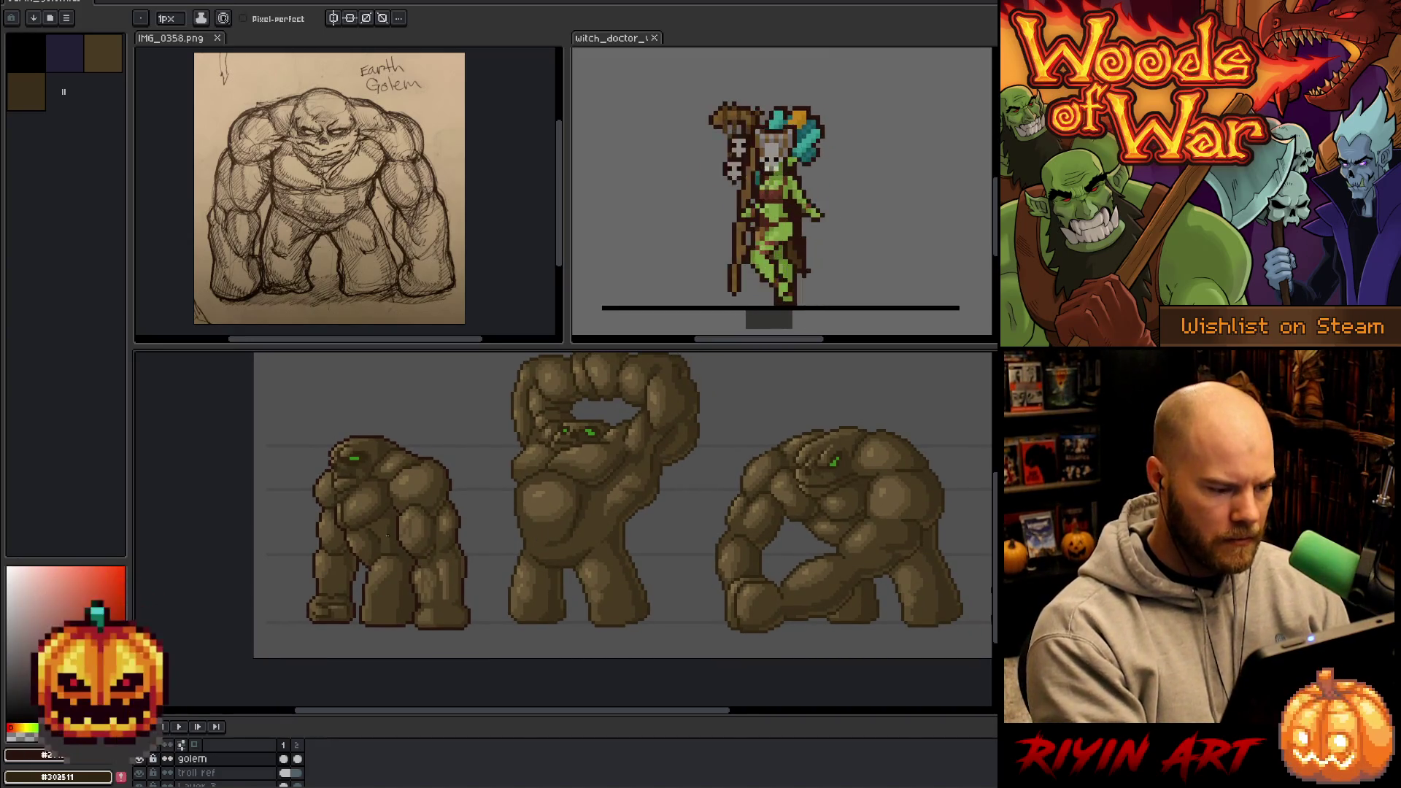
scroll(390, 536, up, 2)
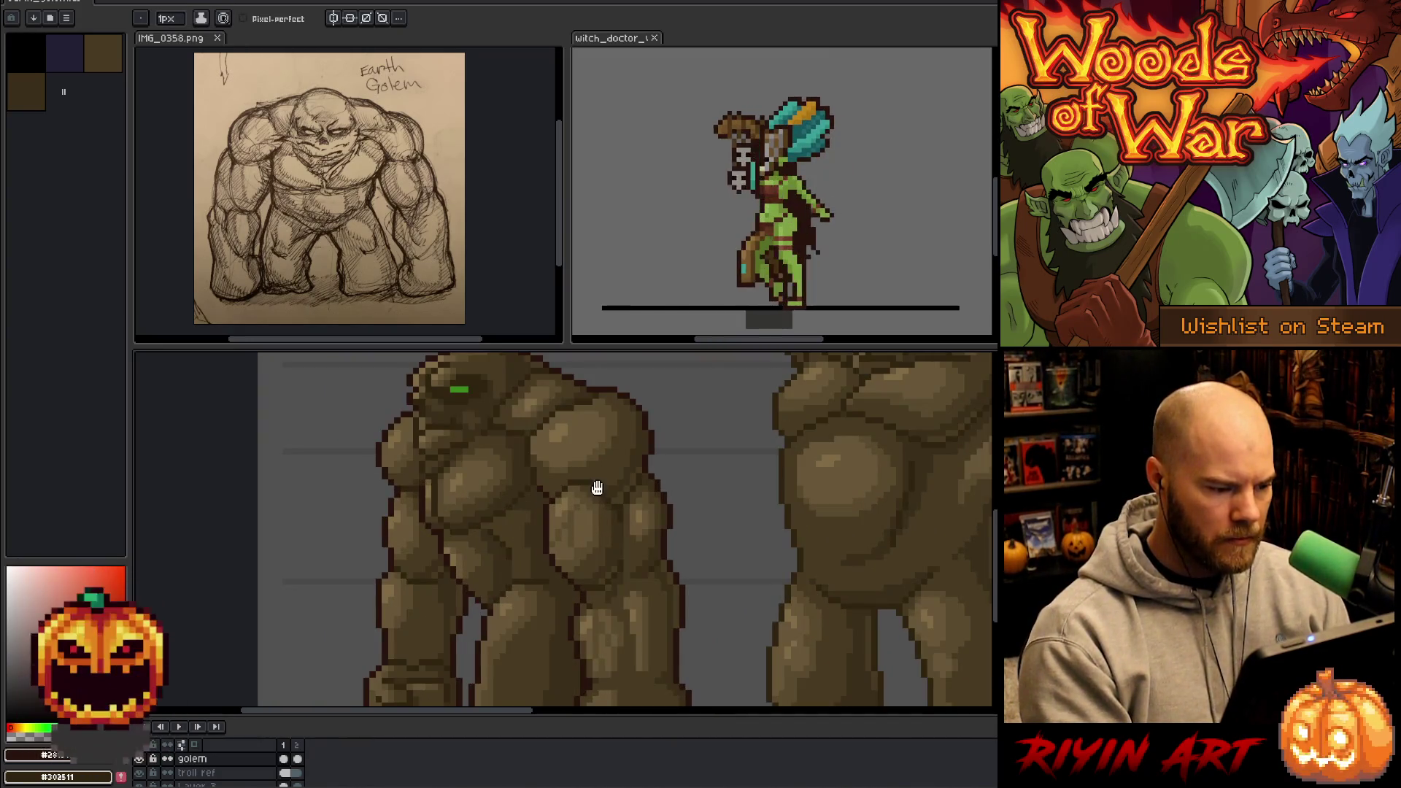
drag(594, 485, 543, 549)
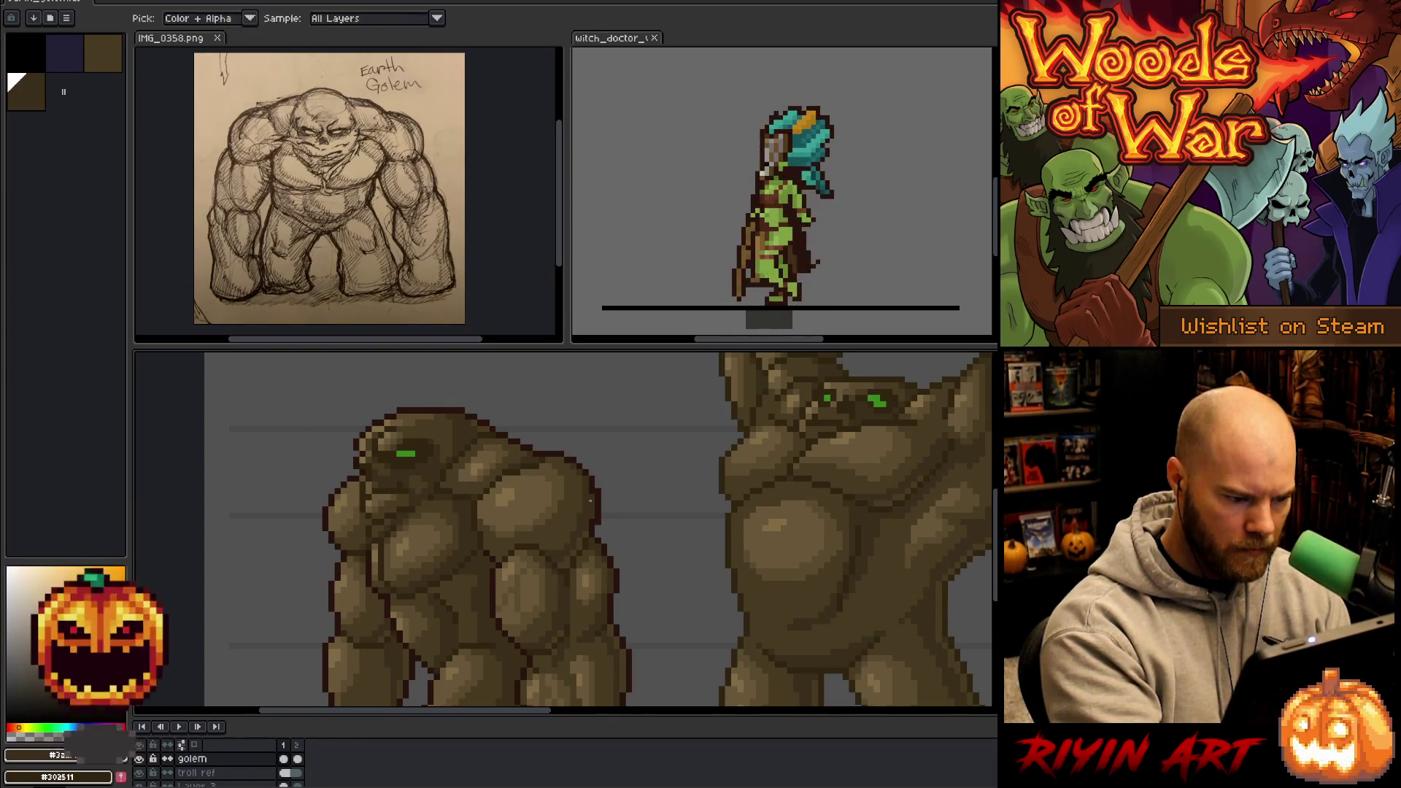
drag(674, 585, 697, 544)
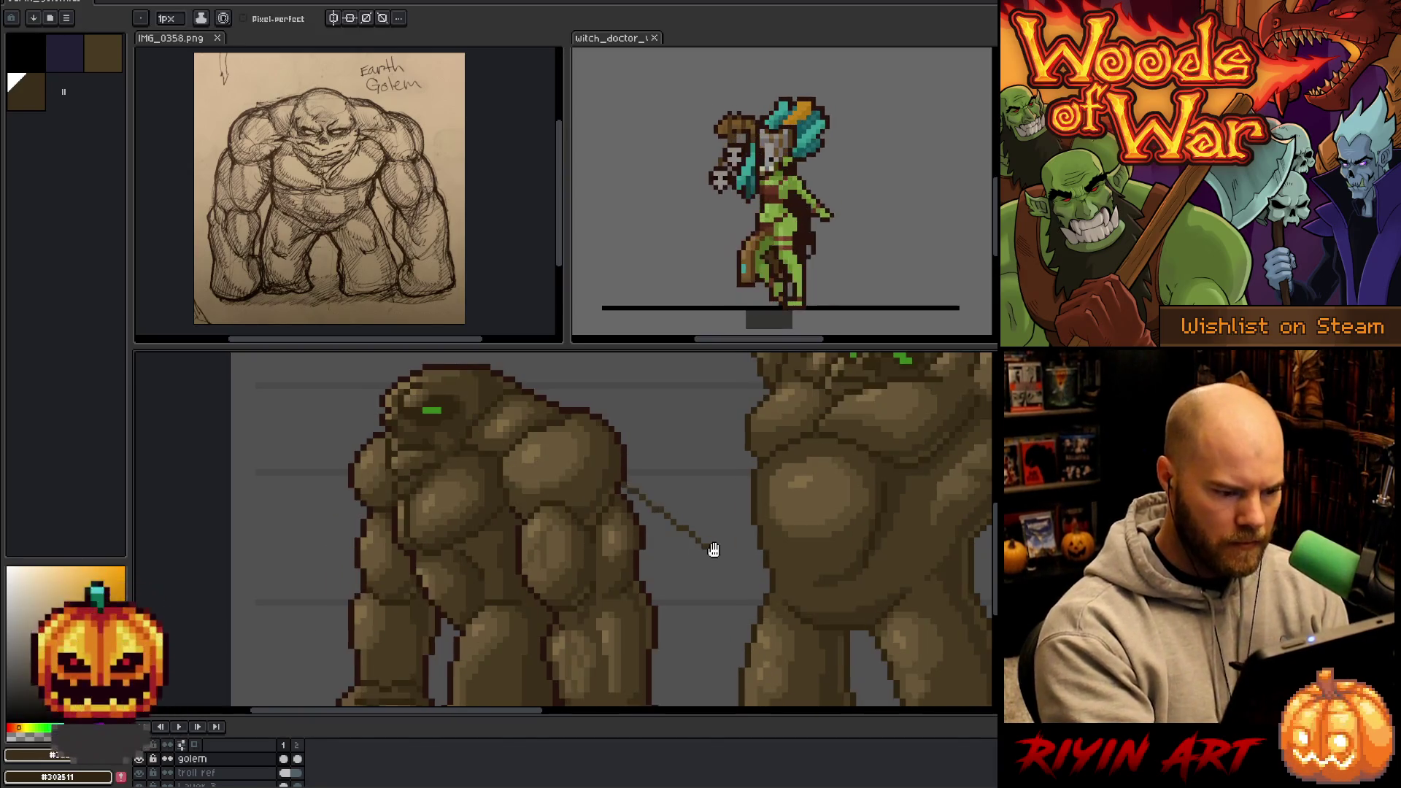
key(ctrl+r)
- Replace the outline colour #28130d with a warmer dark brown by raising its HSV hue to about 31
click(634, 473)
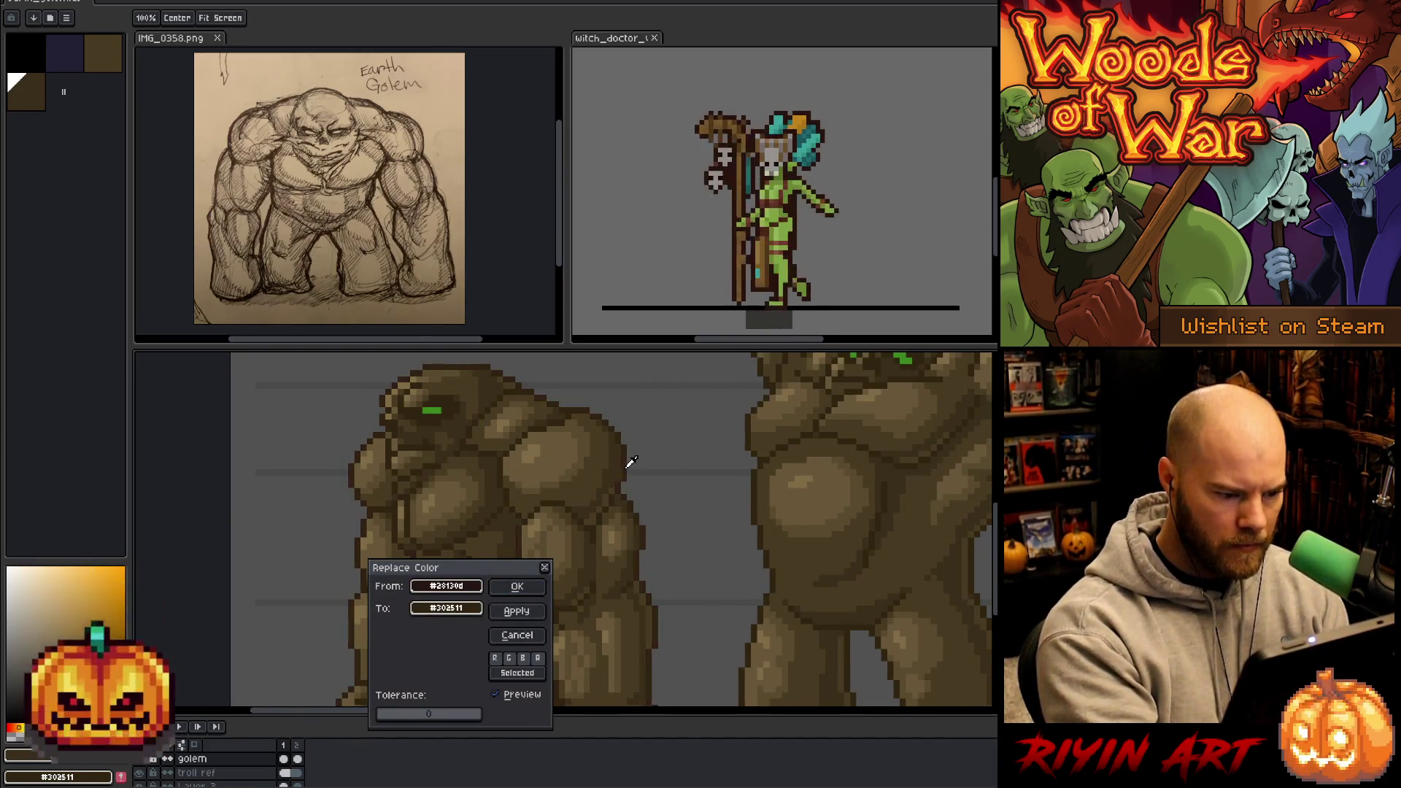
right_click(511, 555)
click(446, 607)
click(447, 608)
click(463, 611)
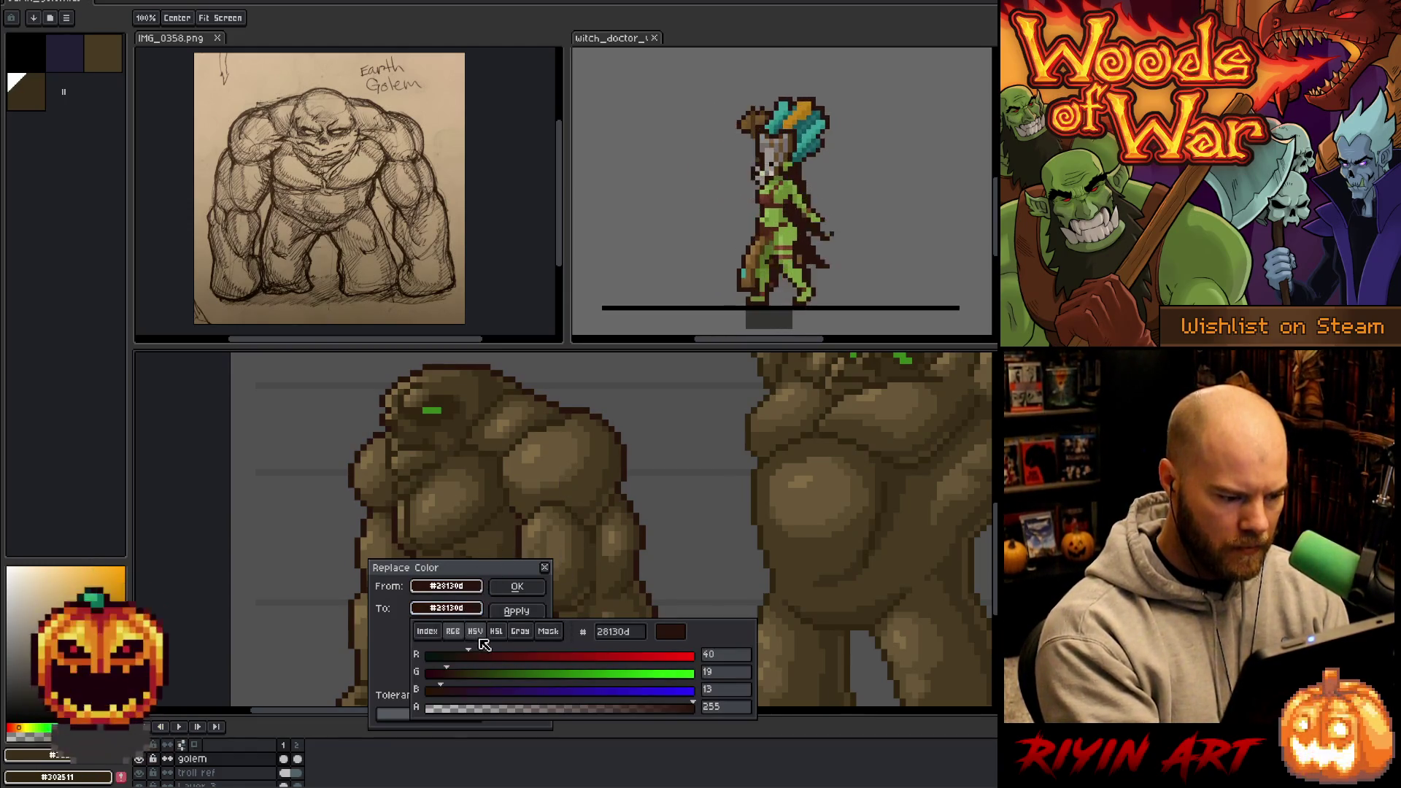
click(476, 632)
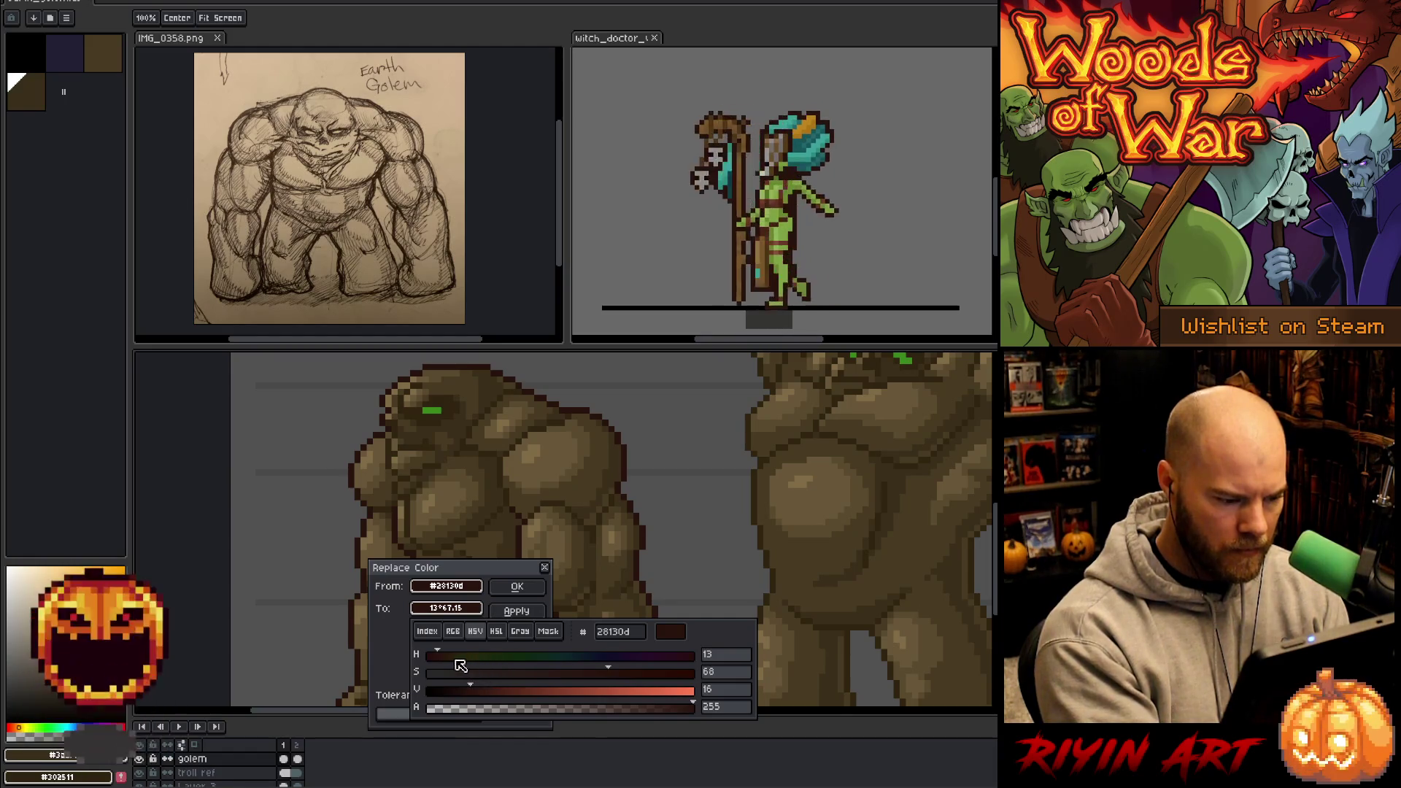
drag(438, 654, 454, 655)
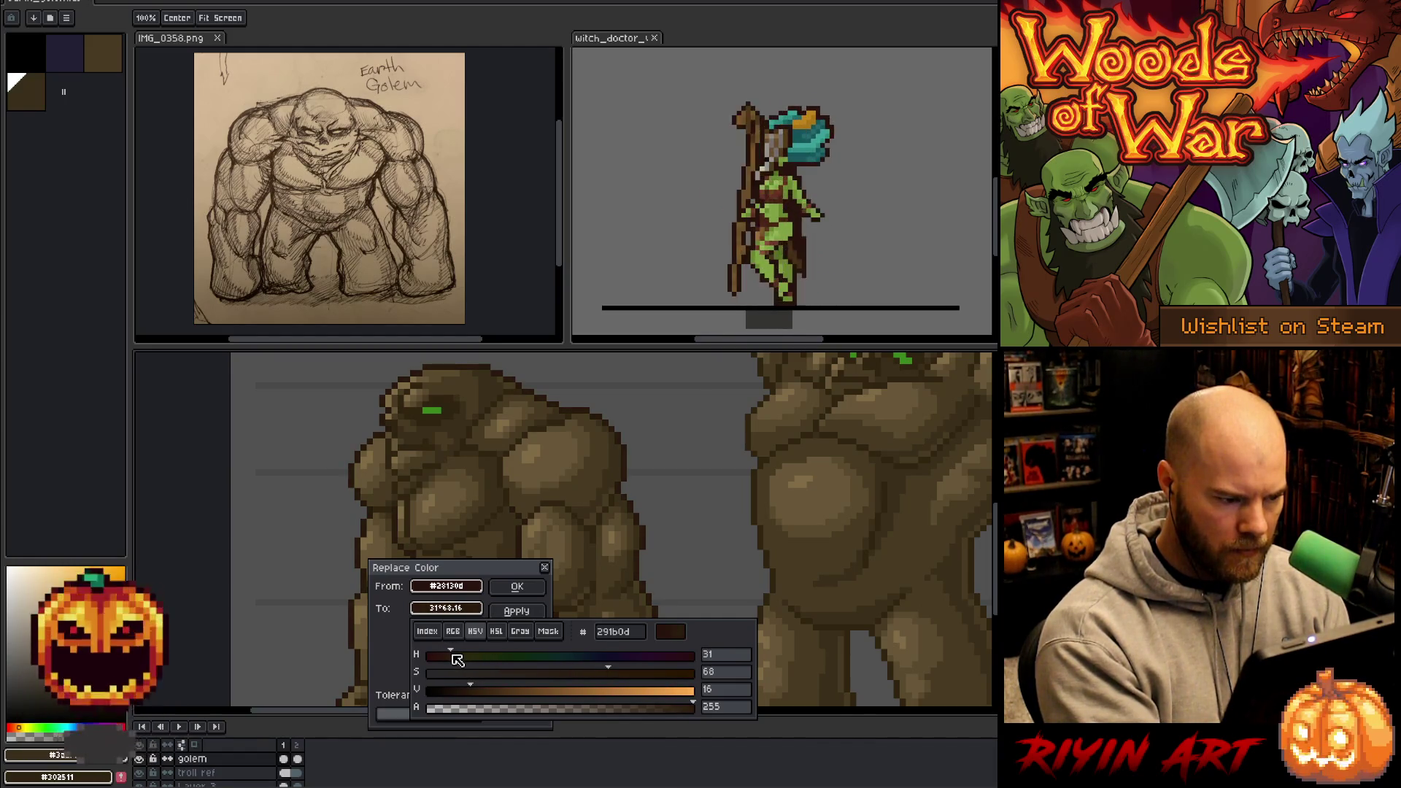
click(515, 585)
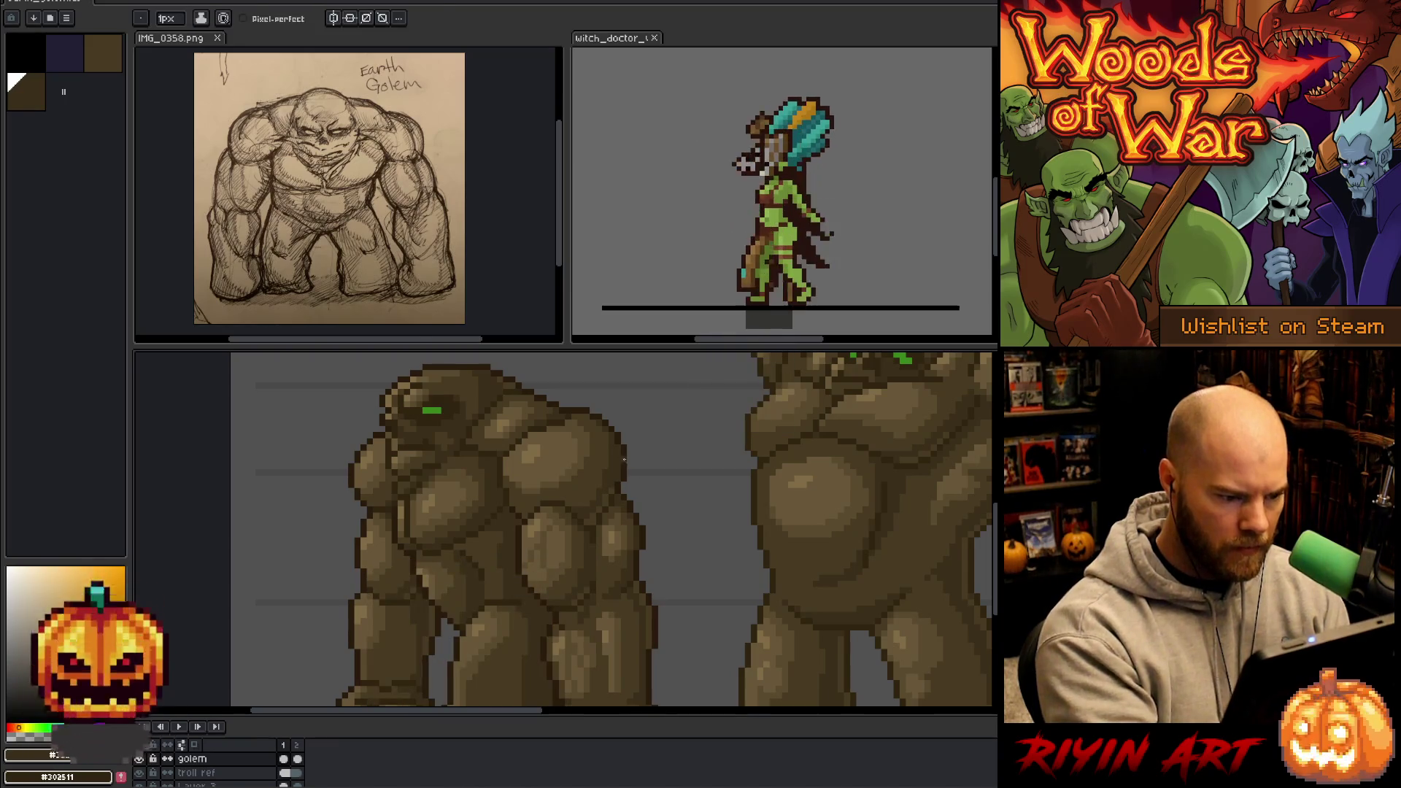
- Sample the new dark outline brown from the canvas and inspect the recoloured golems
alt+click(631, 447)
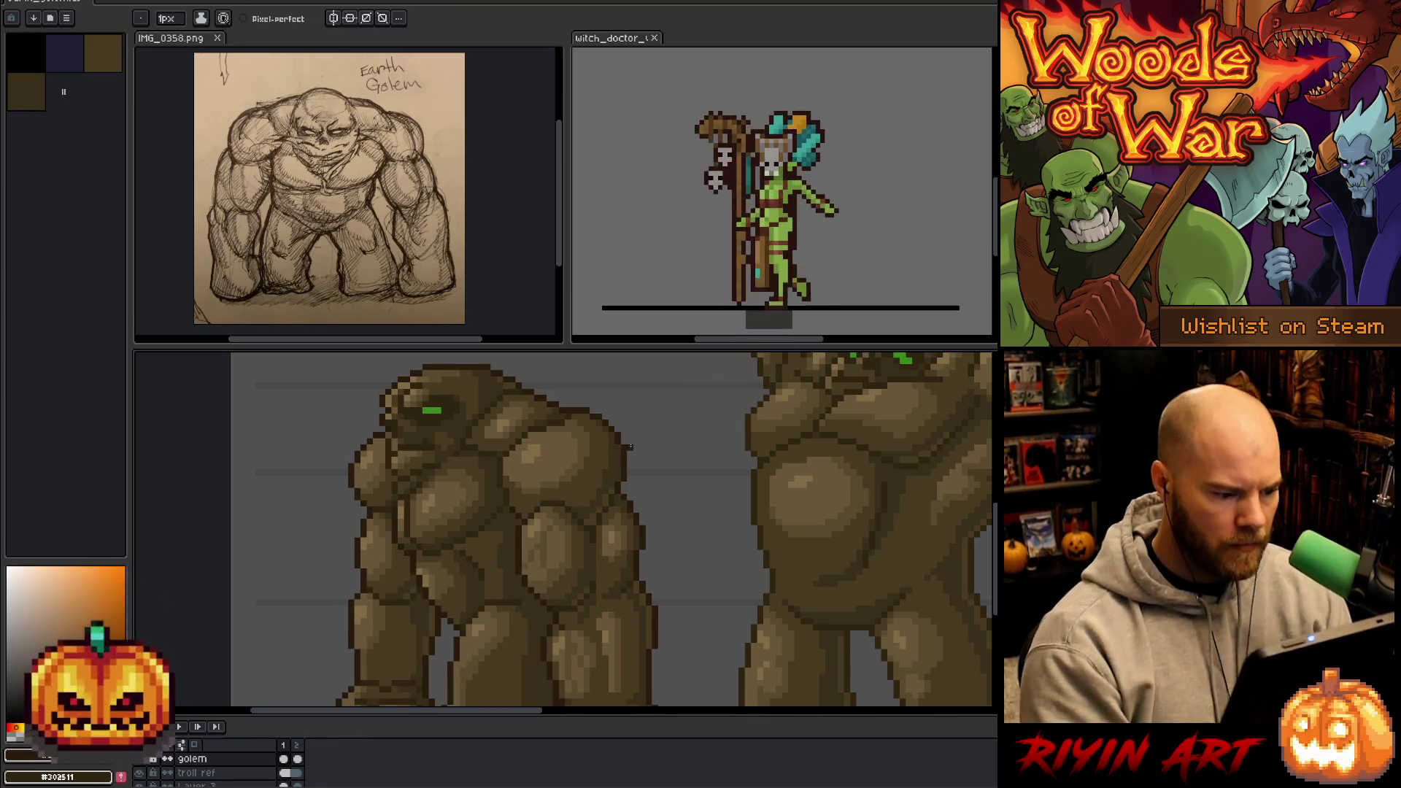
scroll(630, 446, down, 3)
scroll(644, 478, up, 1)
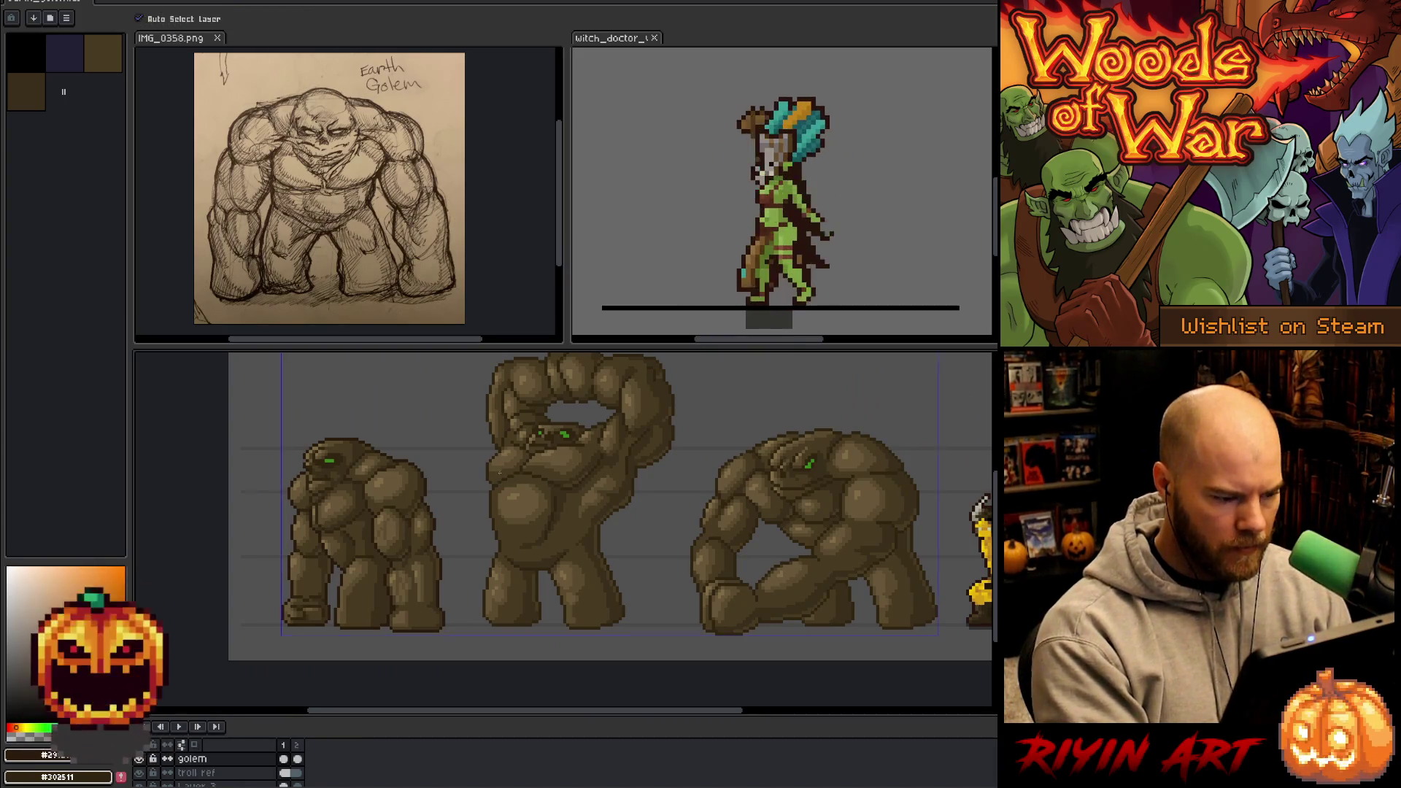
scroll(544, 513, up, 4)
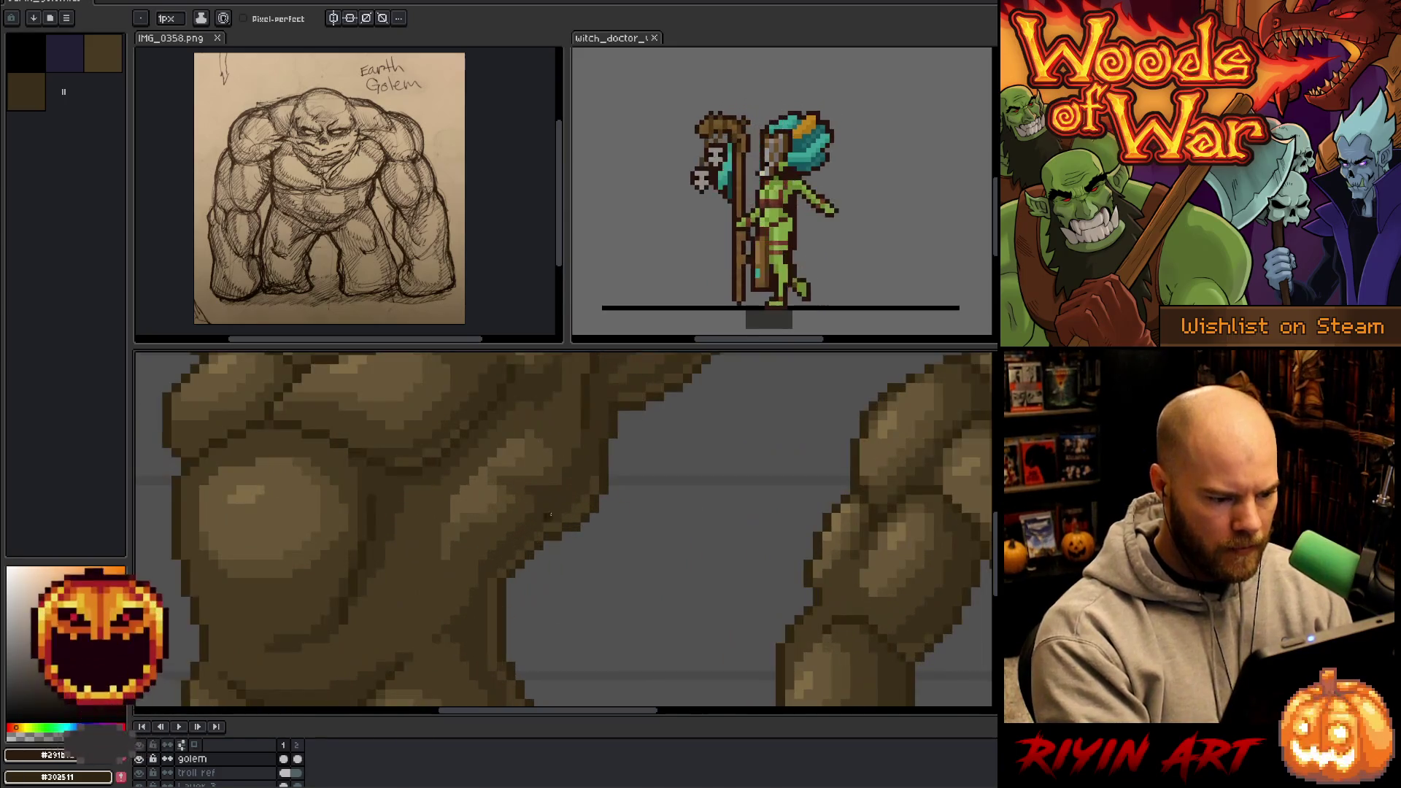
- Select every pixel of the brown #302511 with Color Range
key(shift+c)
click(615, 475)
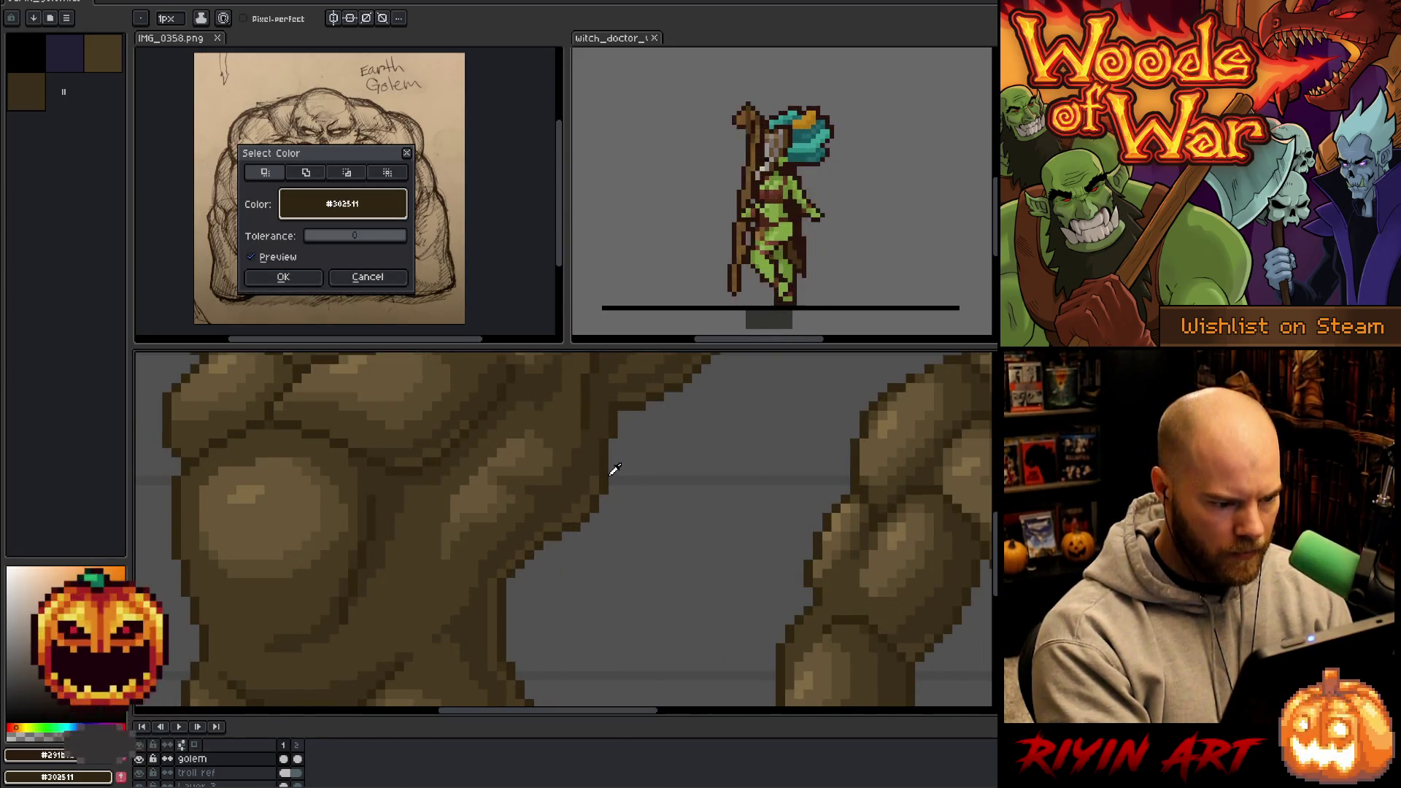
click(306, 278)
scroll(515, 557, down, 4)
drag(653, 577, 583, 588)
- Fill in dark outline pixels between the middle golem's legs
click(168, 18)
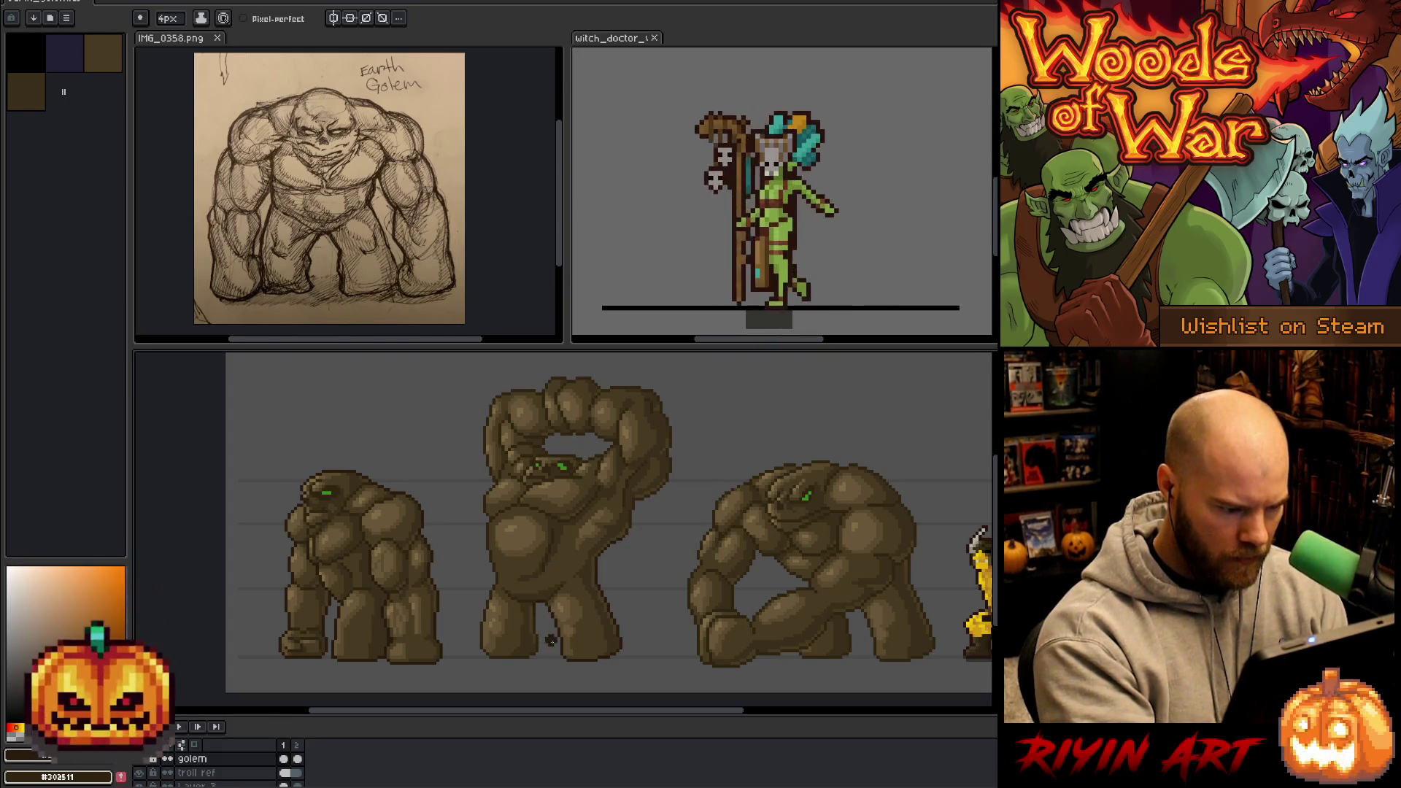
scroll(551, 642, up, 3)
drag(611, 583, 637, 550)
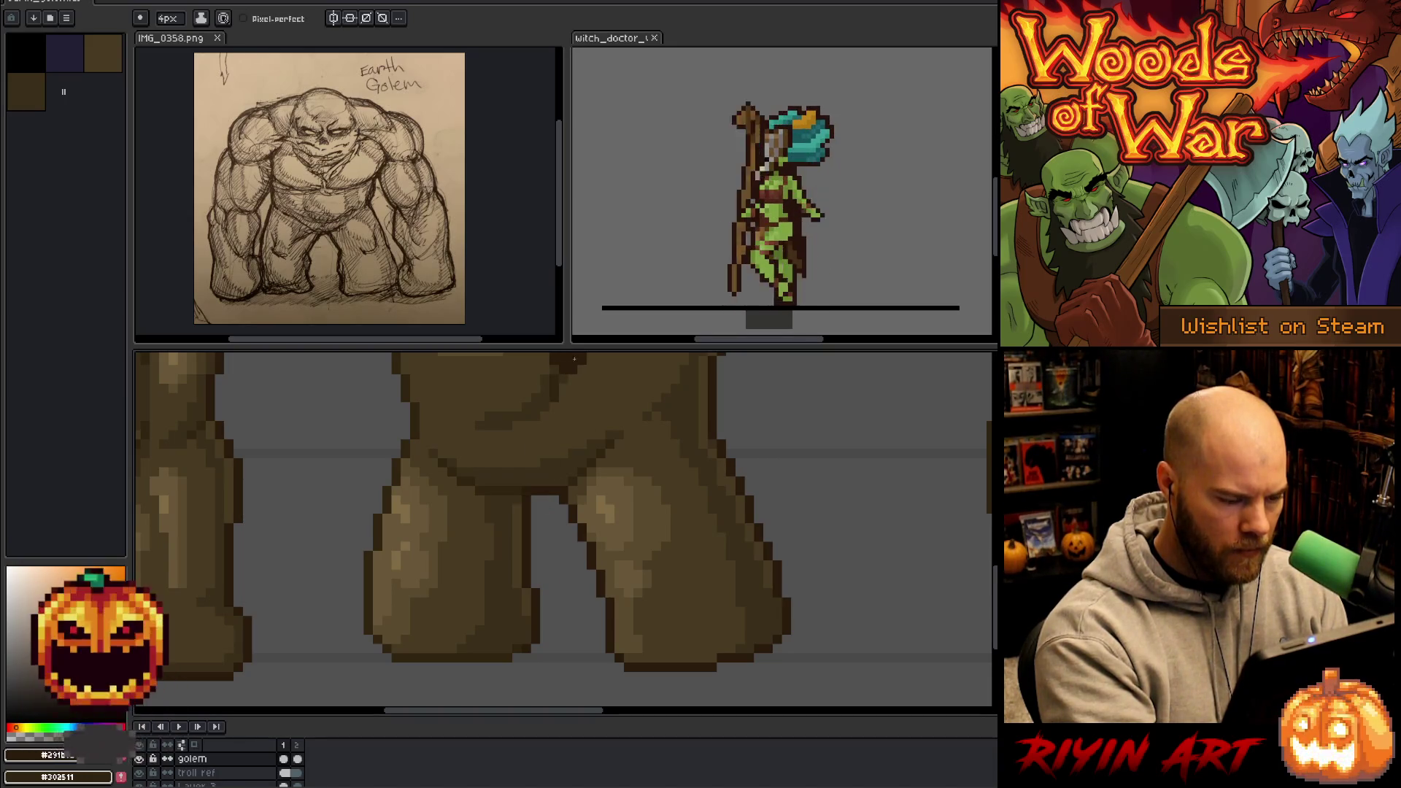
click(554, 506)
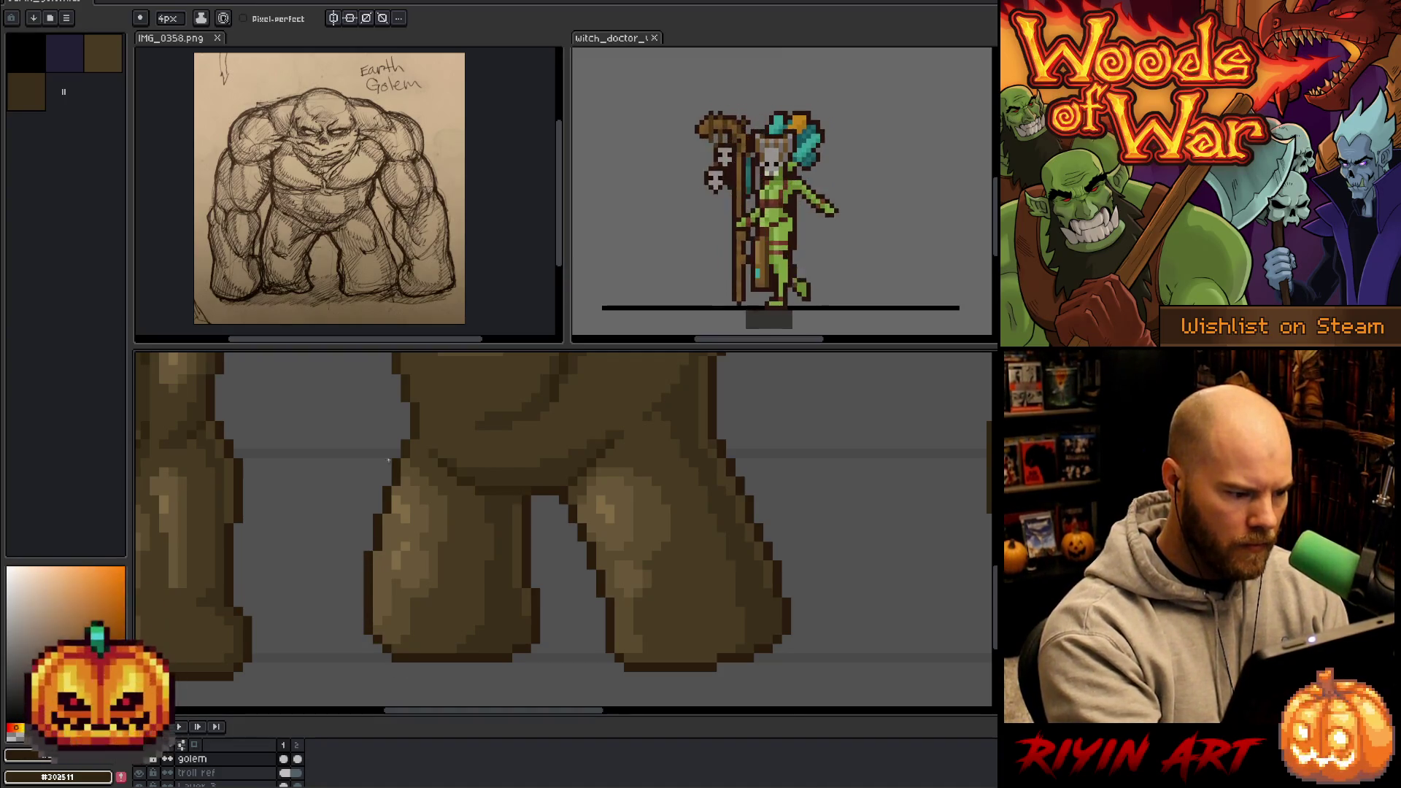
- Try dark outline pixels on the middle golem's head, then undo them
drag(389, 453, 450, 594)
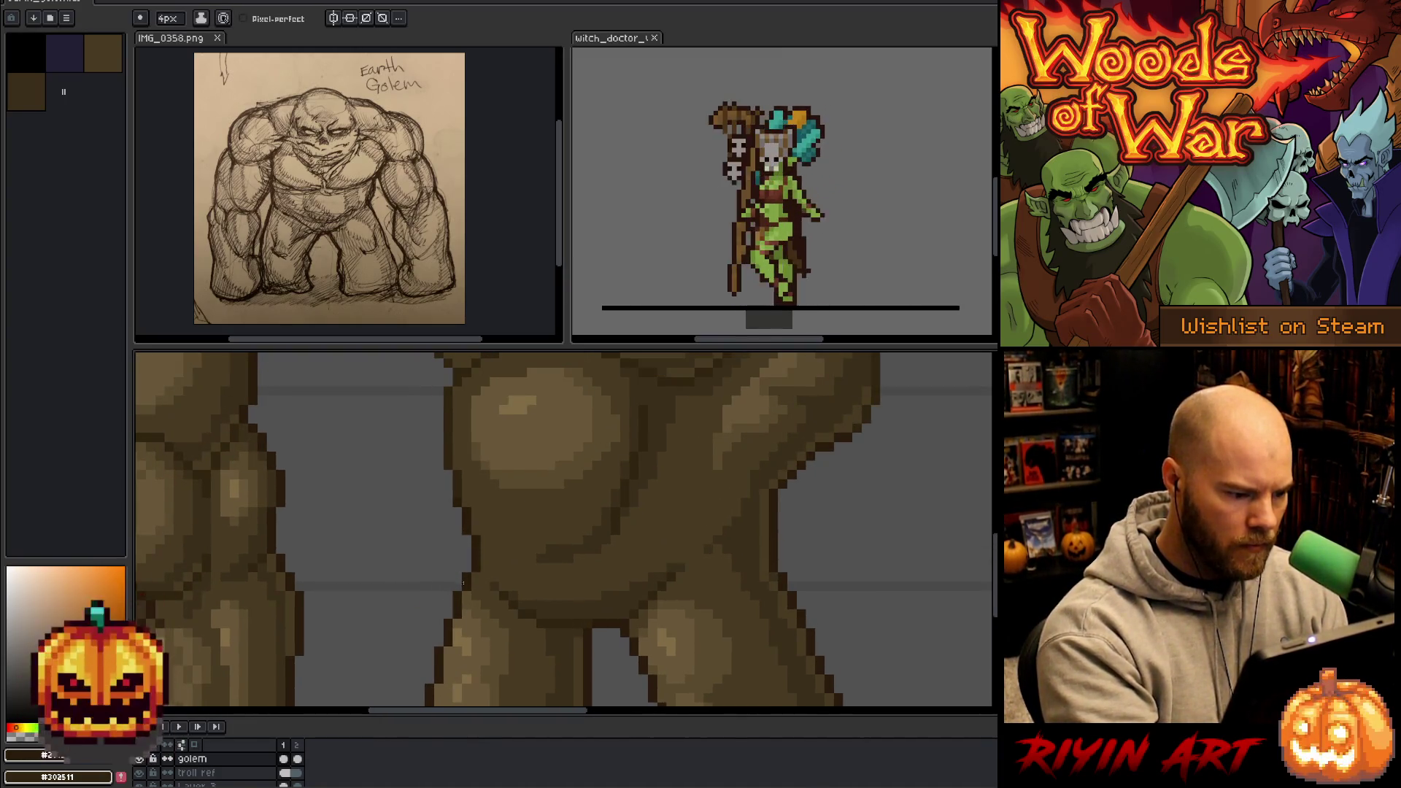
scroll(463, 581, up, 4)
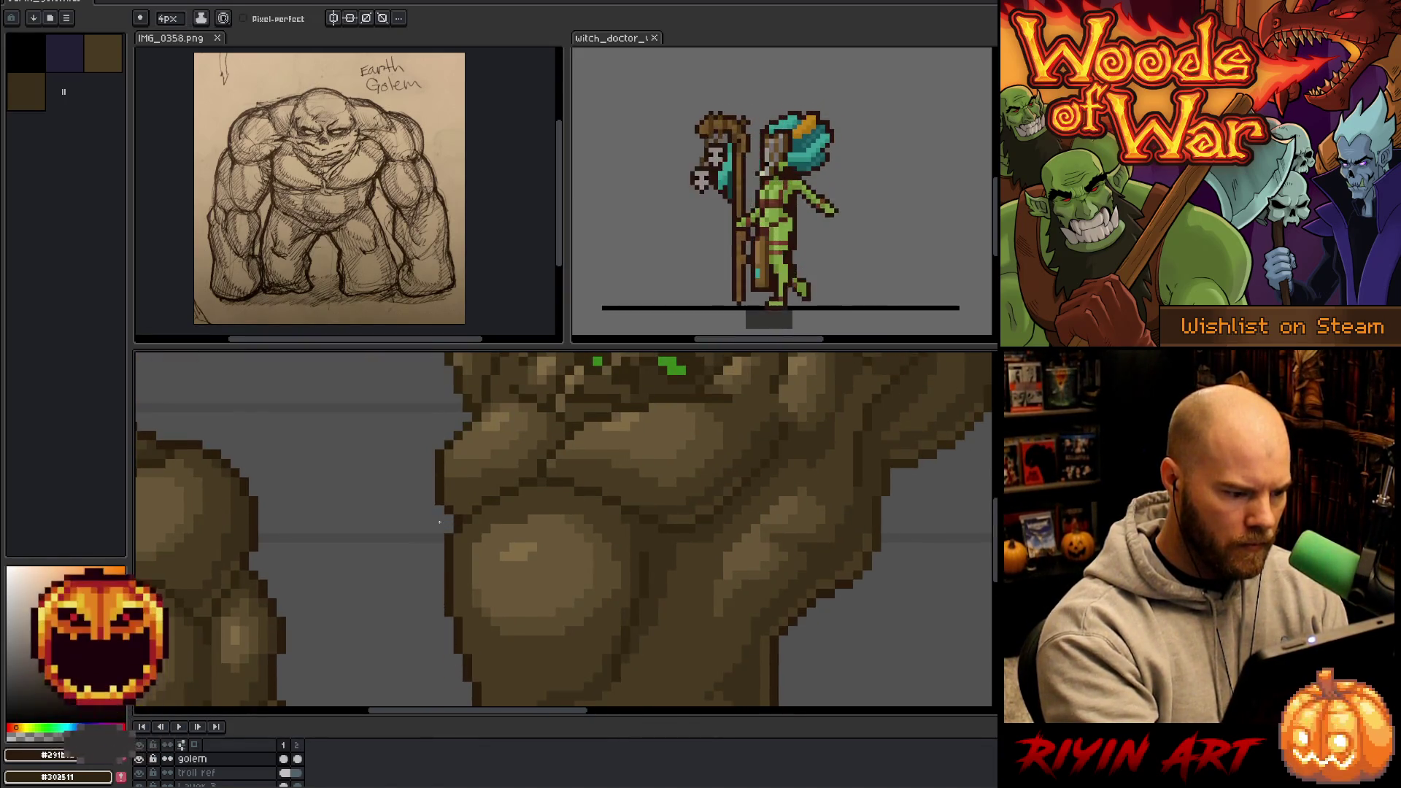
drag(431, 540, 431, 591)
scroll(431, 591, up, 2)
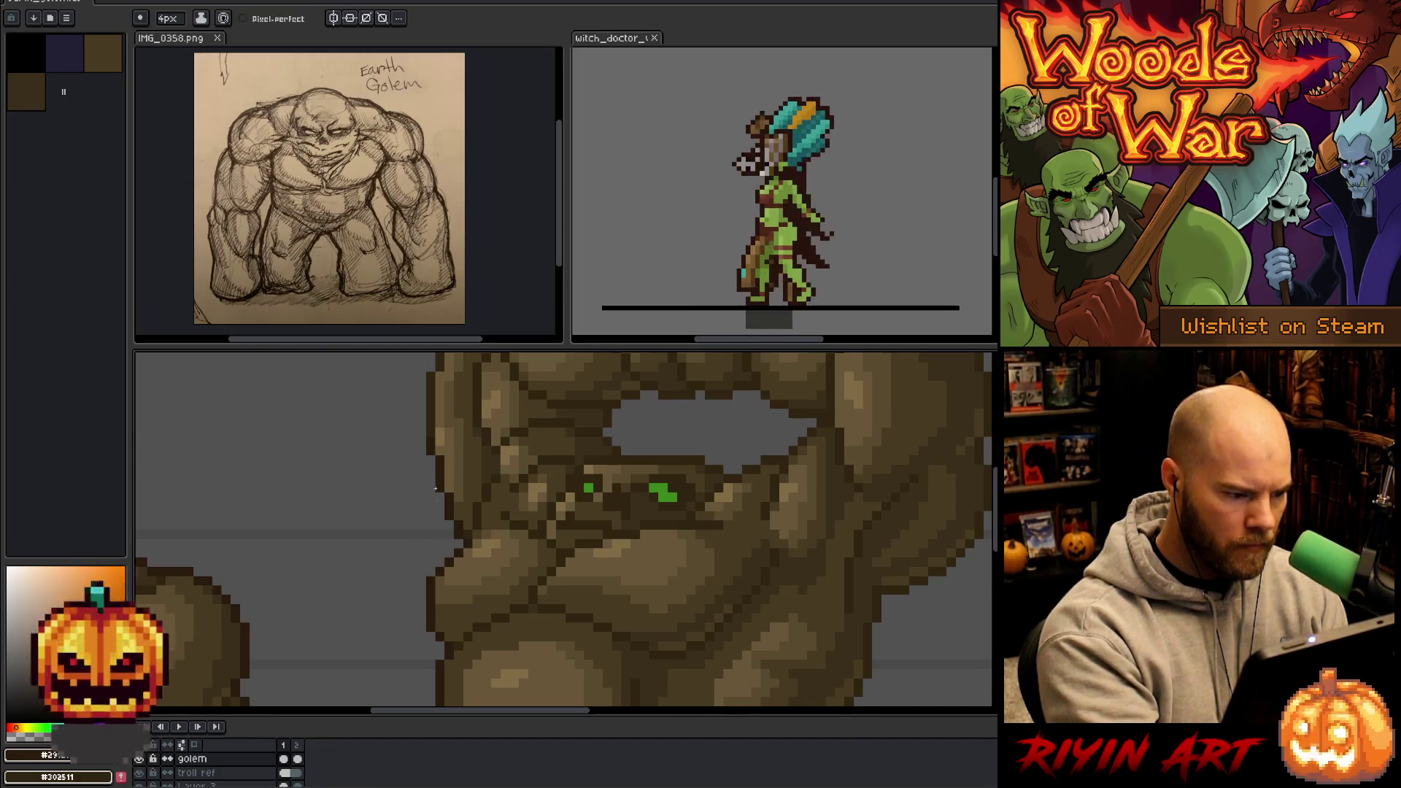
scroll(435, 482, up, 4)
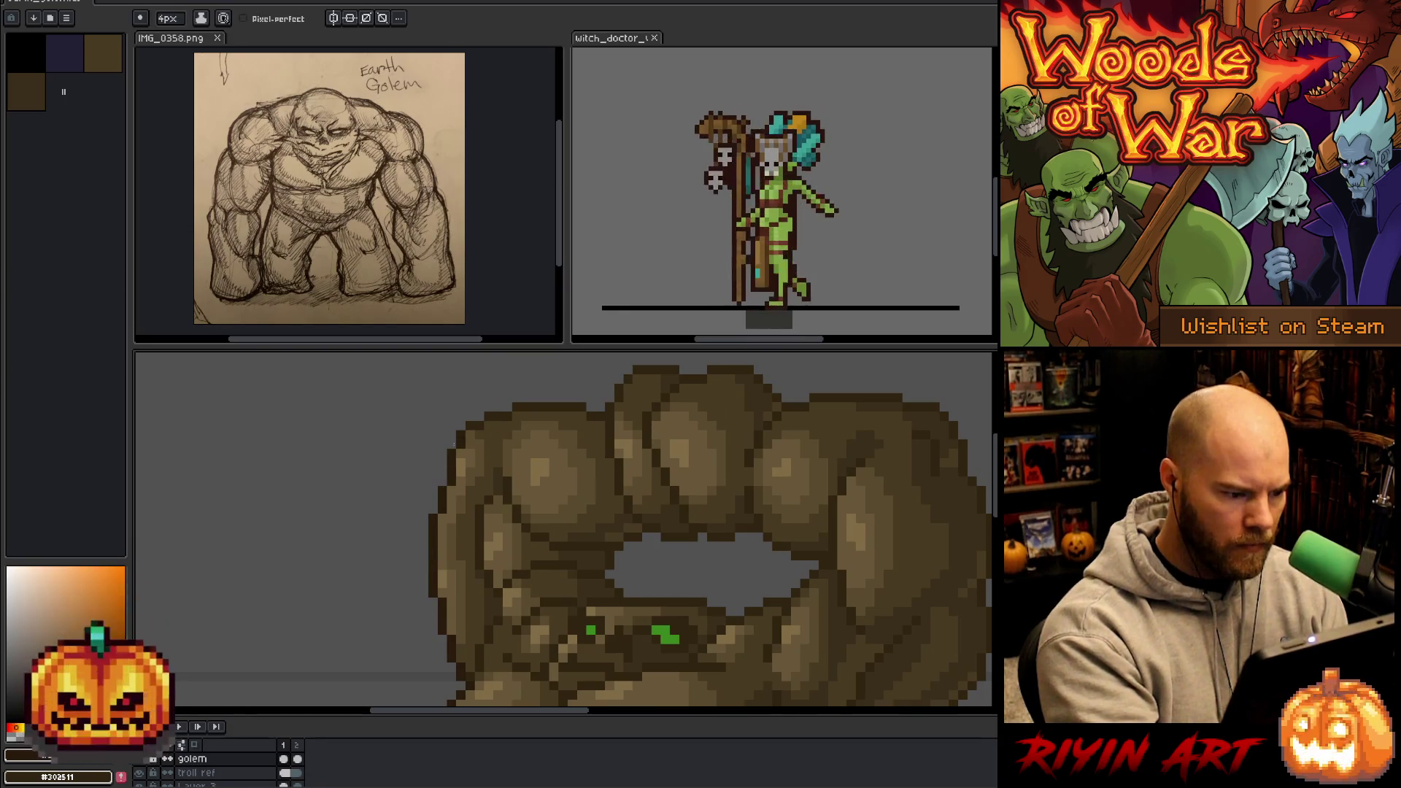
drag(519, 369, 395, 400)
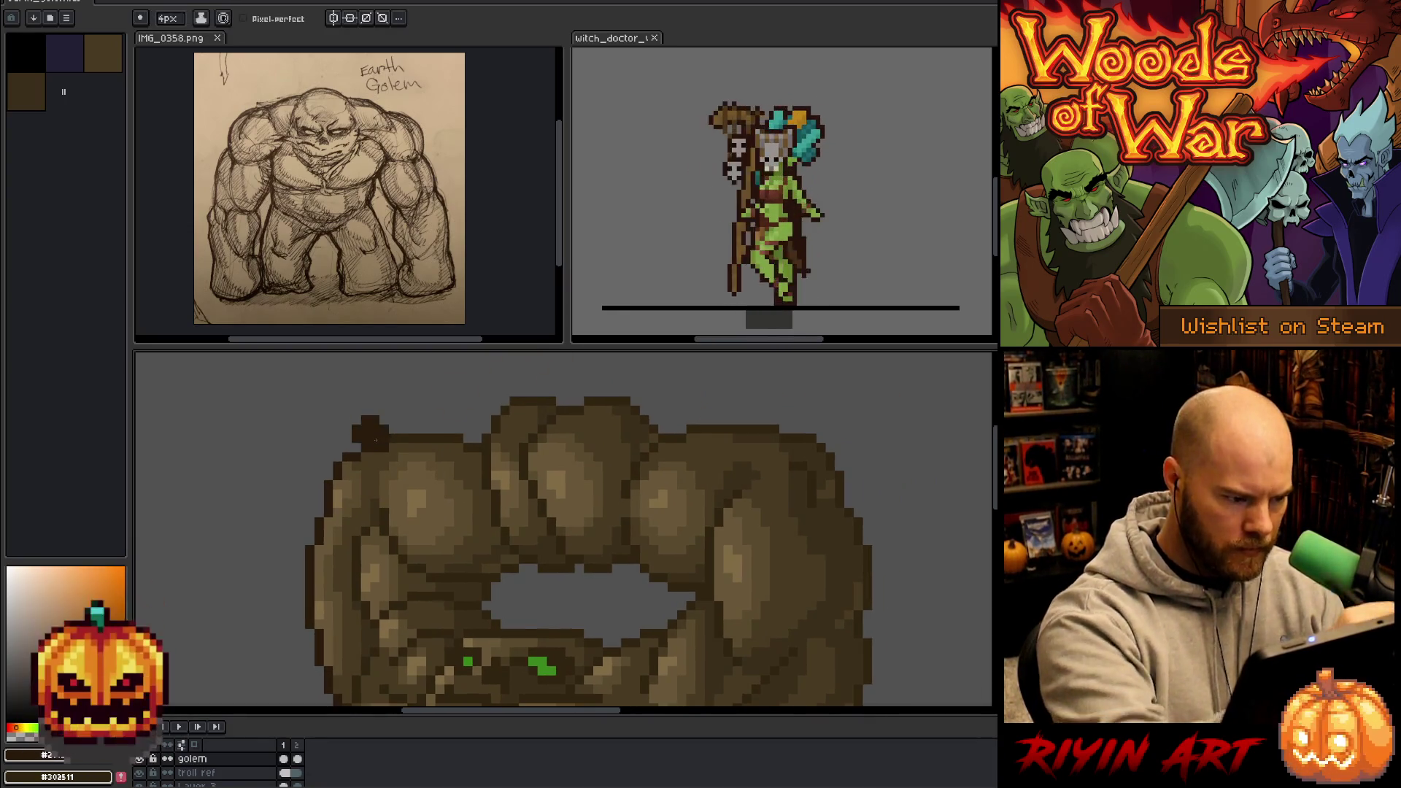
drag(467, 445, 484, 429)
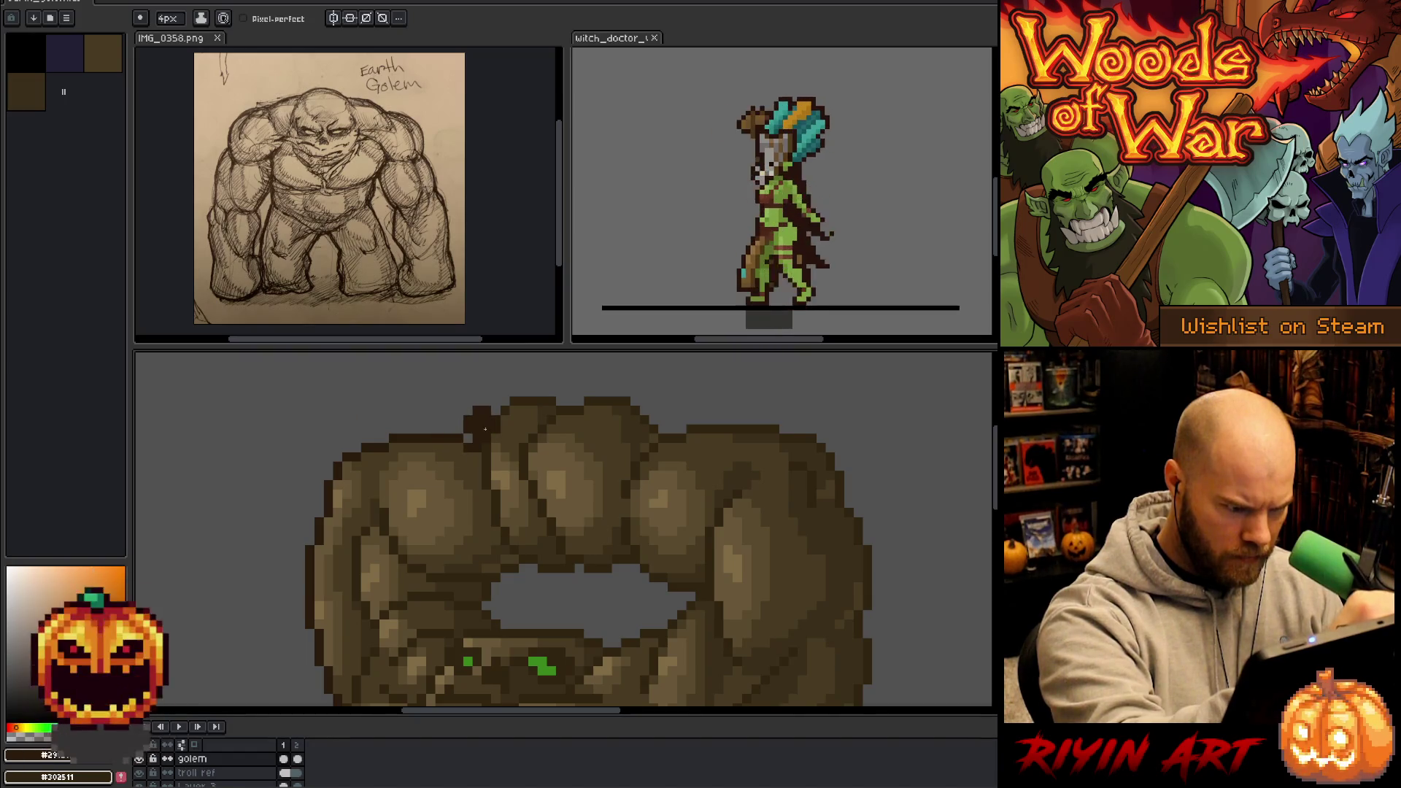
key(ctrl+z)
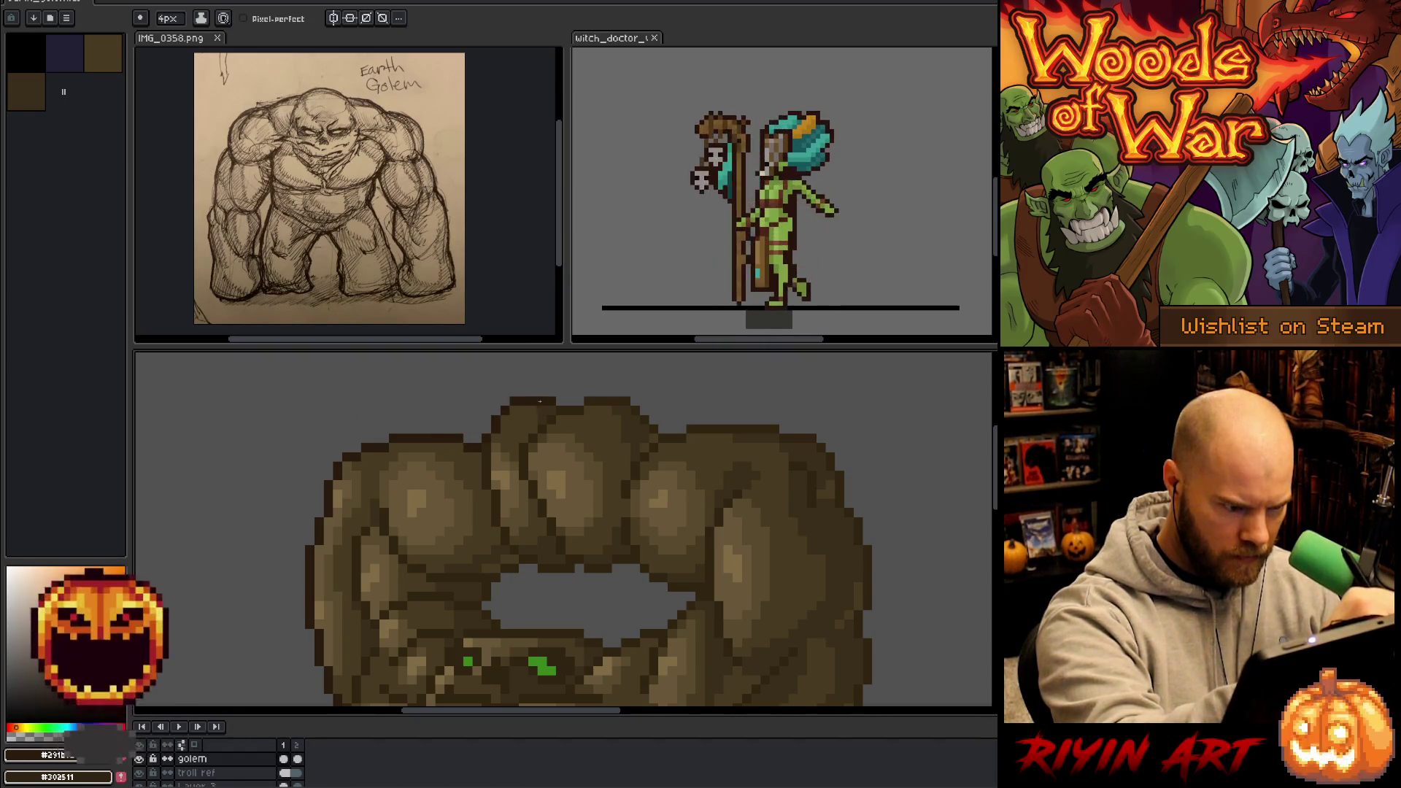
- Darken the top outline of the middle golem's raised arms
drag(593, 404, 496, 444)
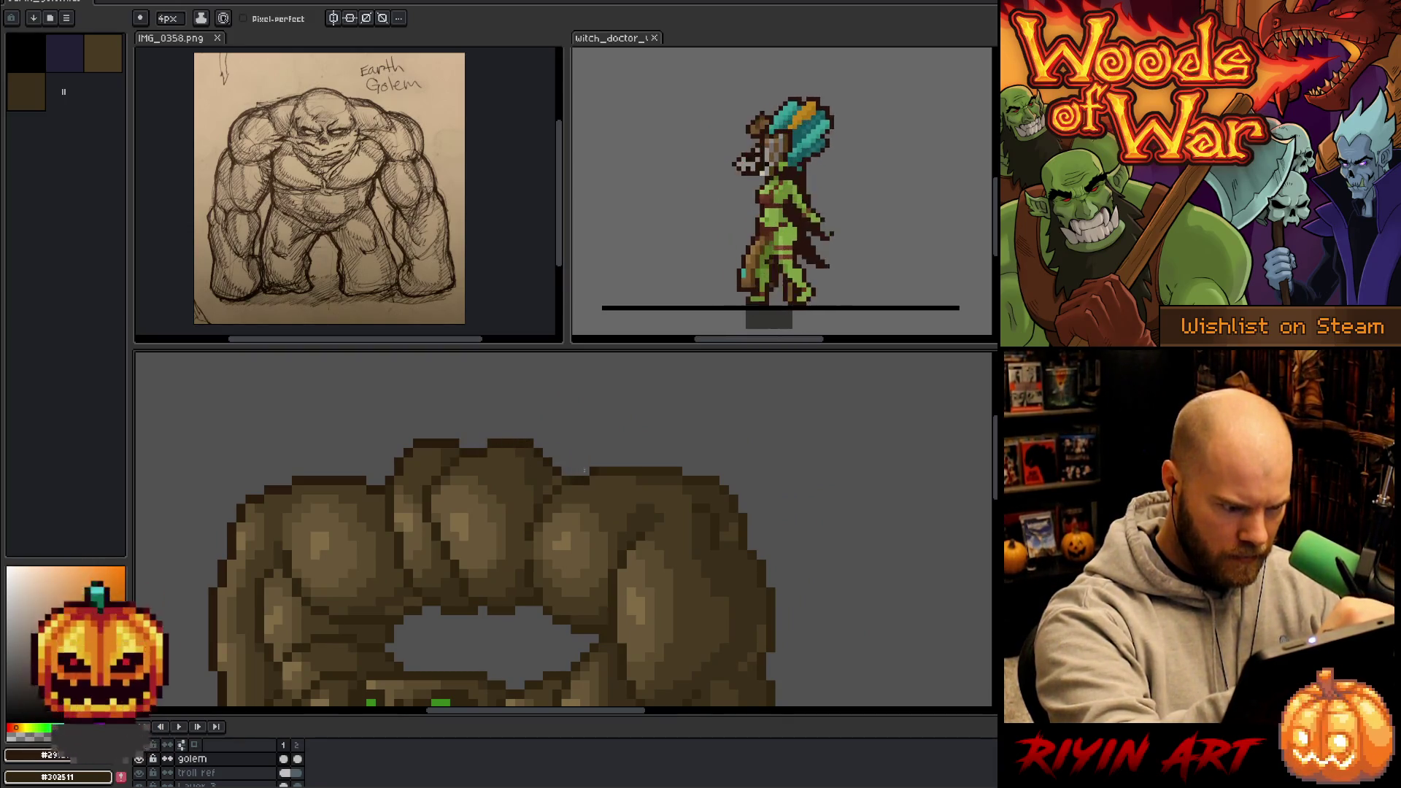
drag(576, 472, 645, 472)
drag(751, 497, 707, 441)
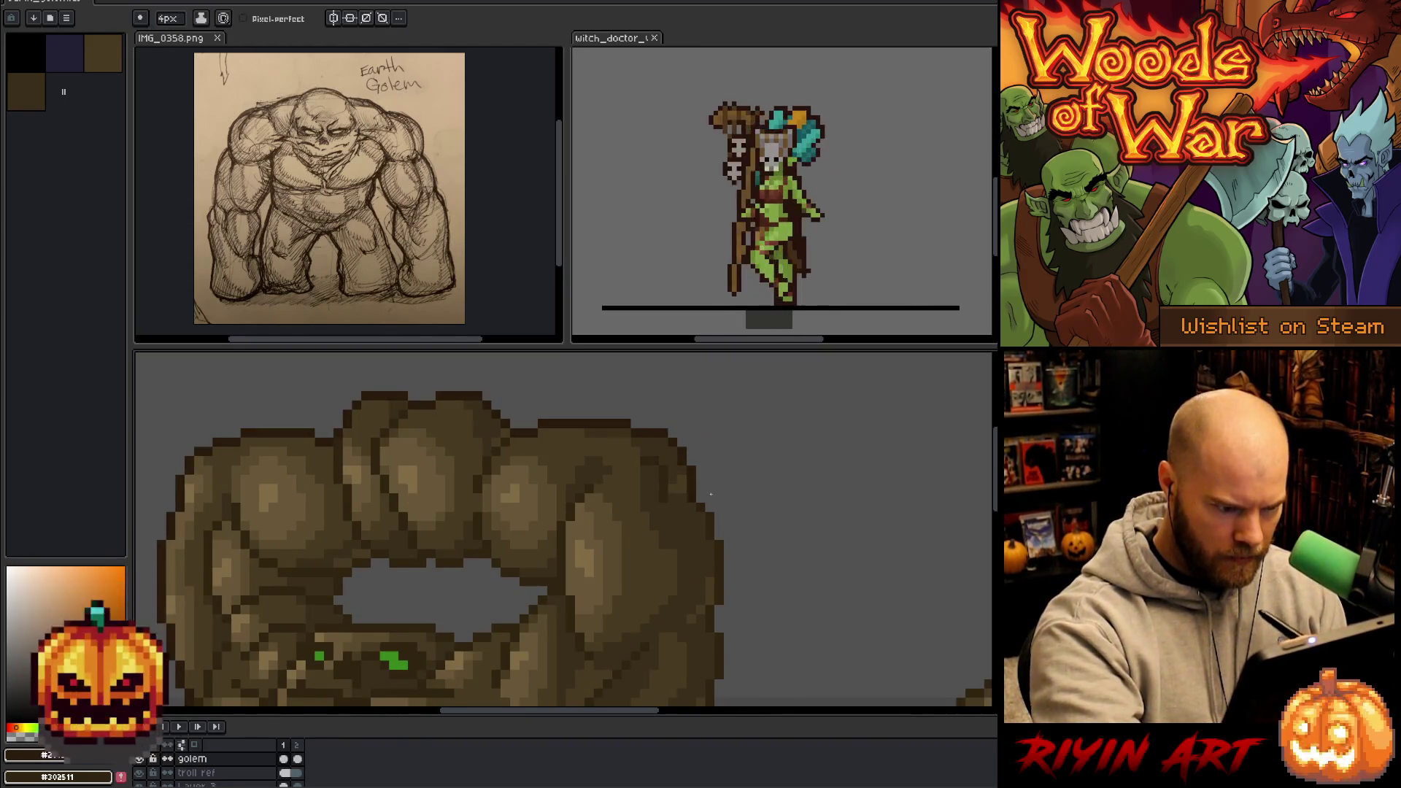
mouse_move(737, 556)
mouse_down()
mouse_move(817, 445)
mouse_move(773, 540)
mouse_up()
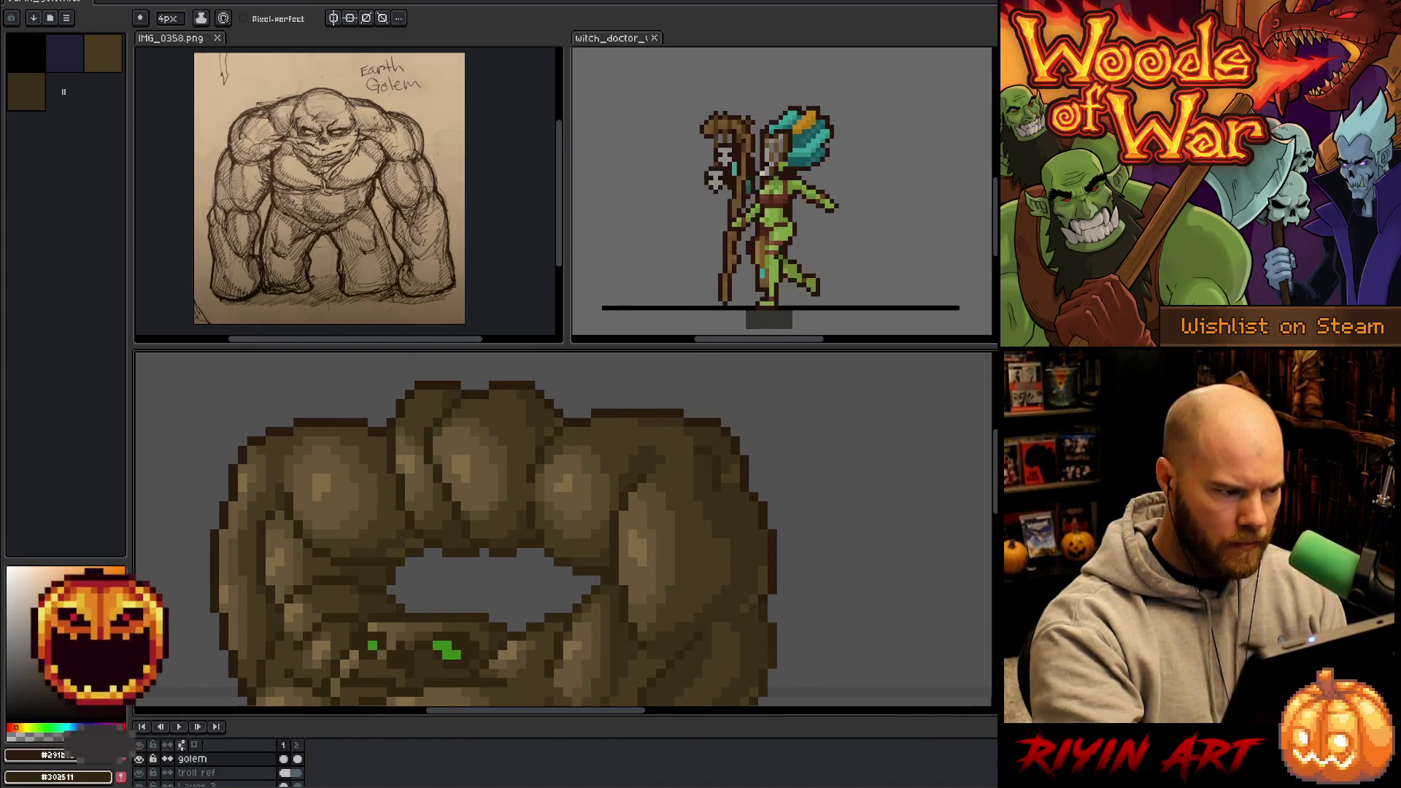
- Set the pencil brush size to 1px
click(169, 17)
click(162, 37)
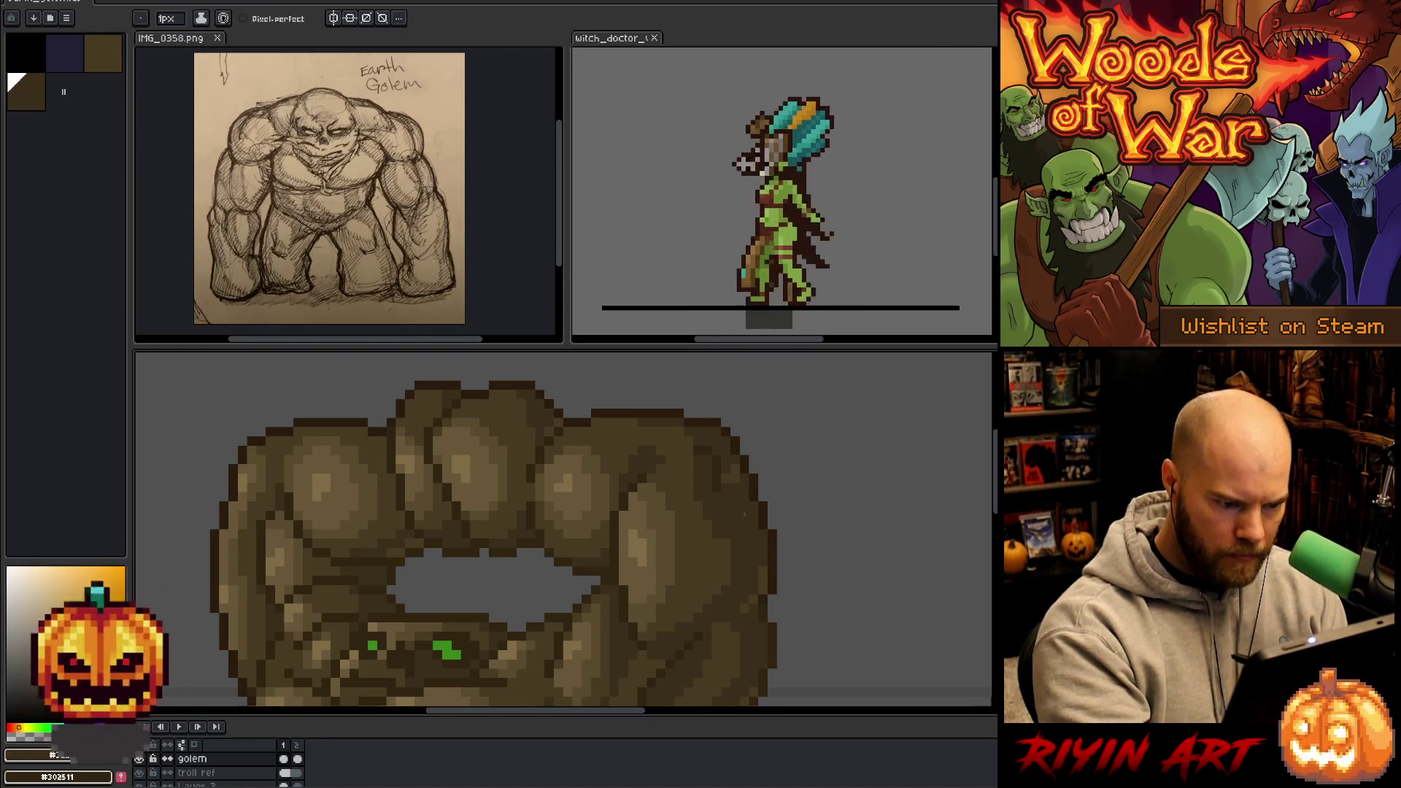
mouse_move(782, 583)
mouse_down()
mouse_move(804, 495)
mouse_move(800, 525)
mouse_up()
scroll(737, 543, down, 2)
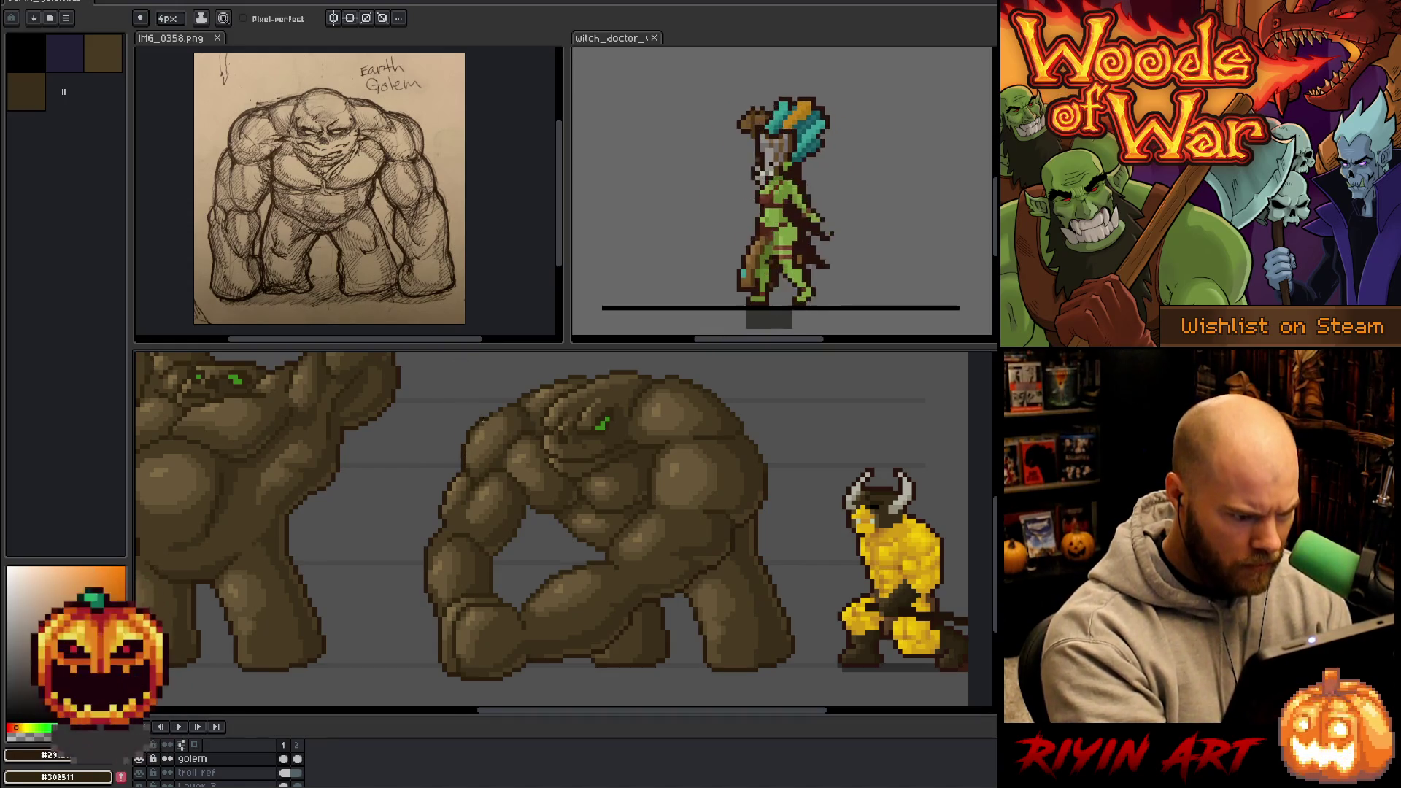
drag(539, 414, 471, 457)
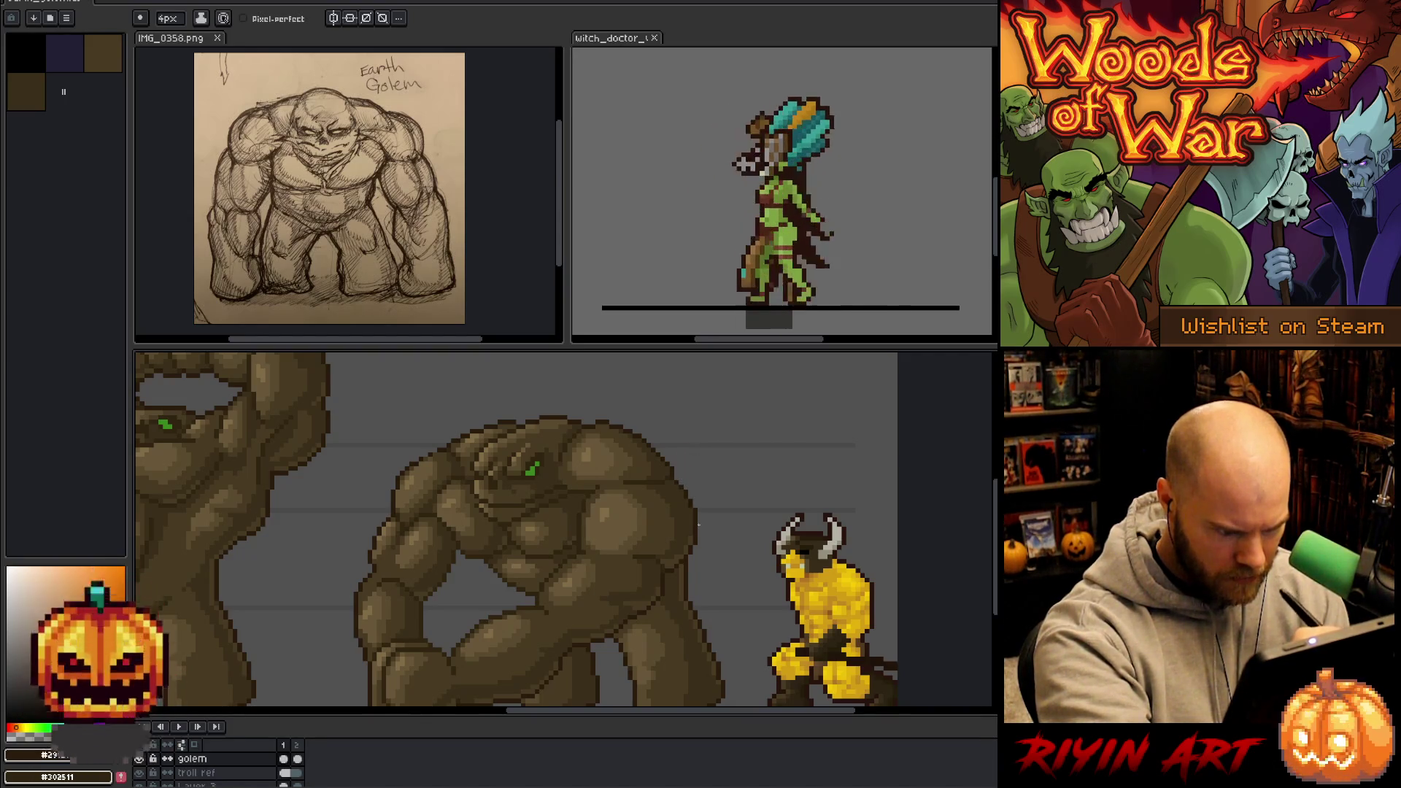
drag(688, 494, 750, 449)
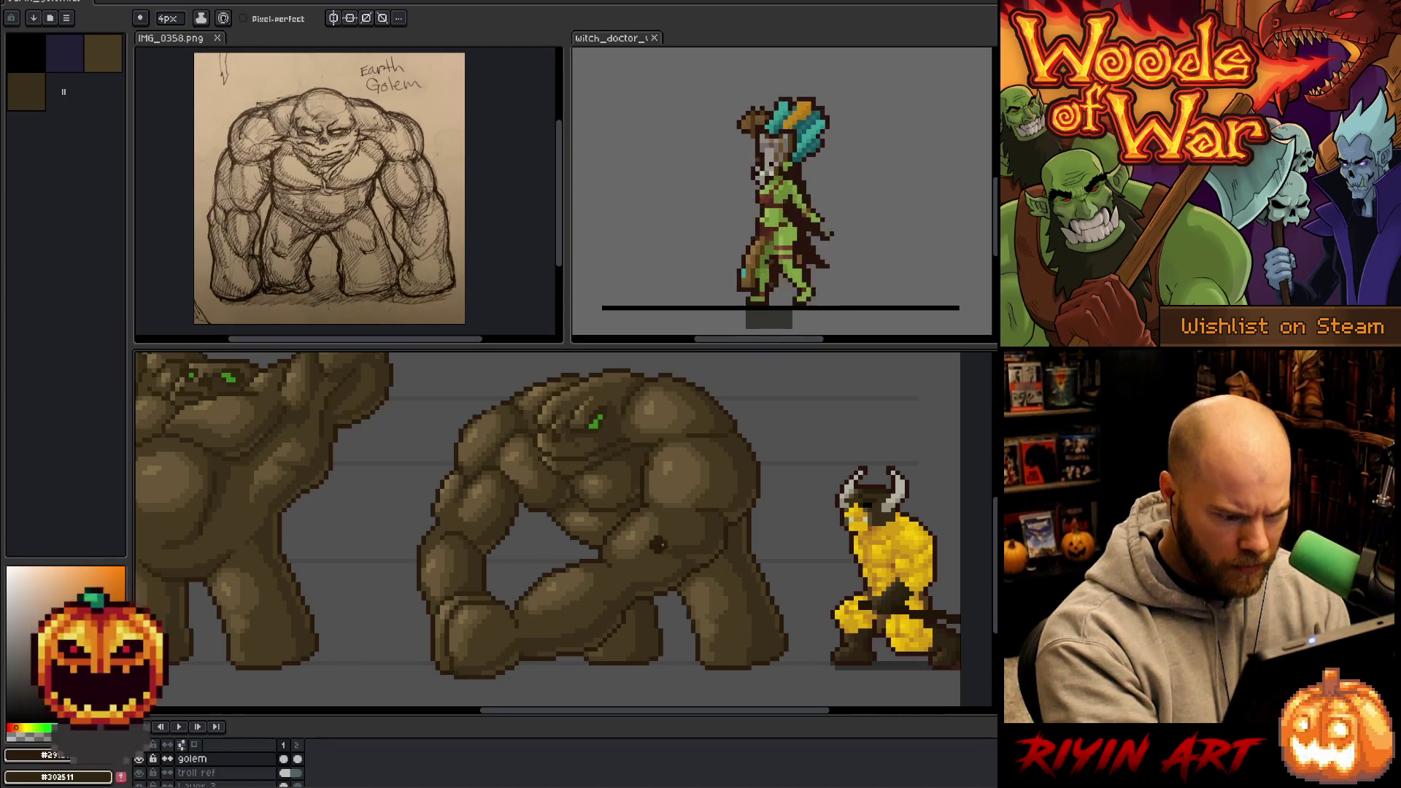
key(i)
key(b)
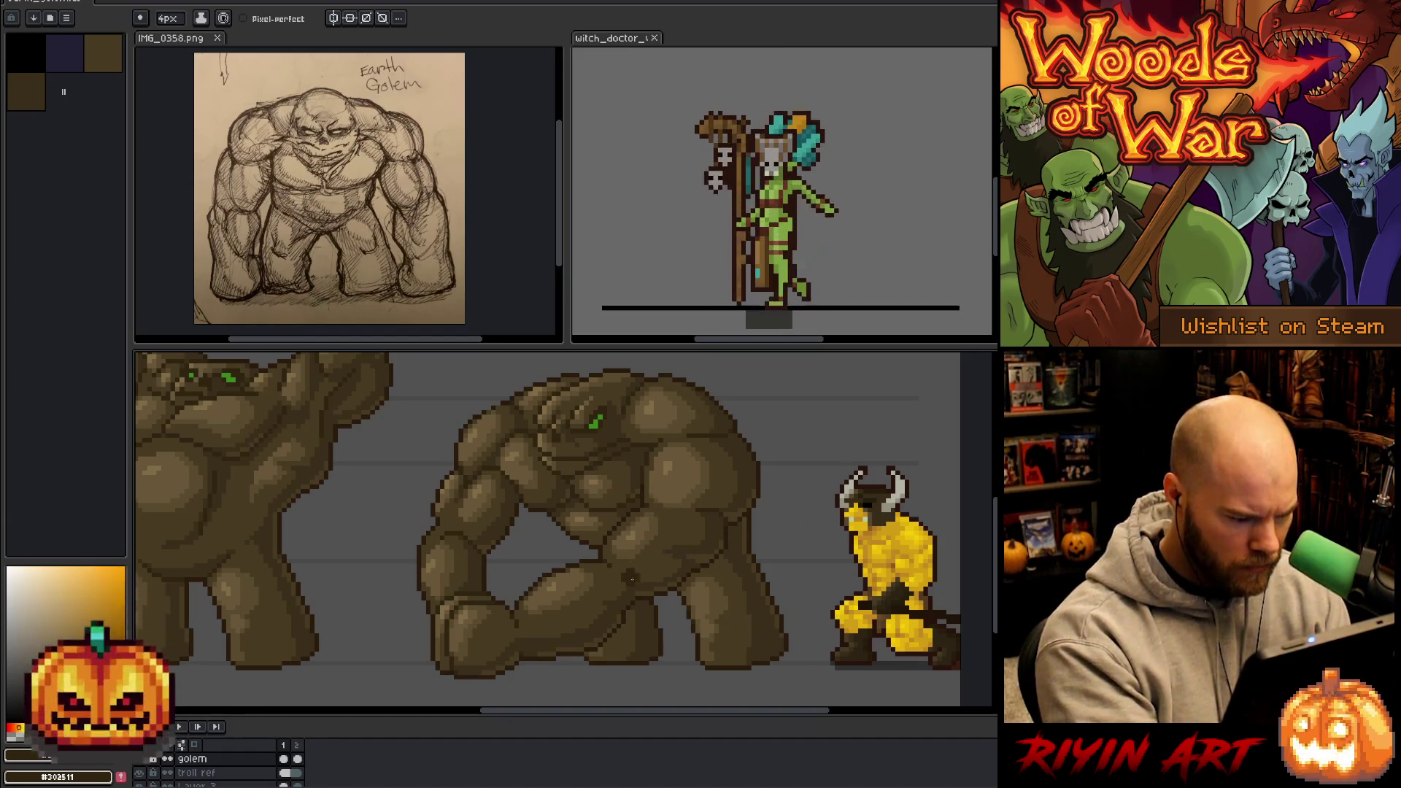
key(i)
key(b)
scroll(487, 391, up, 3)
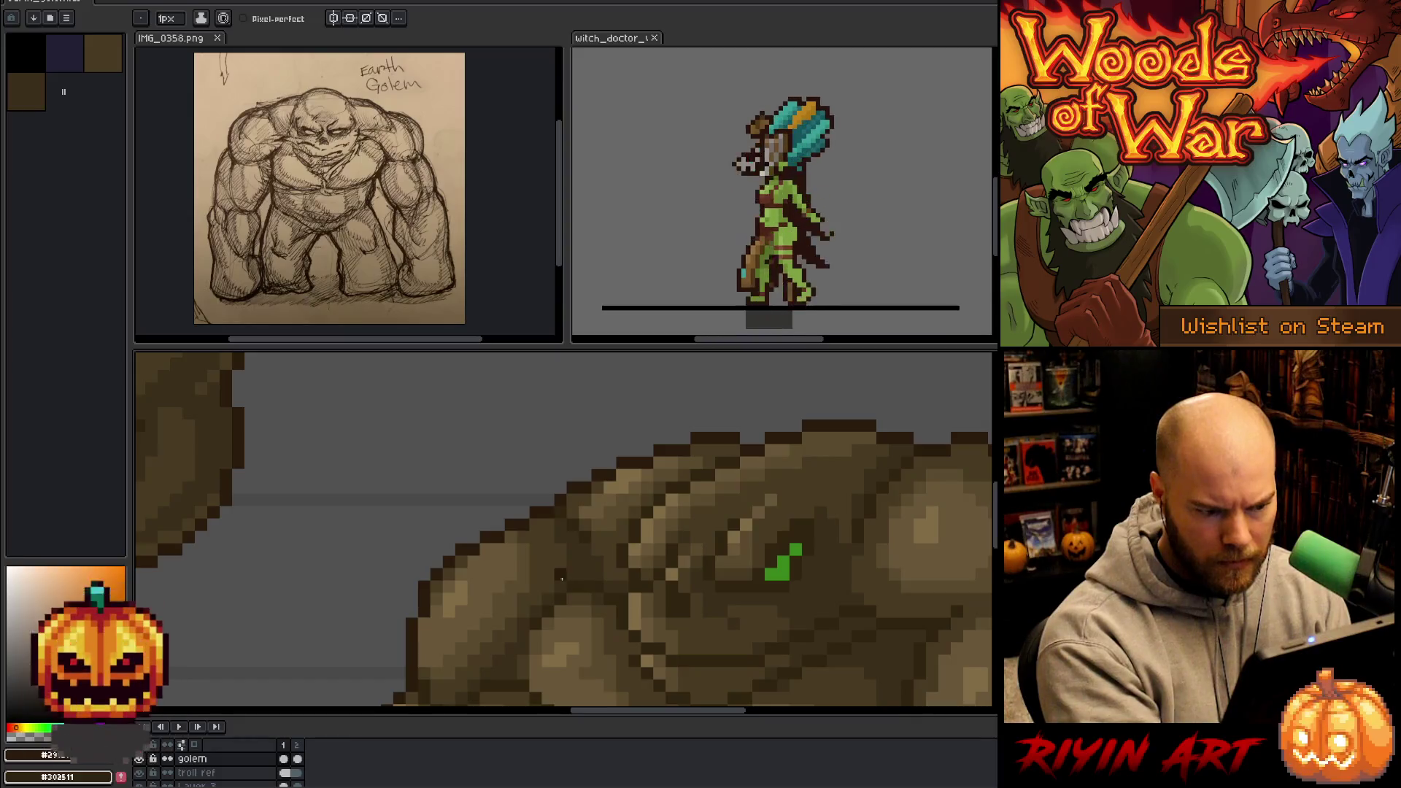
key(h)
drag(718, 578, 758, 555)
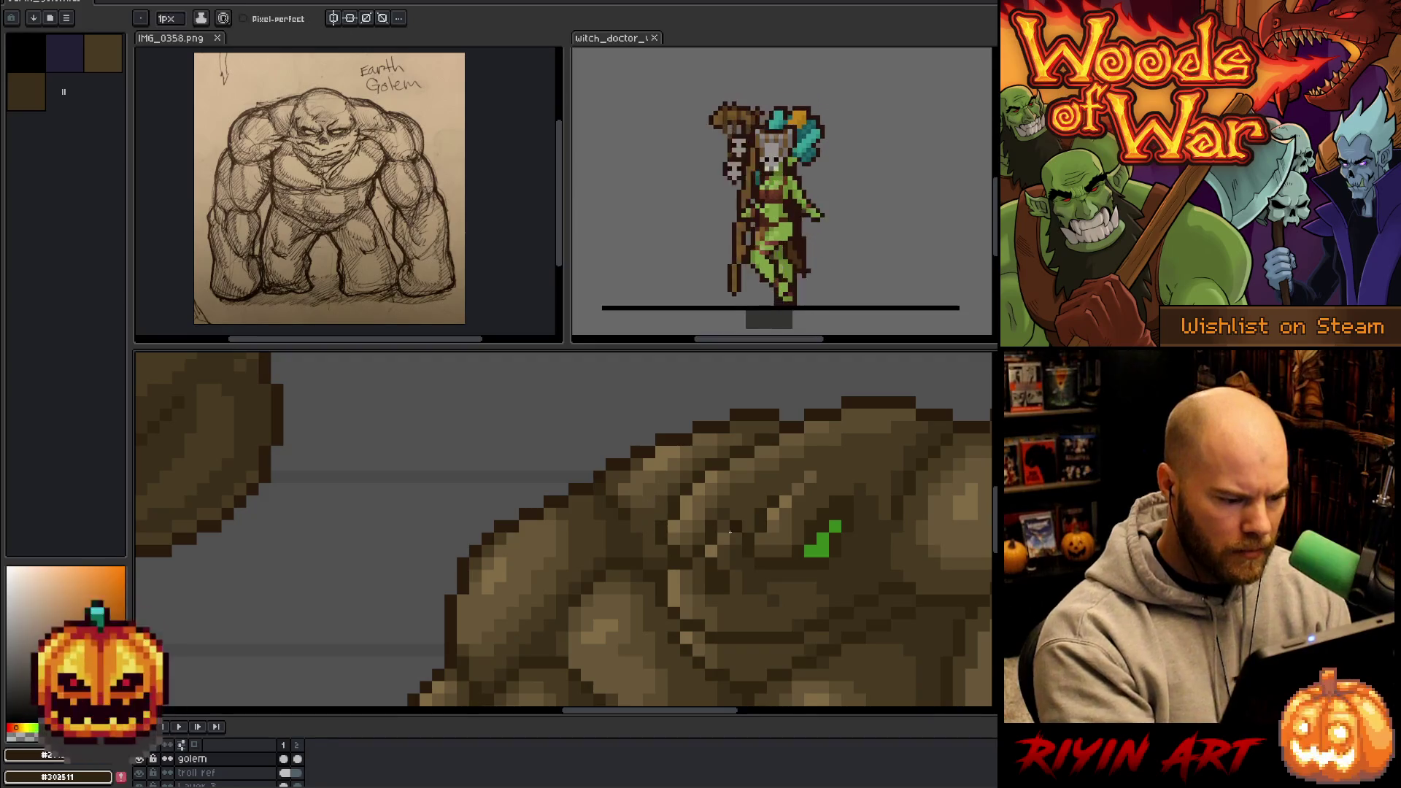
scroll(737, 529, down, 5)
drag(709, 613, 636, 533)
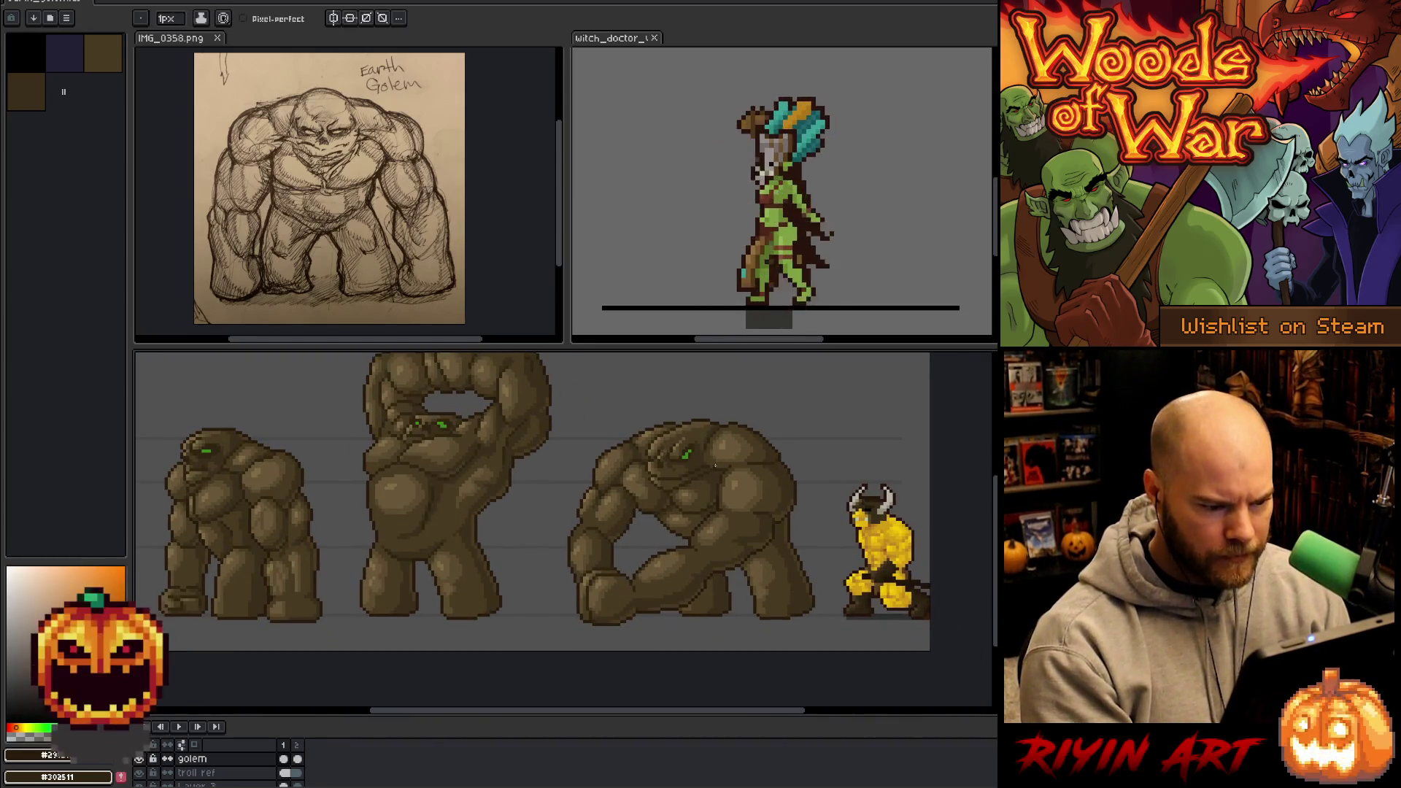
scroll(690, 473, up, 1)
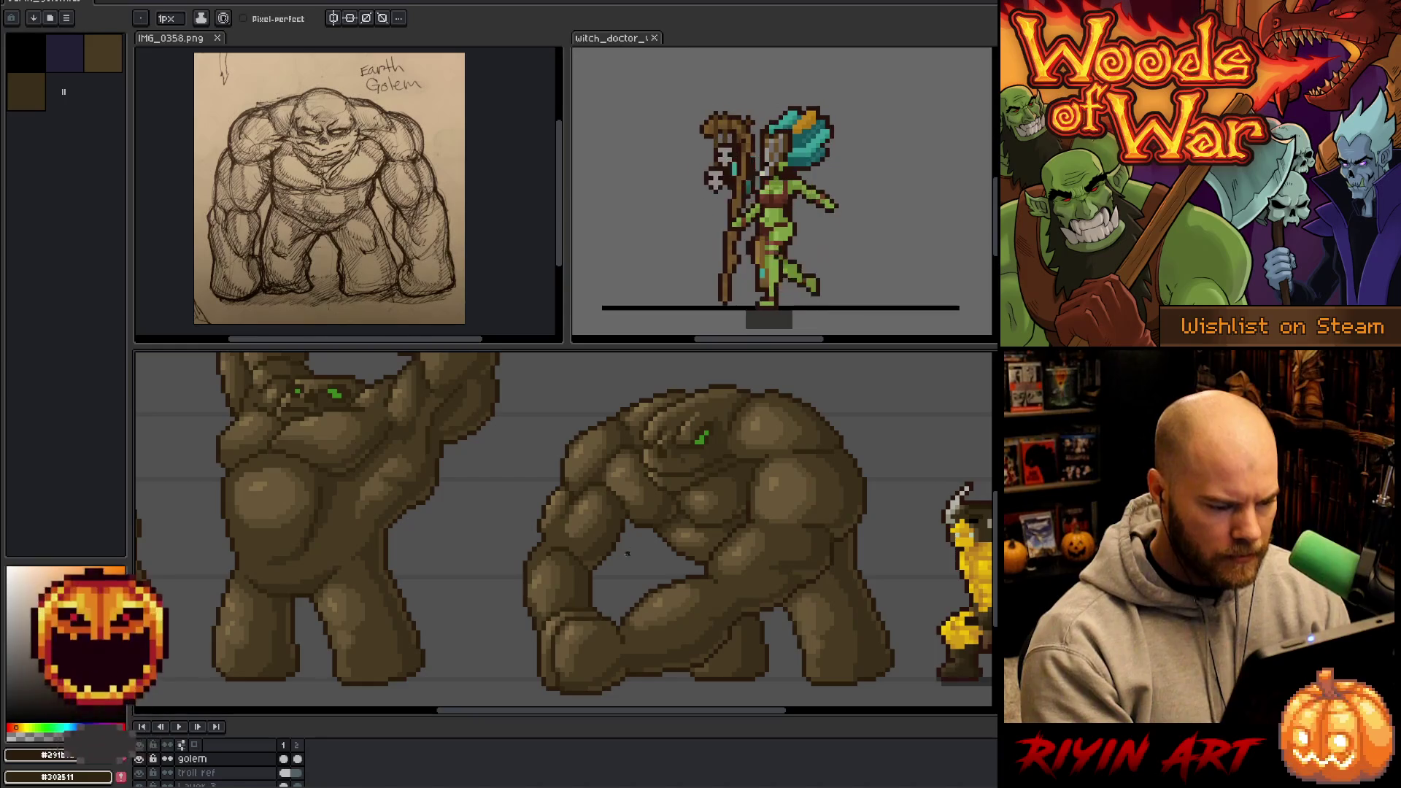
scroll(622, 554, down, 1)
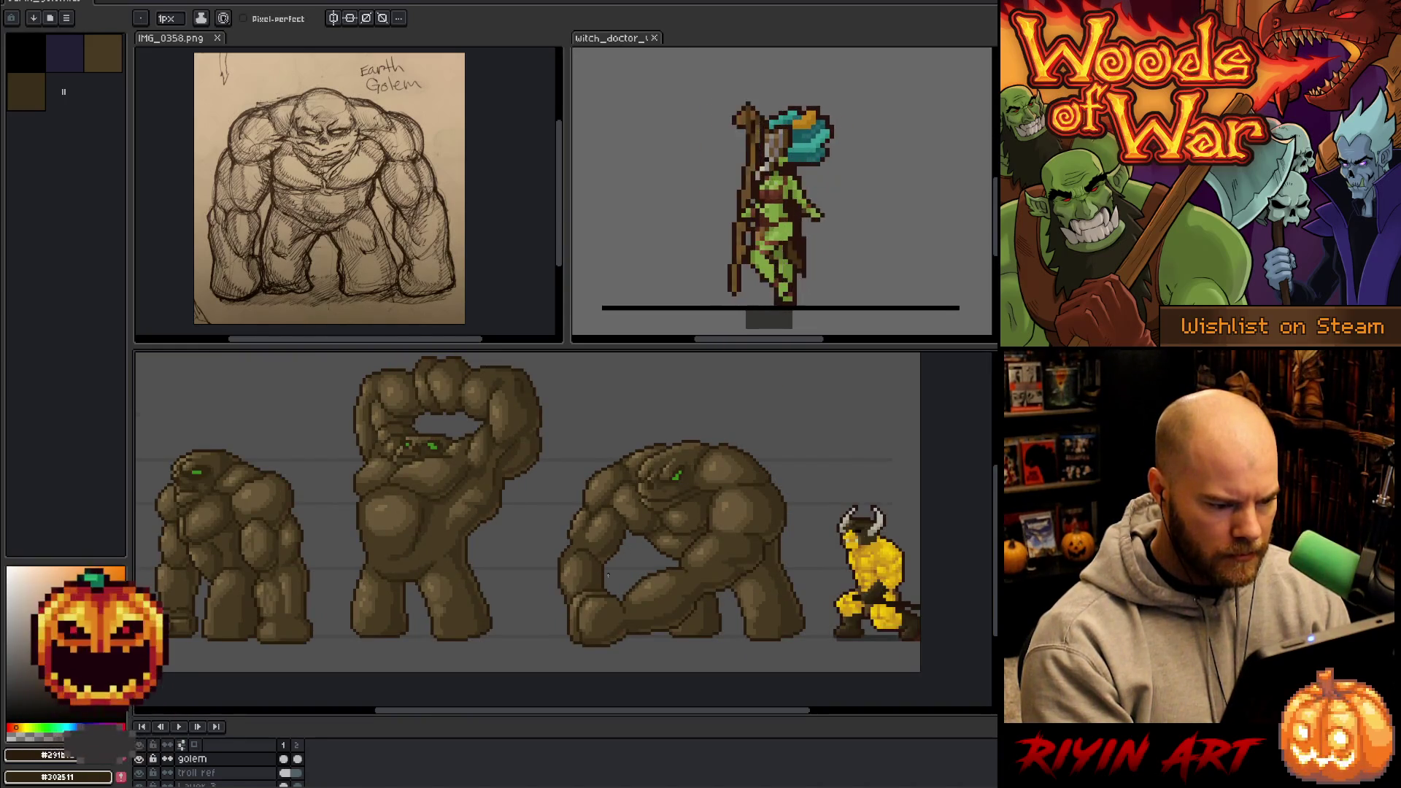
scroll(608, 573, up, 2)
scroll(640, 542, down, 1)
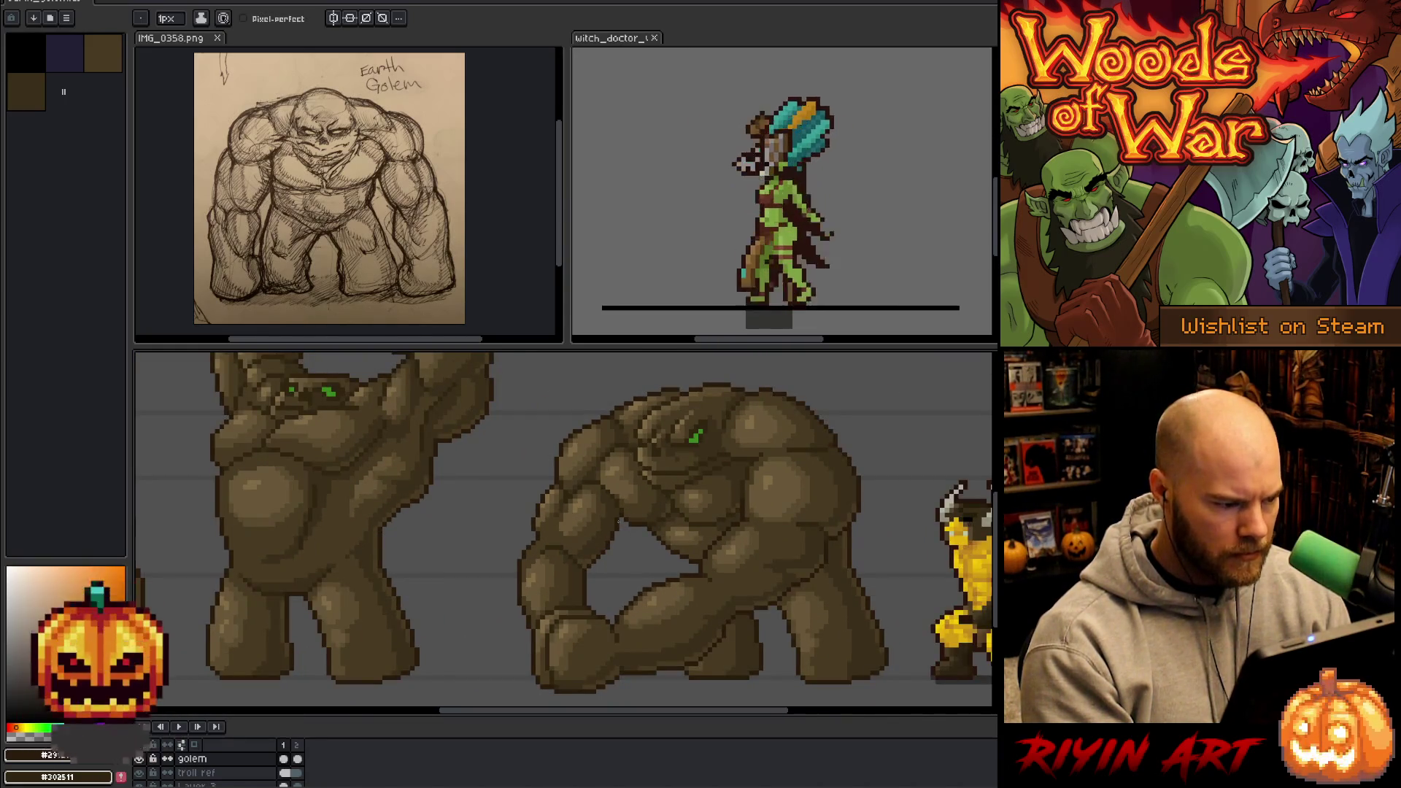
scroll(618, 521, down, 1)
scroll(599, 520, up, 4)
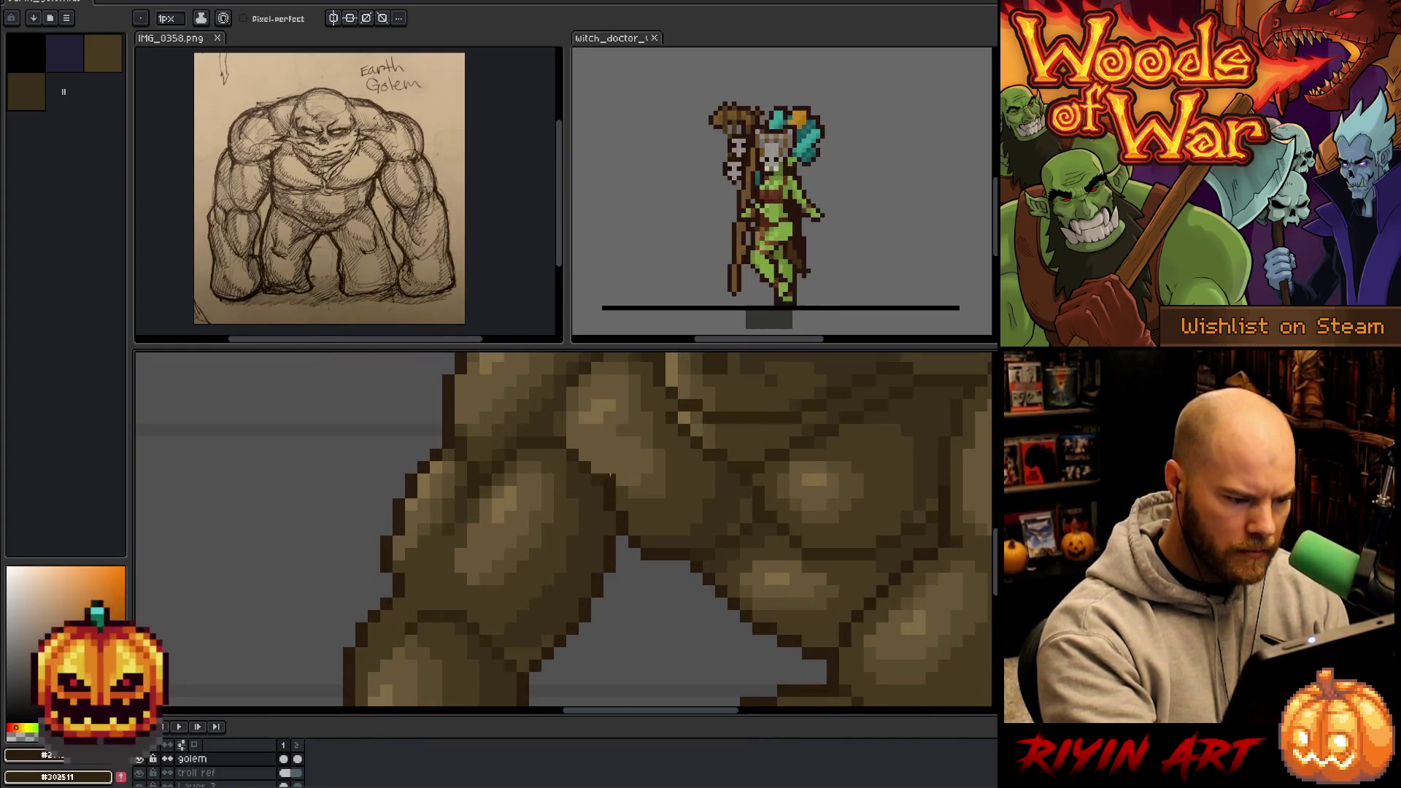
scroll(620, 525, down, 4)
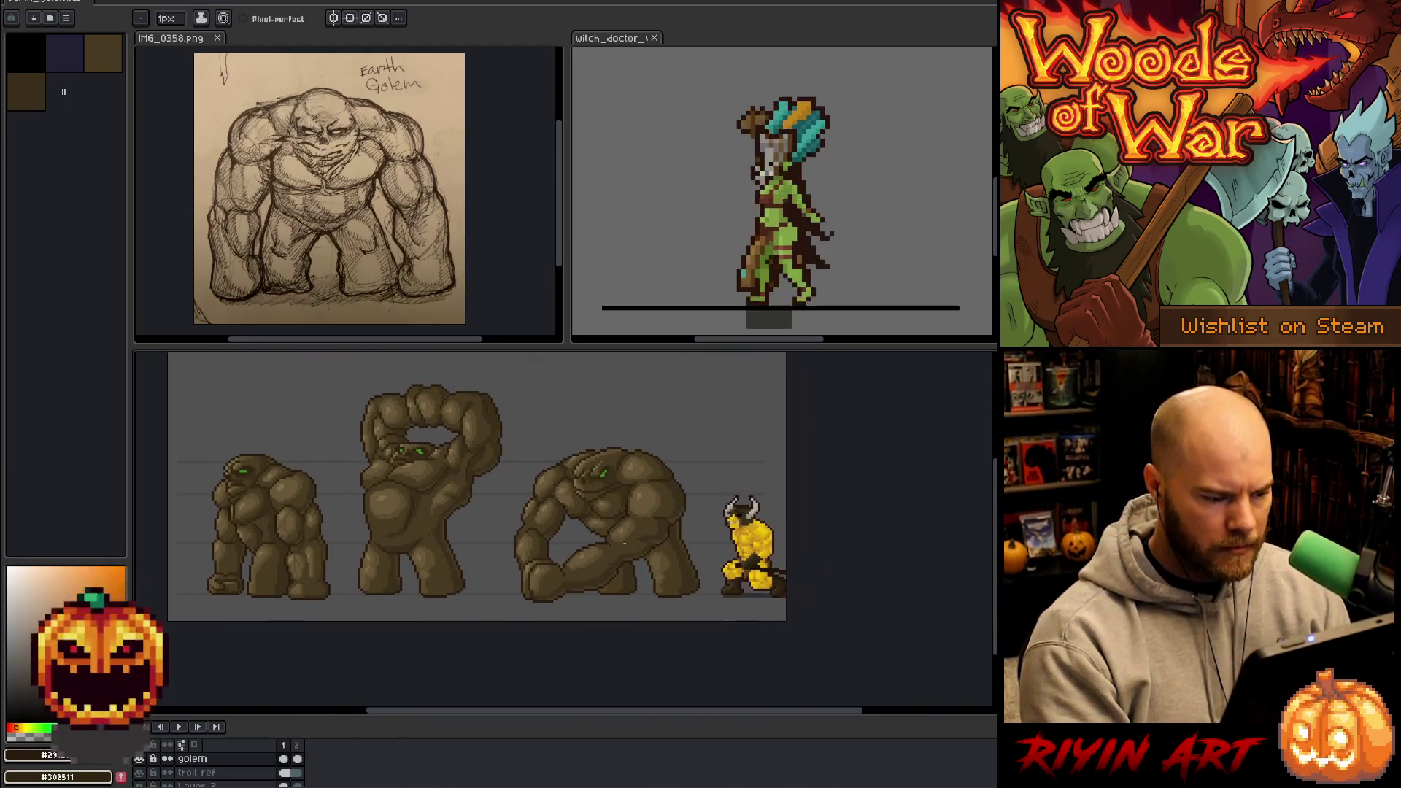
scroll(538, 534, up, 1)
mouse_move(537, 535)
mouse_down()
mouse_move(607, 581)
mouse_move(638, 580)
mouse_up()
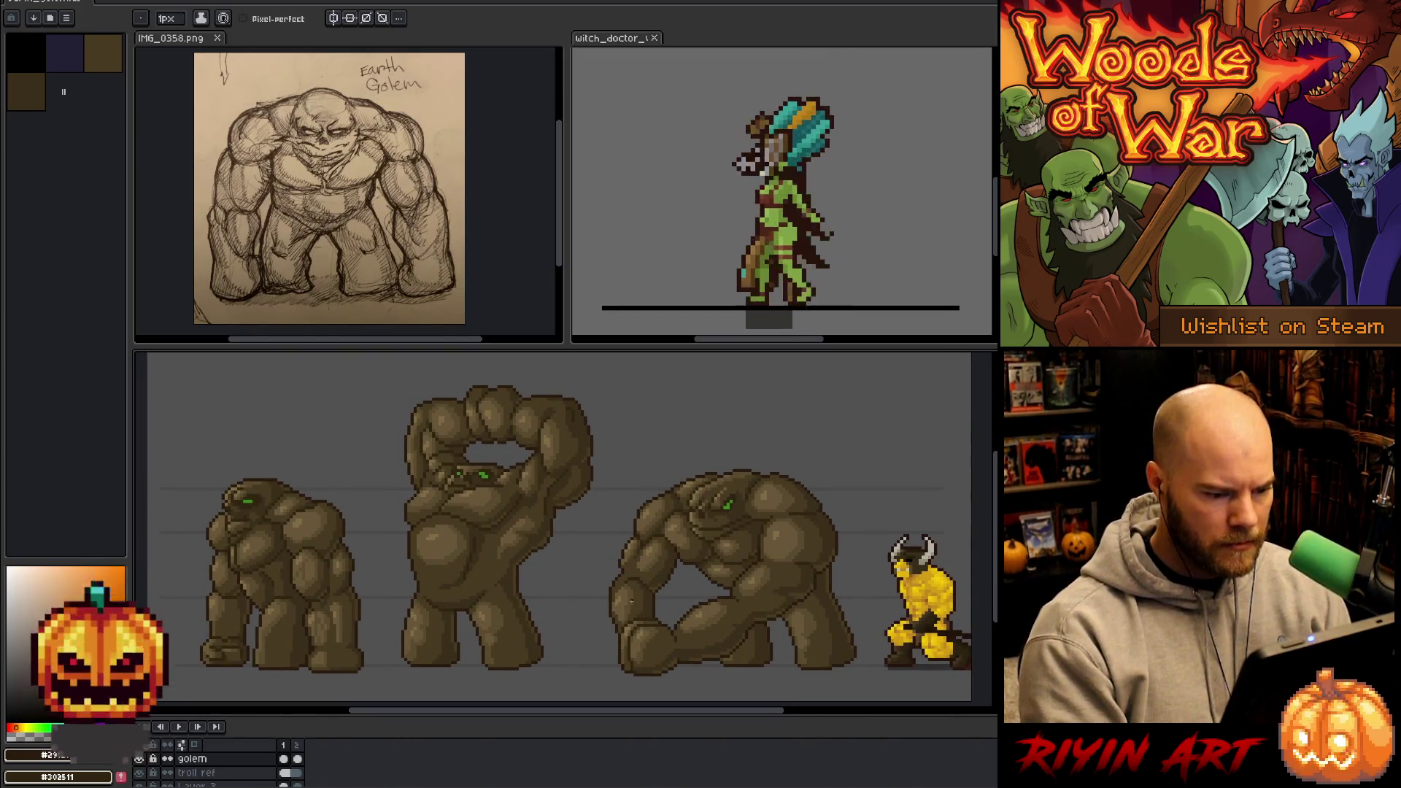
right_click(631, 603)
key(Escape)
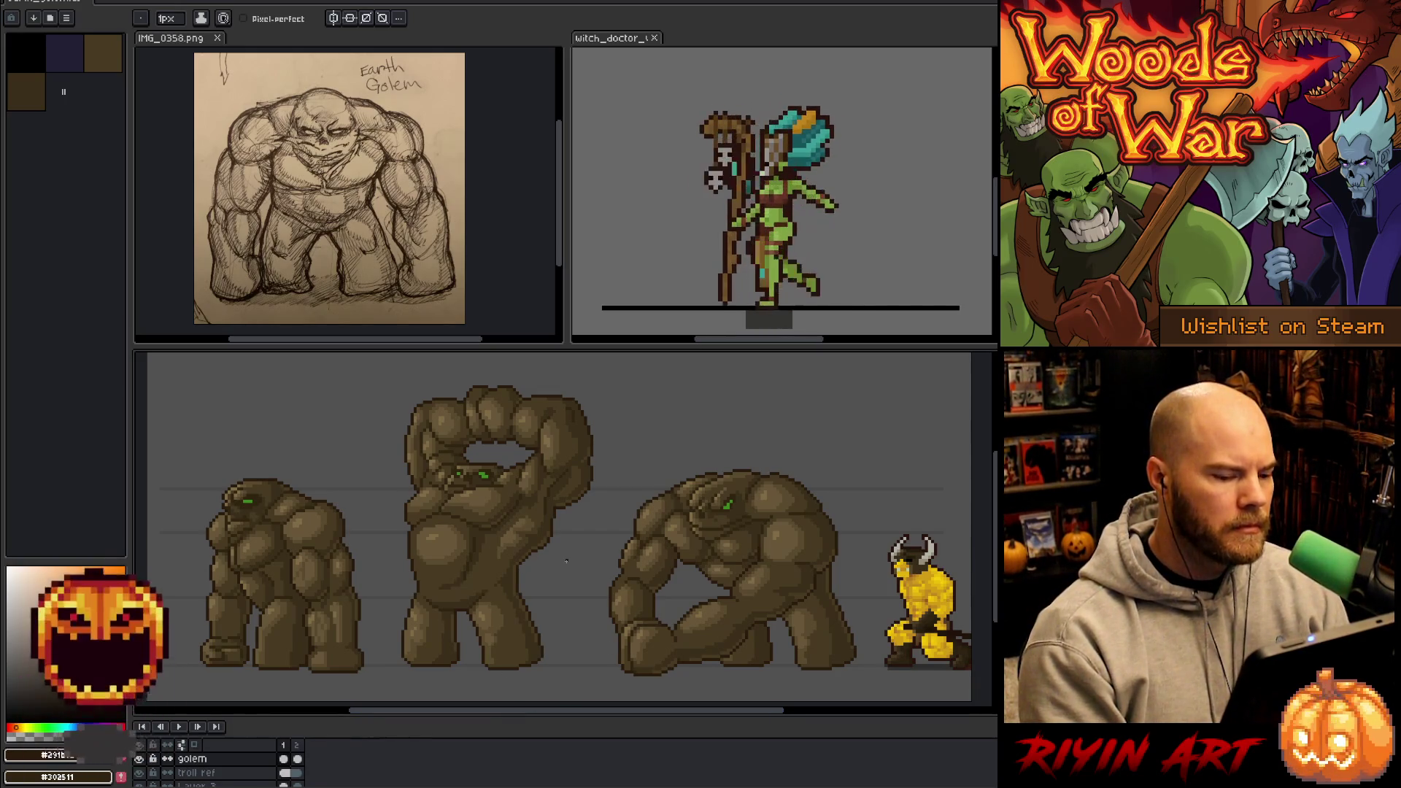
scroll(247, 511, up, 3)
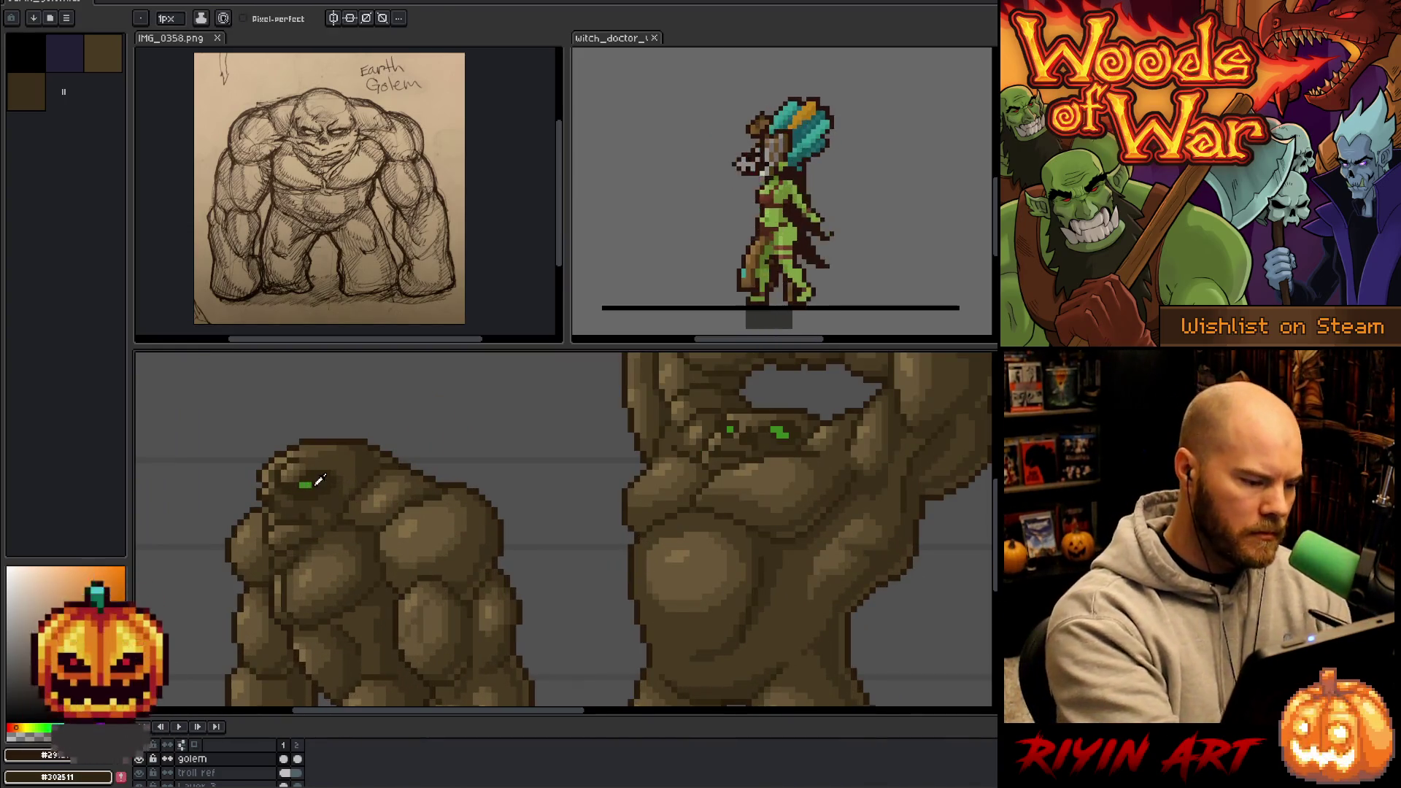
- Add green pixels to enlarge the leftmost golem's eye
alt+click(313, 483)
click(319, 478)
alt+click(330, 471)
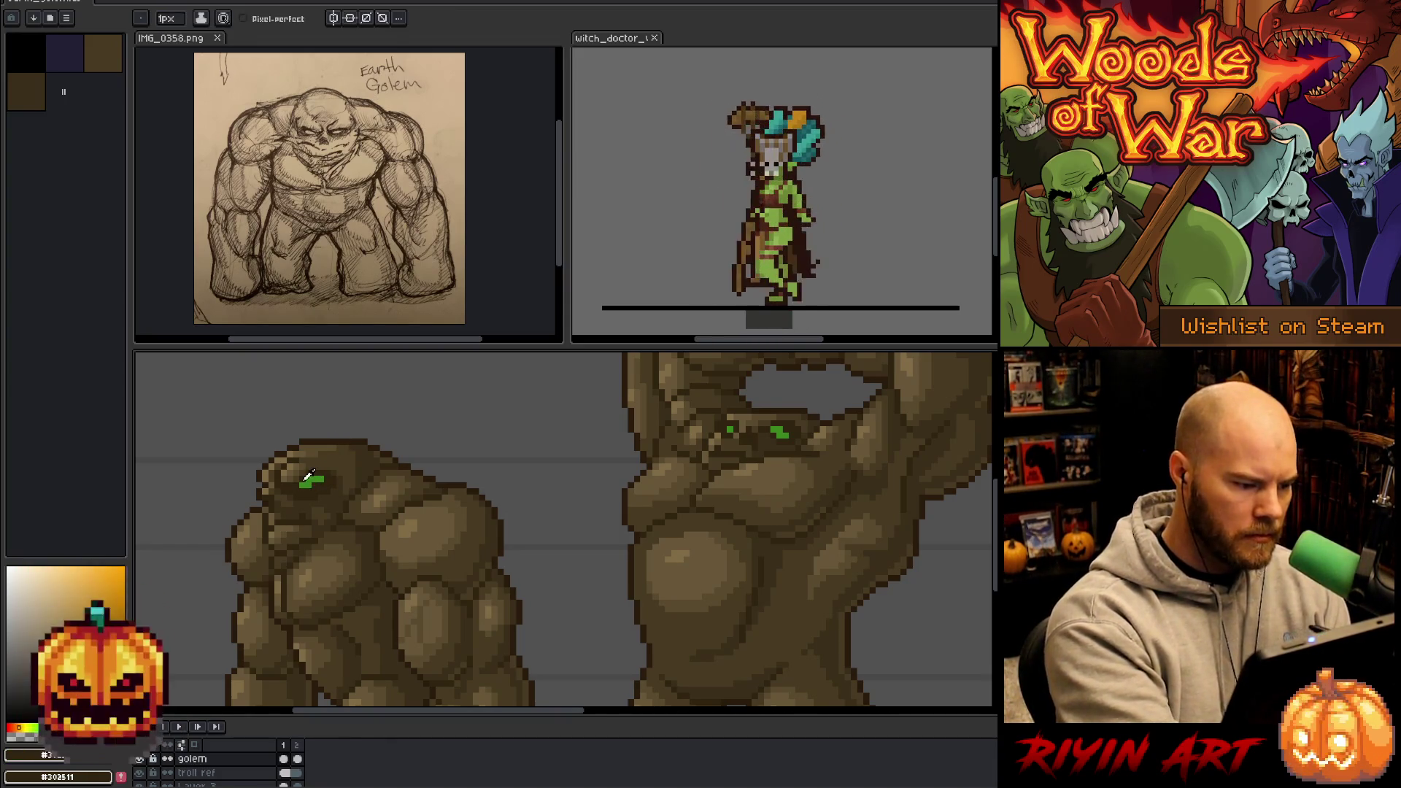
alt+click(307, 478)
click(358, 465)
scroll(389, 509, down, 3)
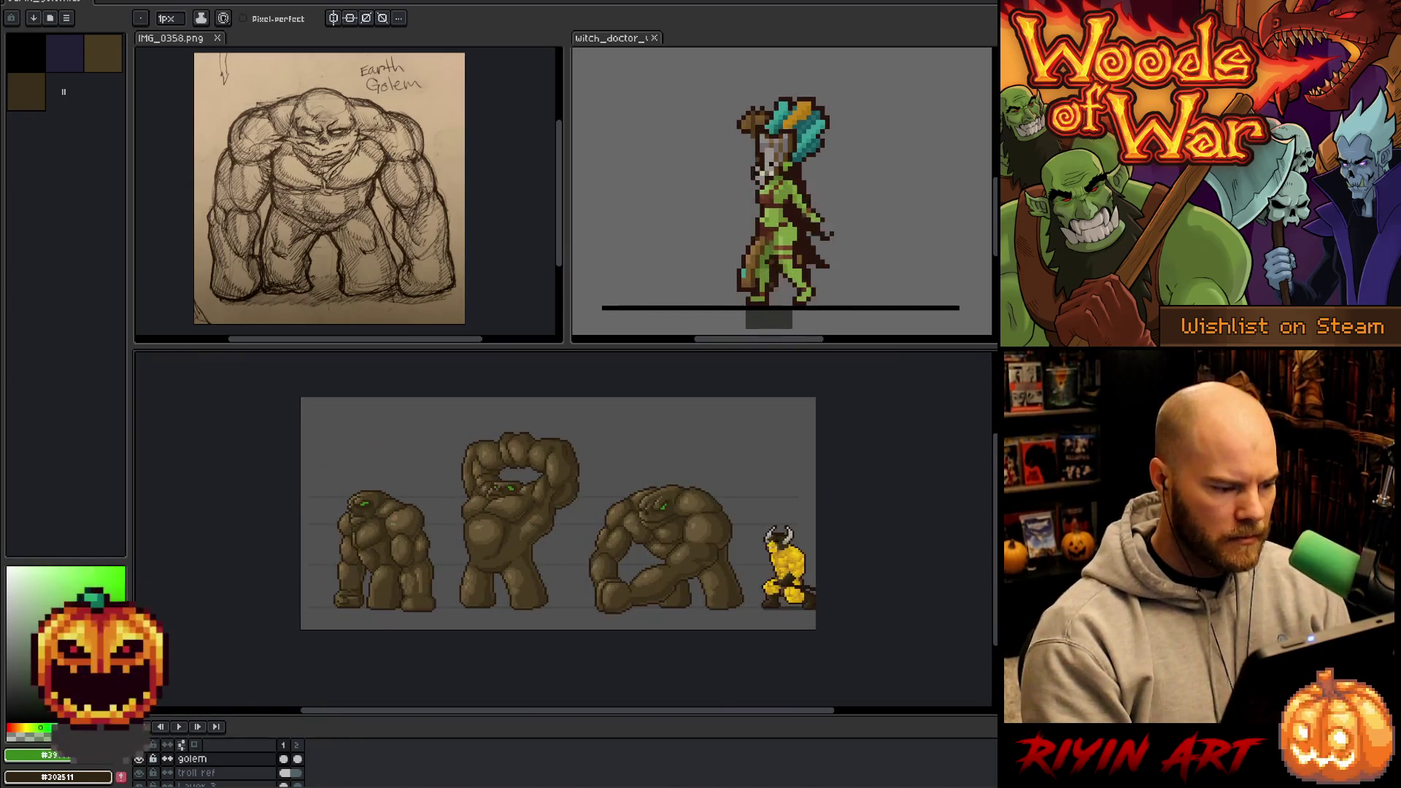
scroll(402, 525, up, 1)
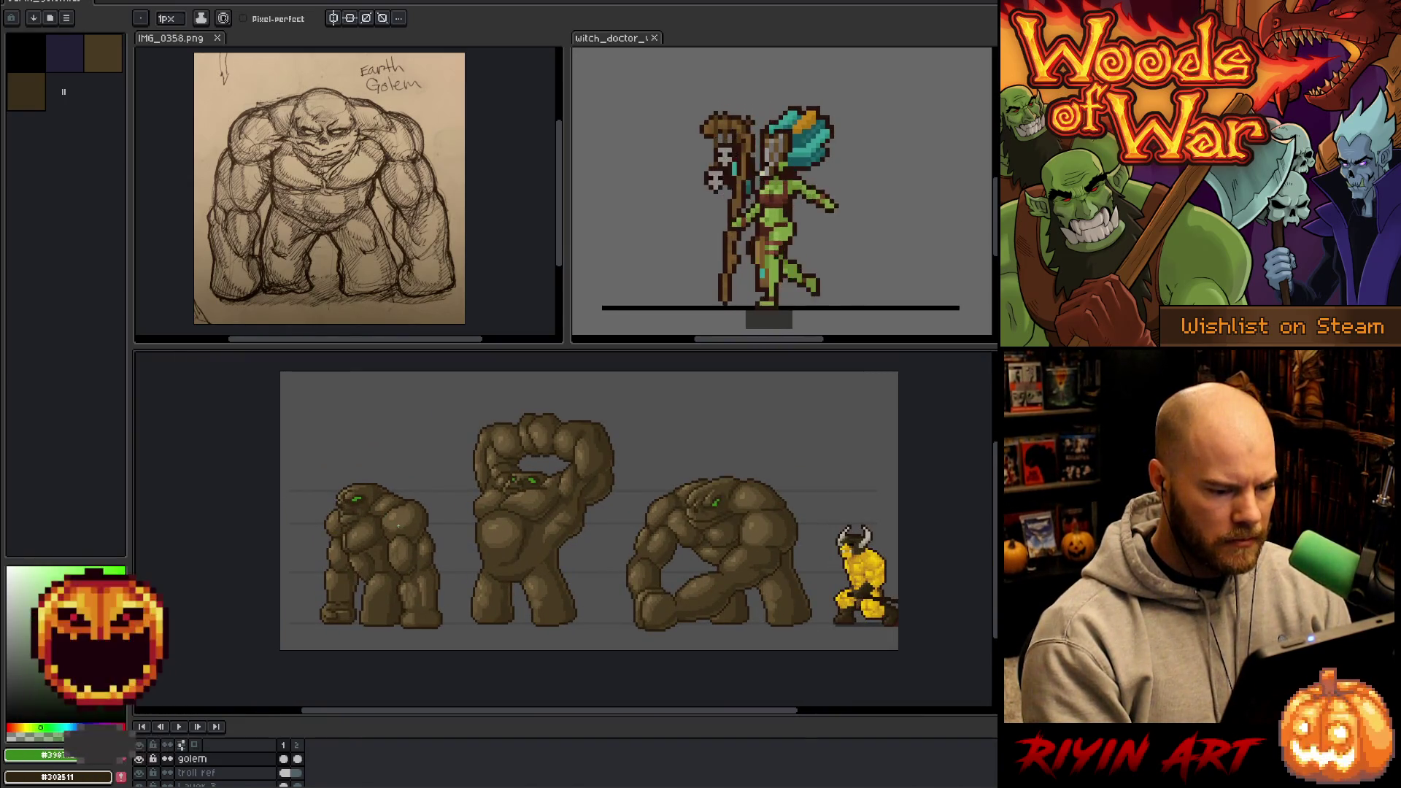
scroll(356, 517, up, 2)
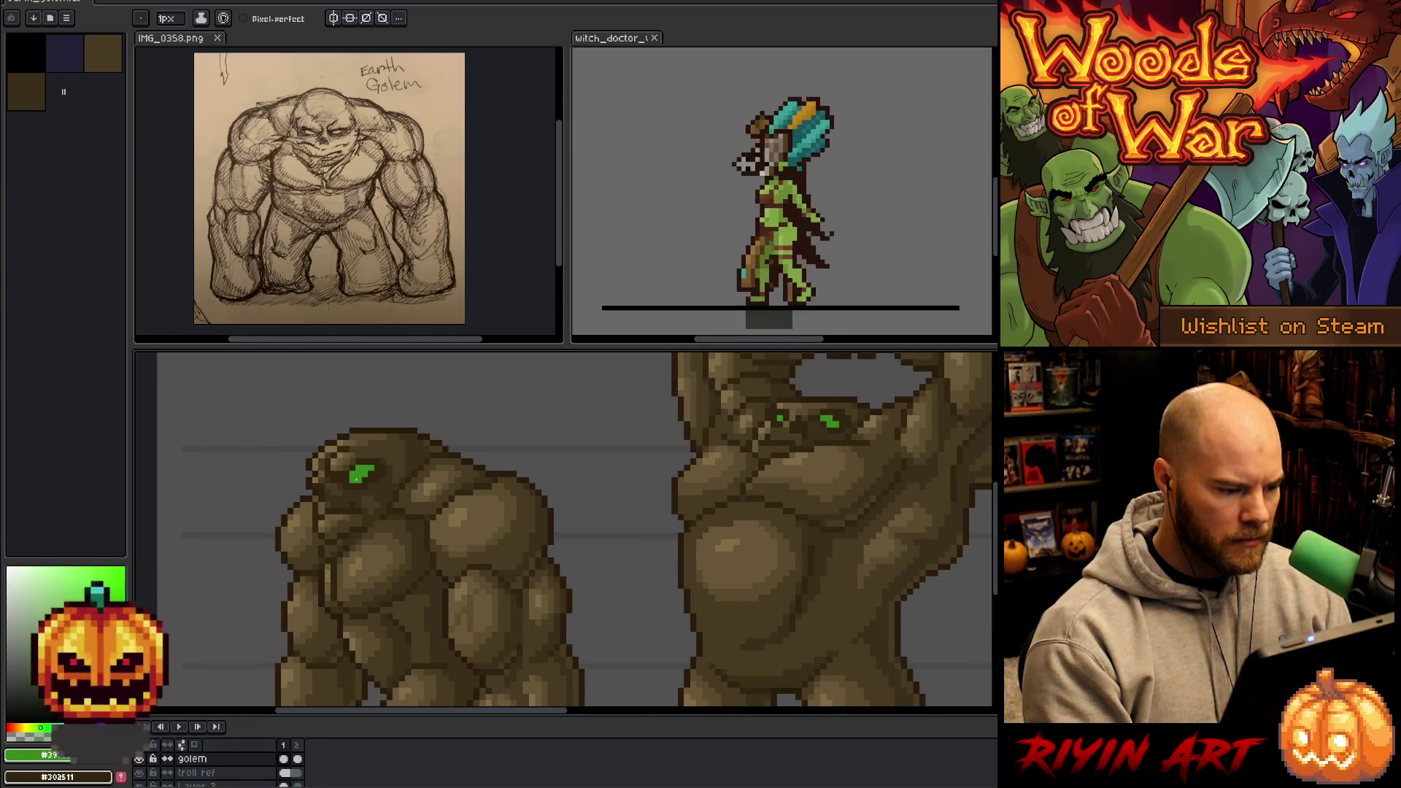
scroll(340, 486, down, 3)
scroll(293, 512, up, 3)
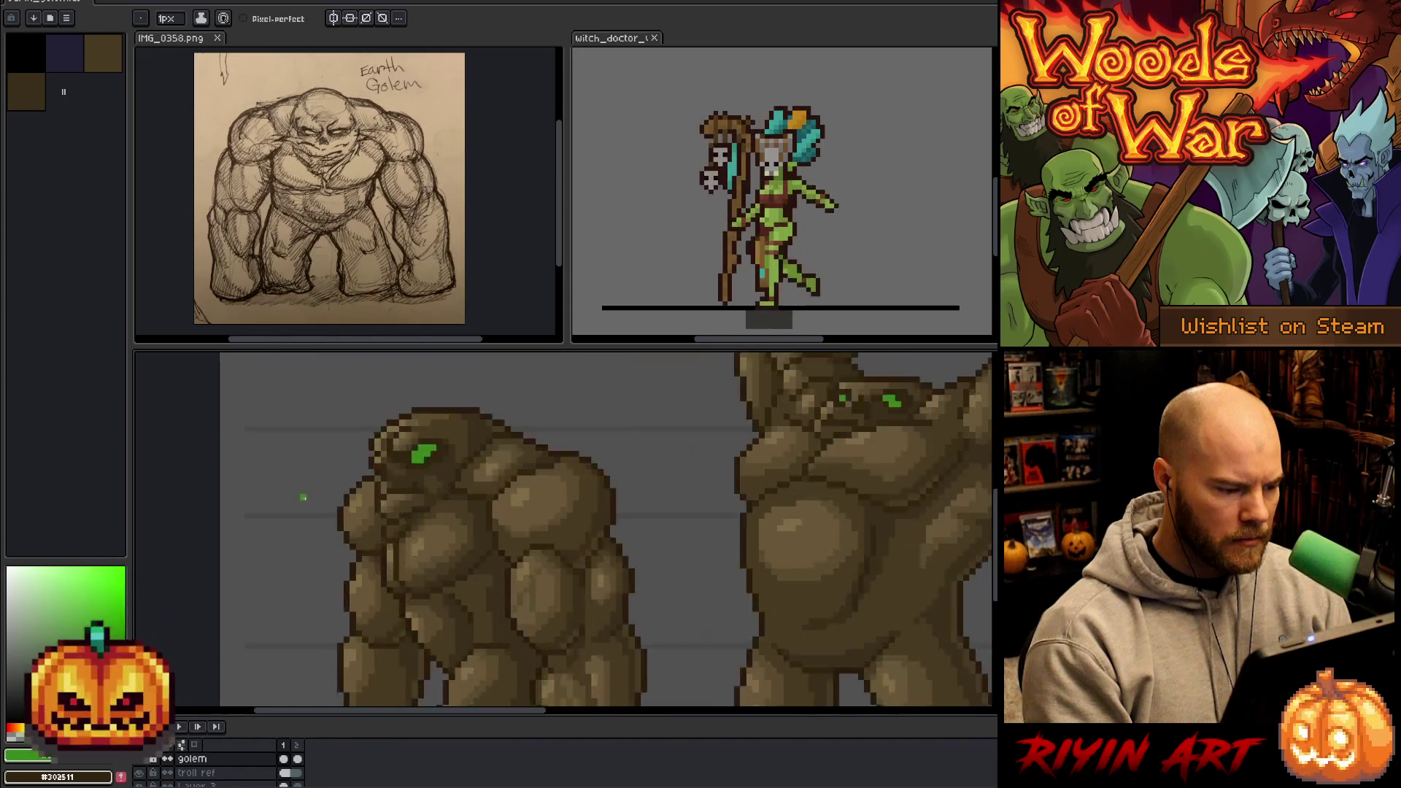
- Undo and redo the last eye stroke, then resample the eye's green
key(ctrl+z)
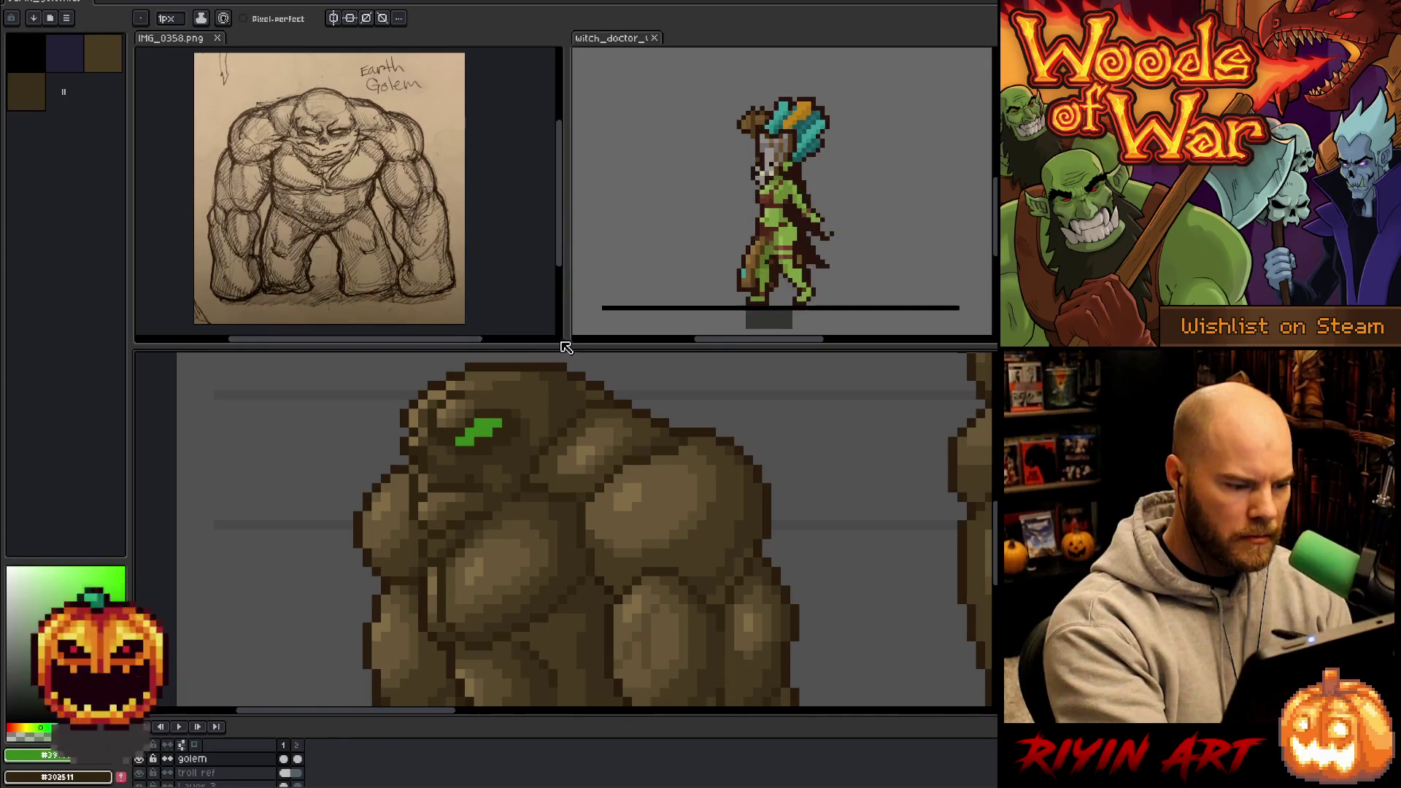
key(ctrl+y)
alt+click(482, 433)
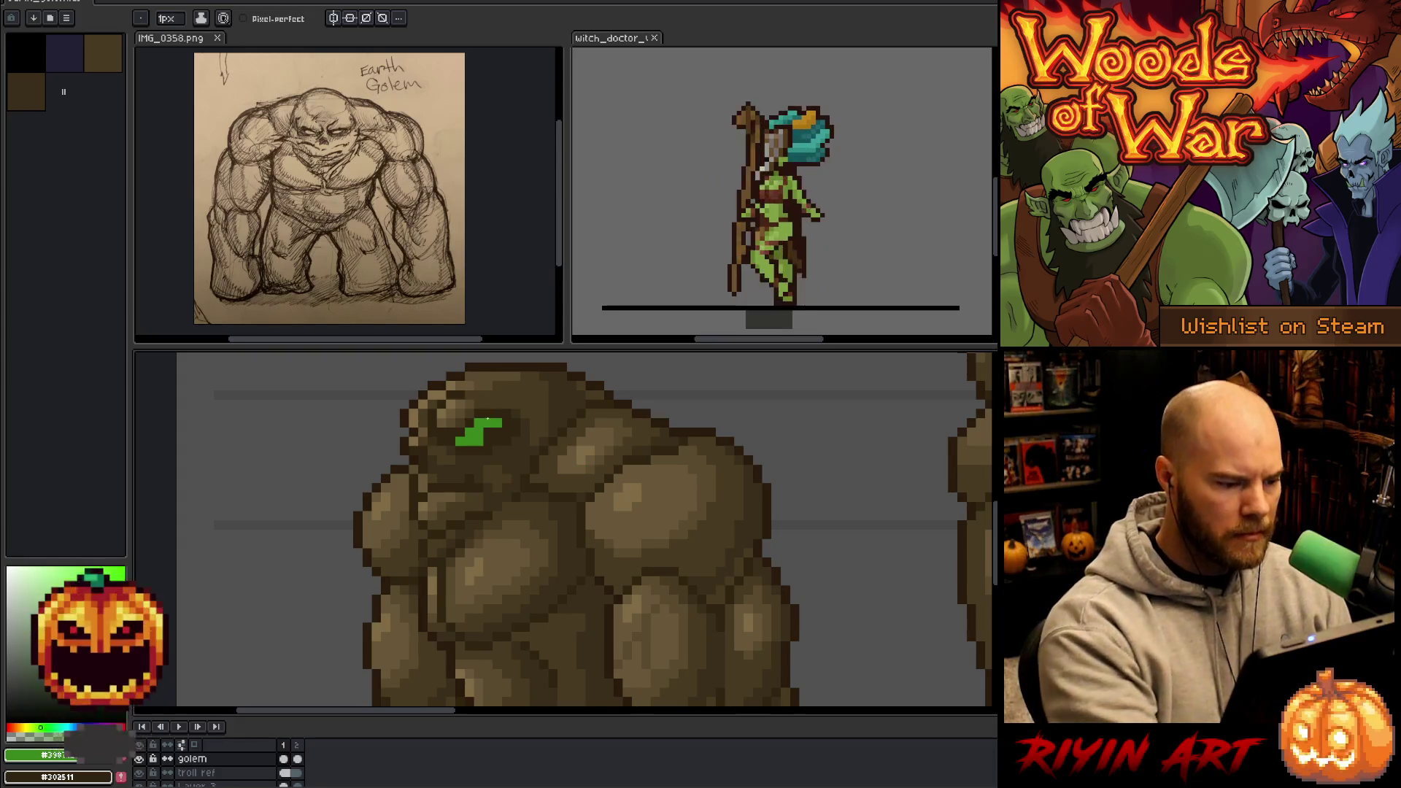
scroll(561, 554, down, 2)
key(v)
key(b)
scroll(562, 558, down, 2)
scroll(547, 544, up, 4)
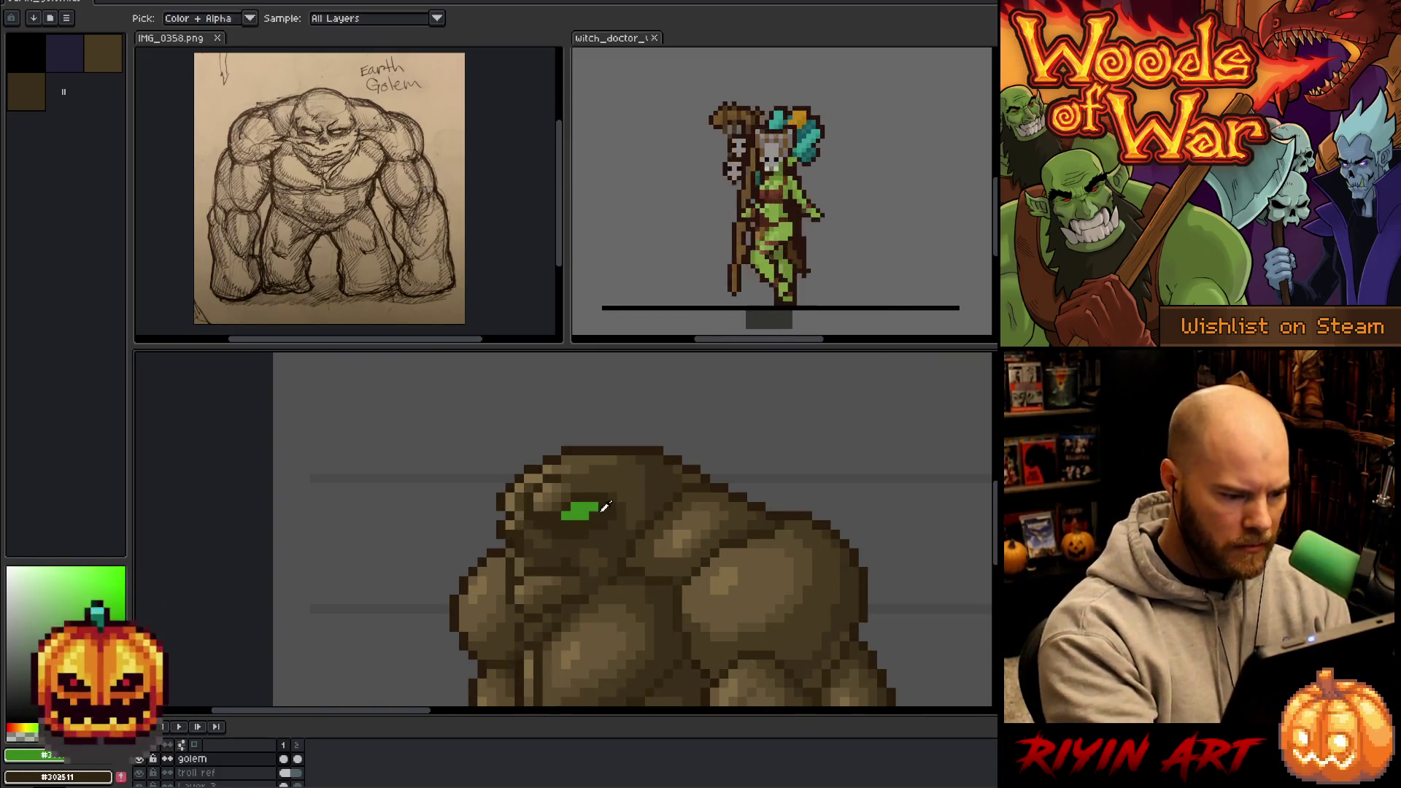
- Paint the right part of the eye dark brown and view all the figures
key(x)
drag(597, 504, 593, 513)
scroll(628, 536, down, 5)
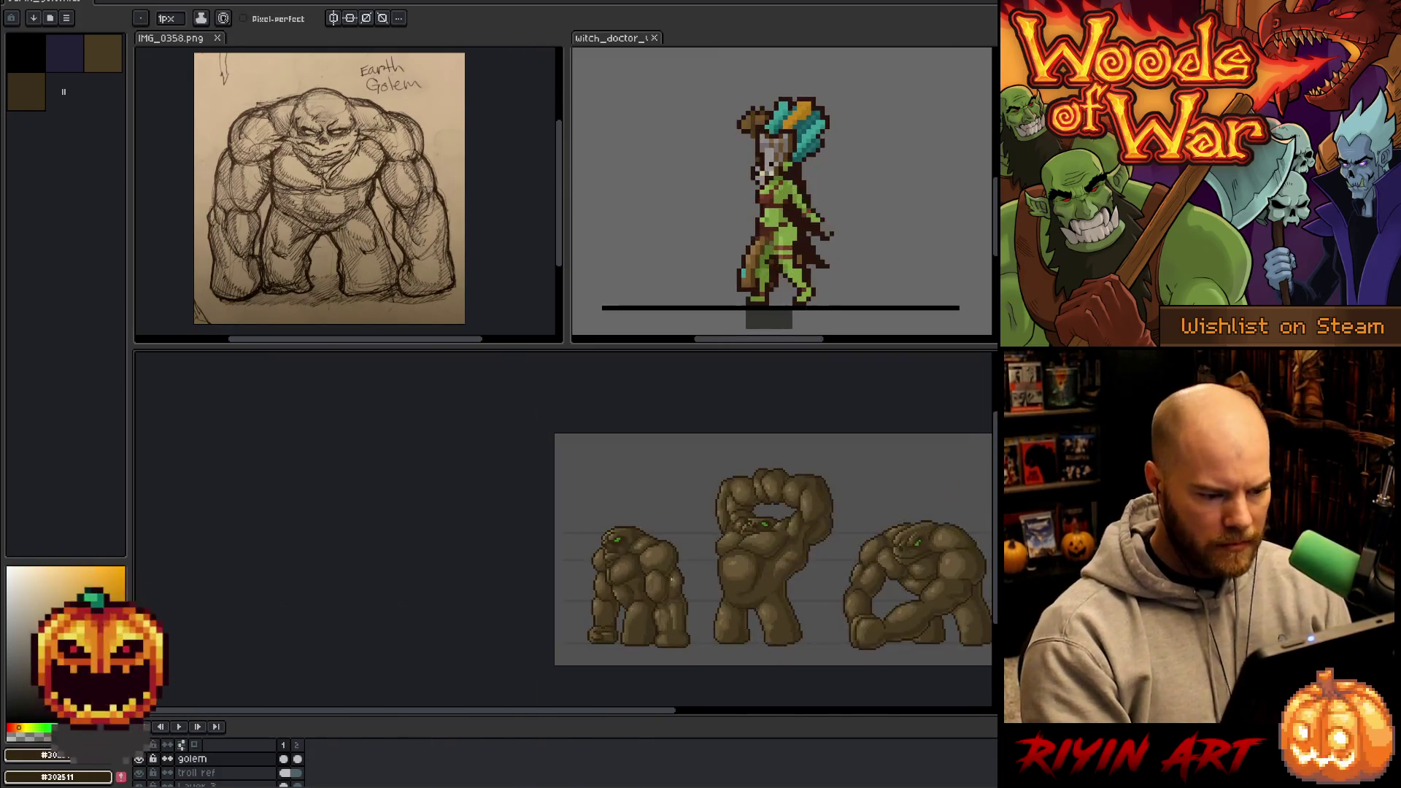
drag(491, 541, 467, 562)
scroll(461, 525, up, 2)
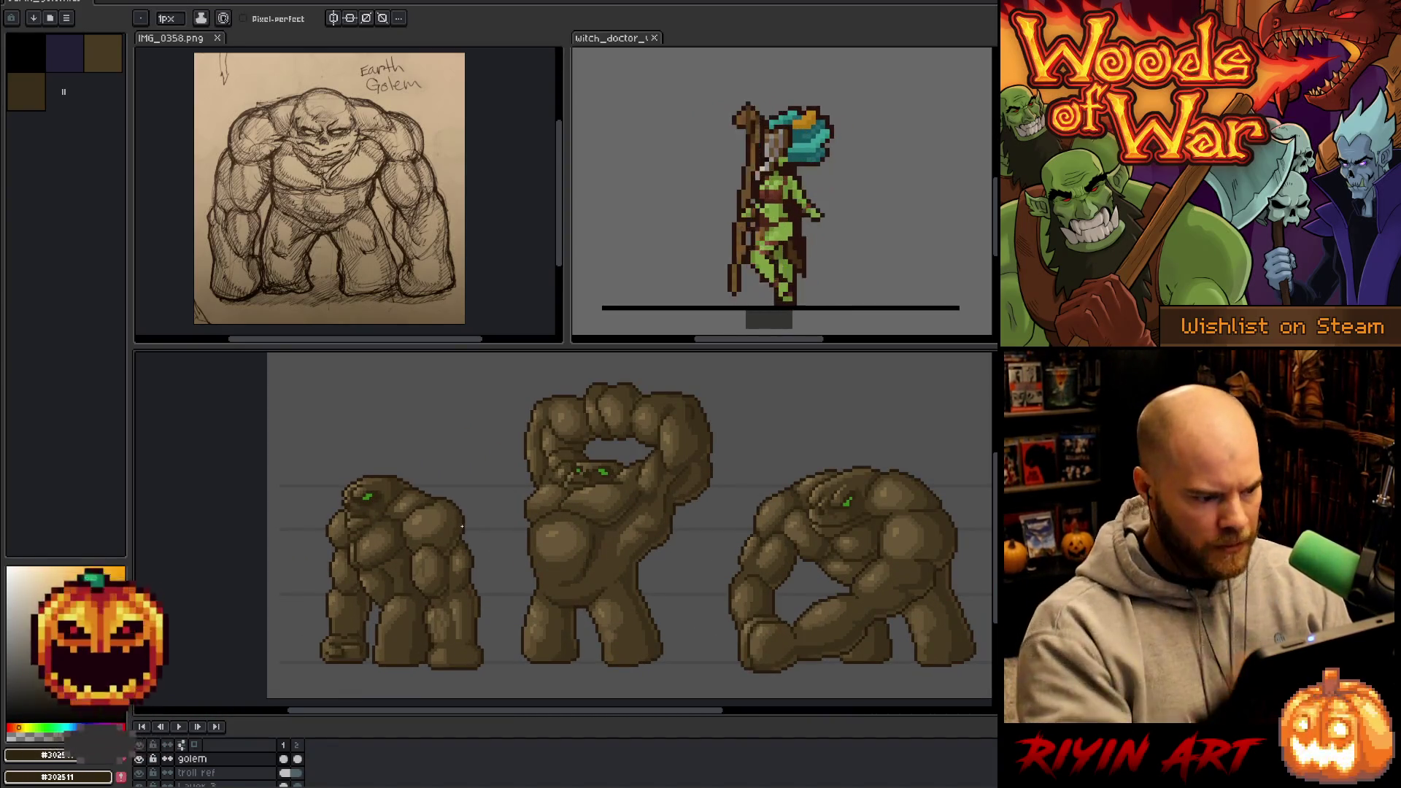
scroll(379, 517, up, 2)
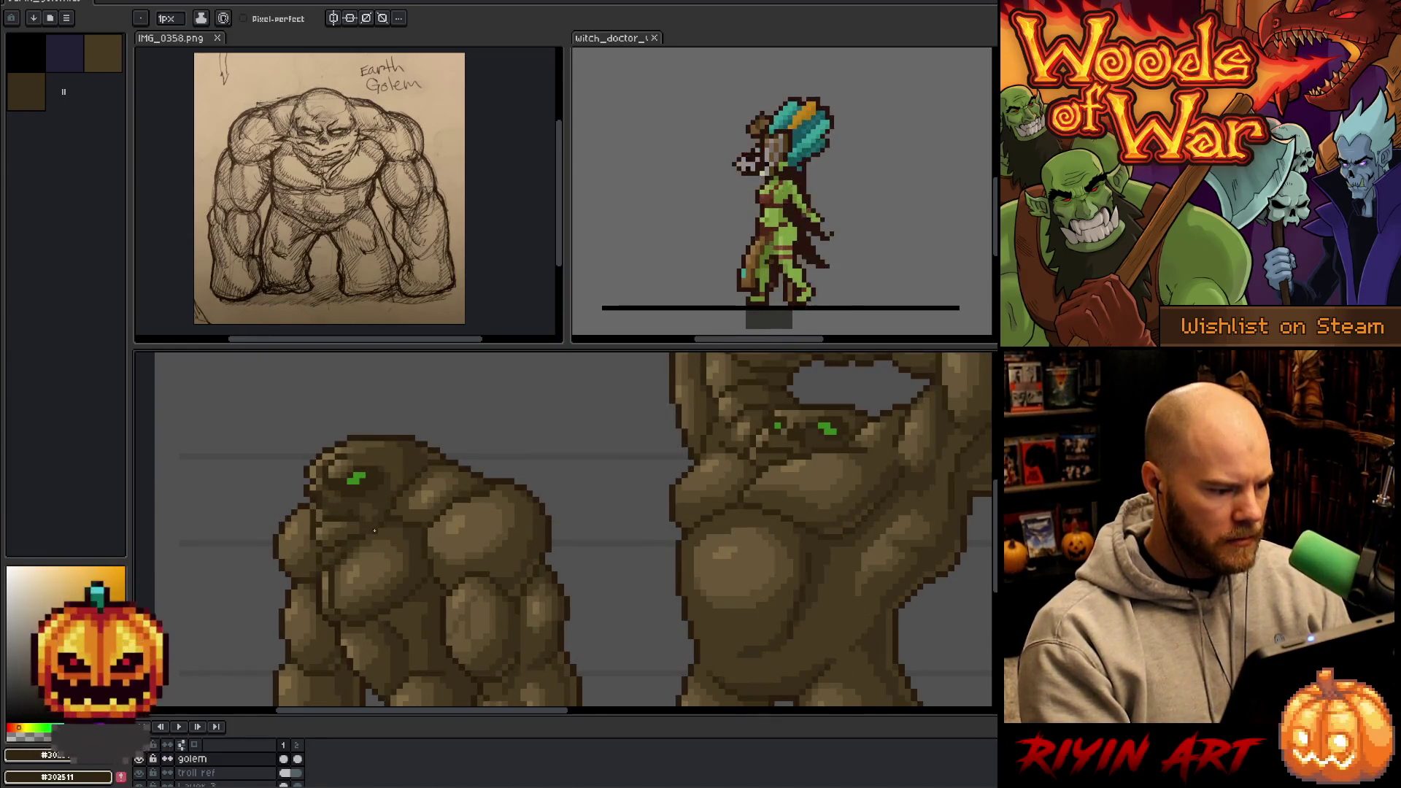
scroll(374, 530, down, 2)
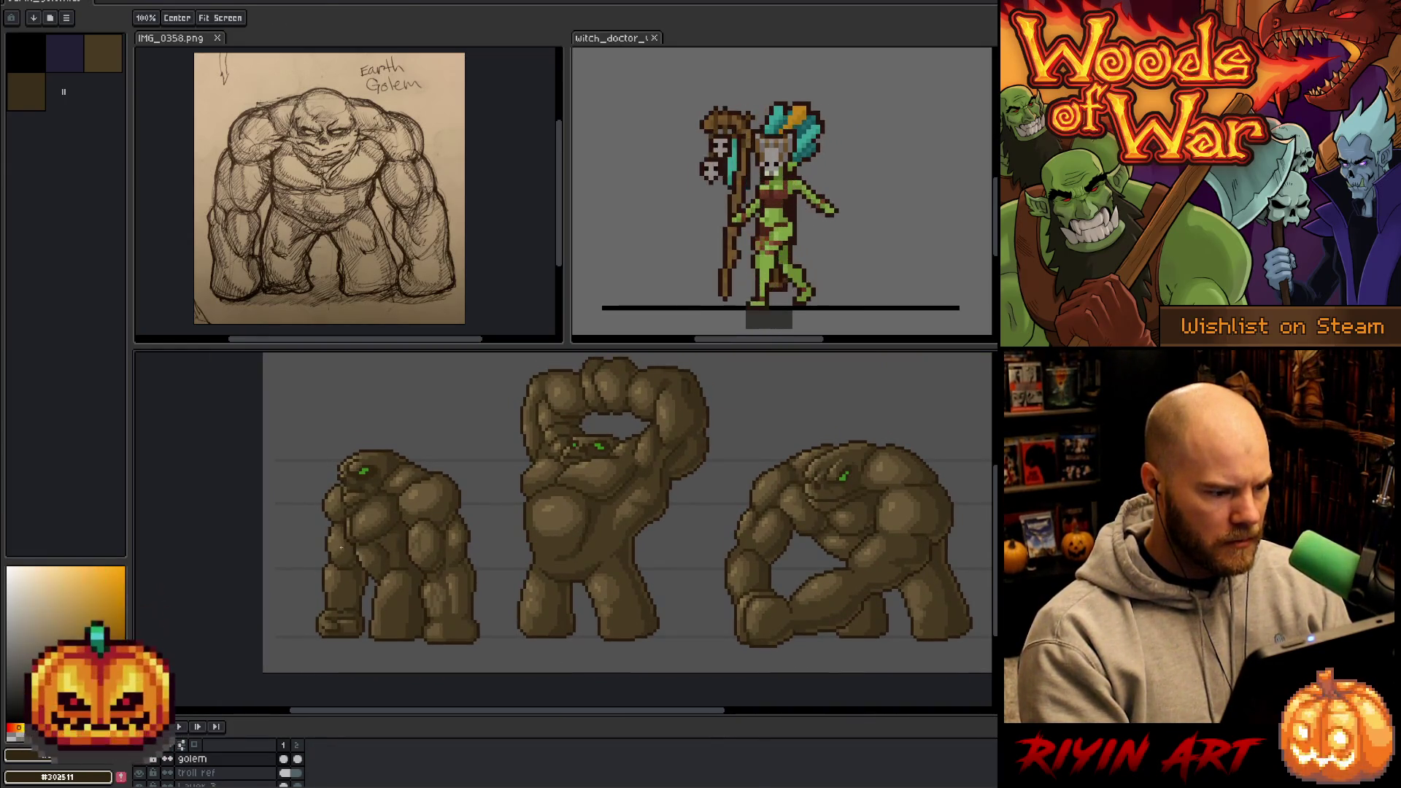
scroll(341, 548, up, 3)
scroll(342, 508, down, 1)
scroll(342, 509, up, 3)
scroll(369, 509, down, 1)
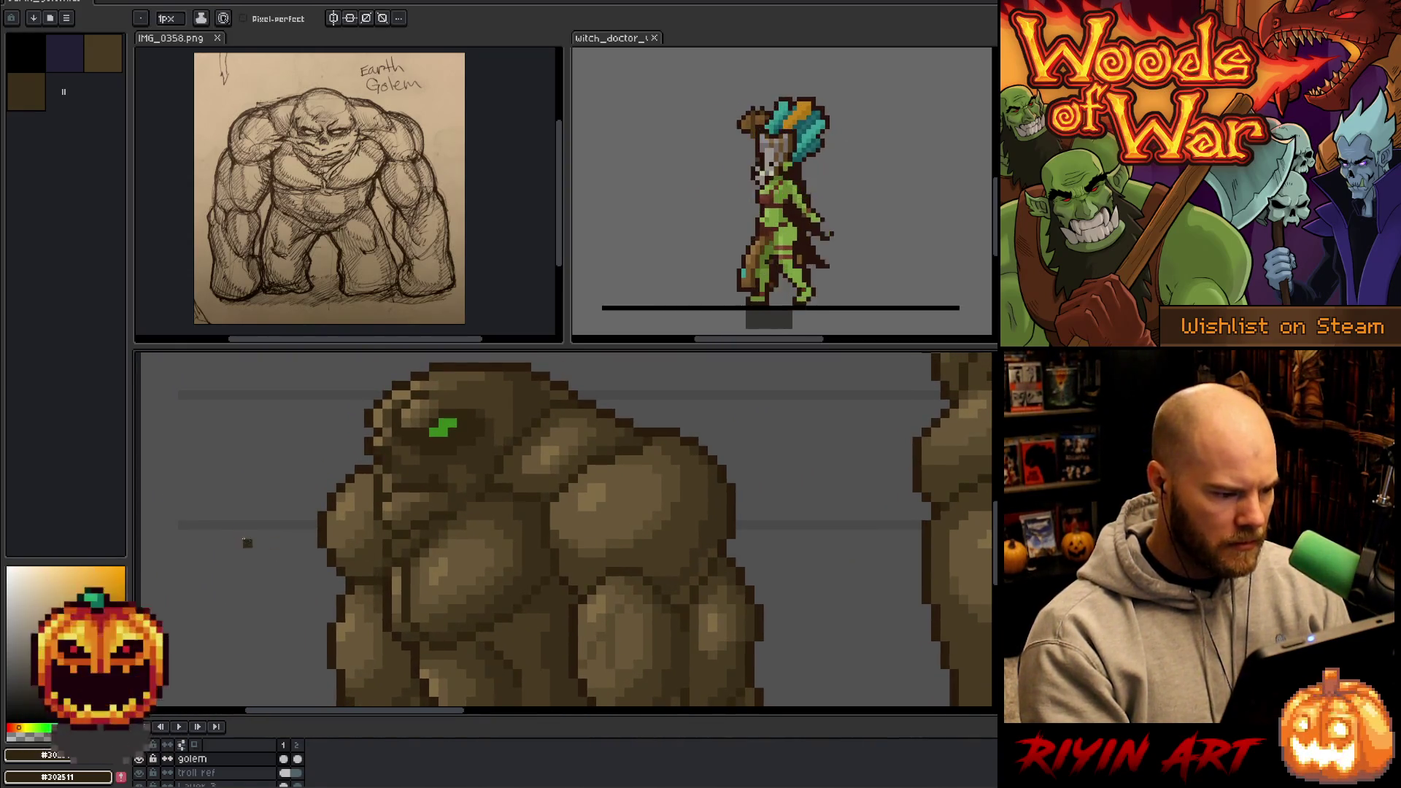
- Marquee-select a patch of the golem's chest and move it up one pixel
key(m)
mouse_move(382, 465)
mouse_down()
mouse_move(464, 472)
mouse_move(470, 558)
mouse_move(436, 590)
mouse_move(386, 589)
mouse_move(383, 466)
mouse_up()
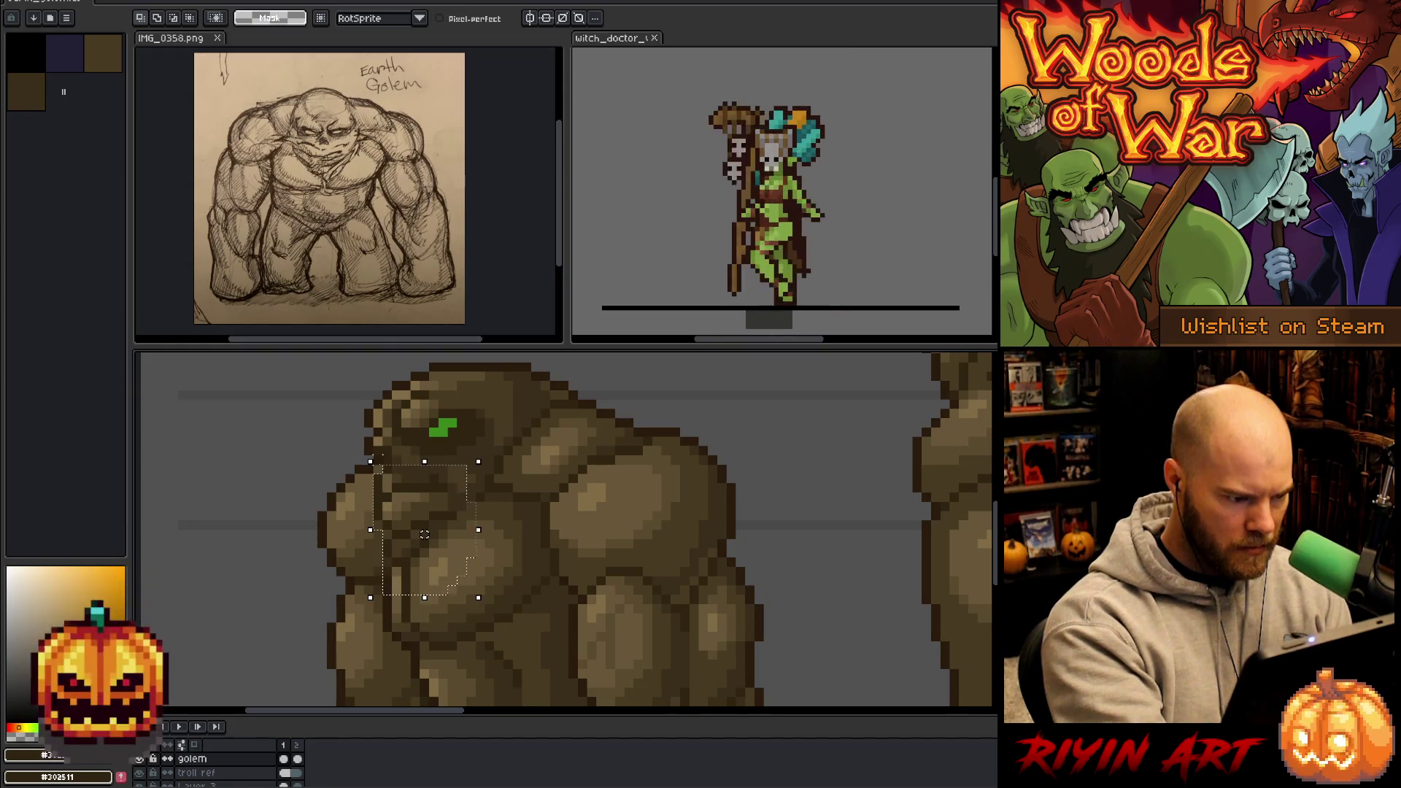
drag(424, 534, 424, 524)
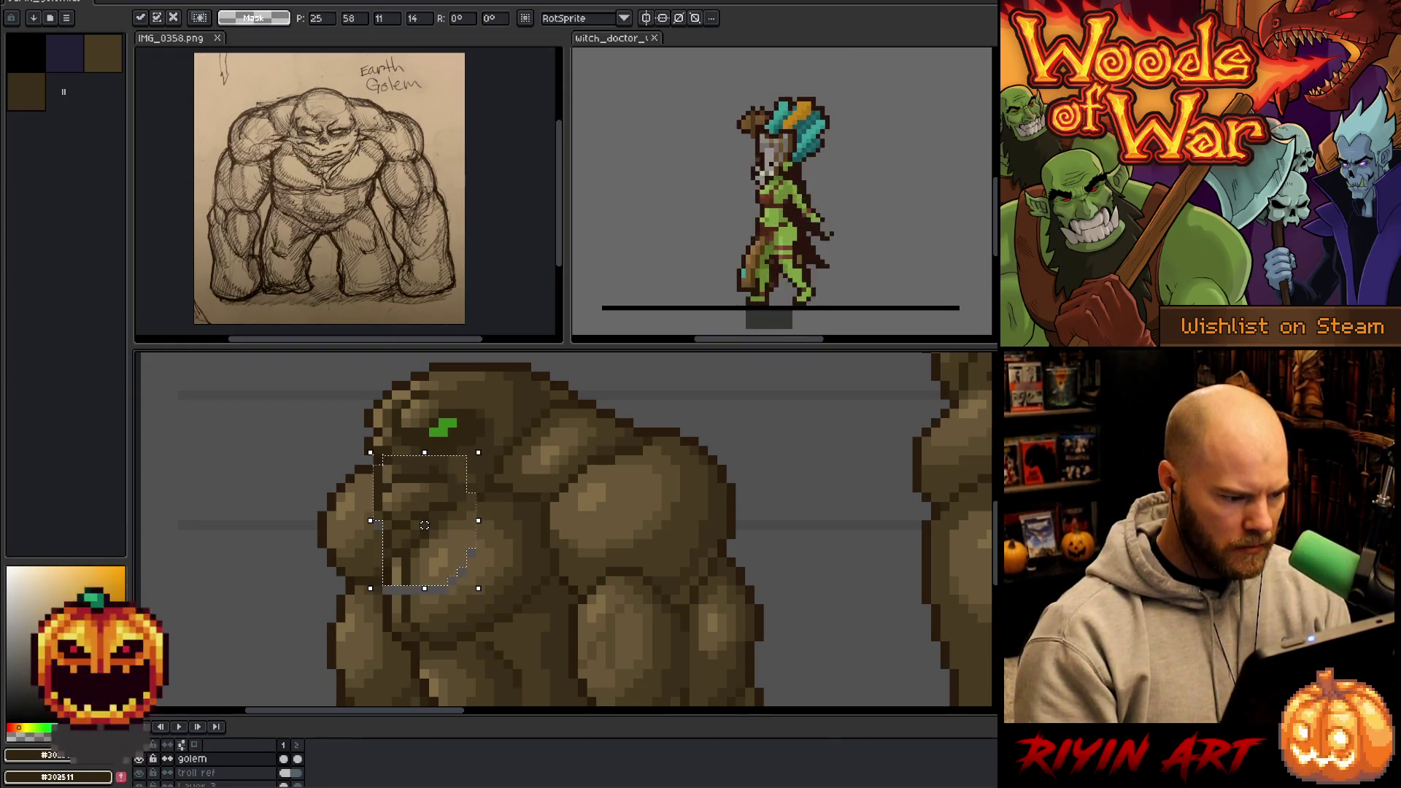
key(ctrl+d)
- Sample dark, light, mid and outline browns from the left golem's body
key(b)
alt+click(389, 581)
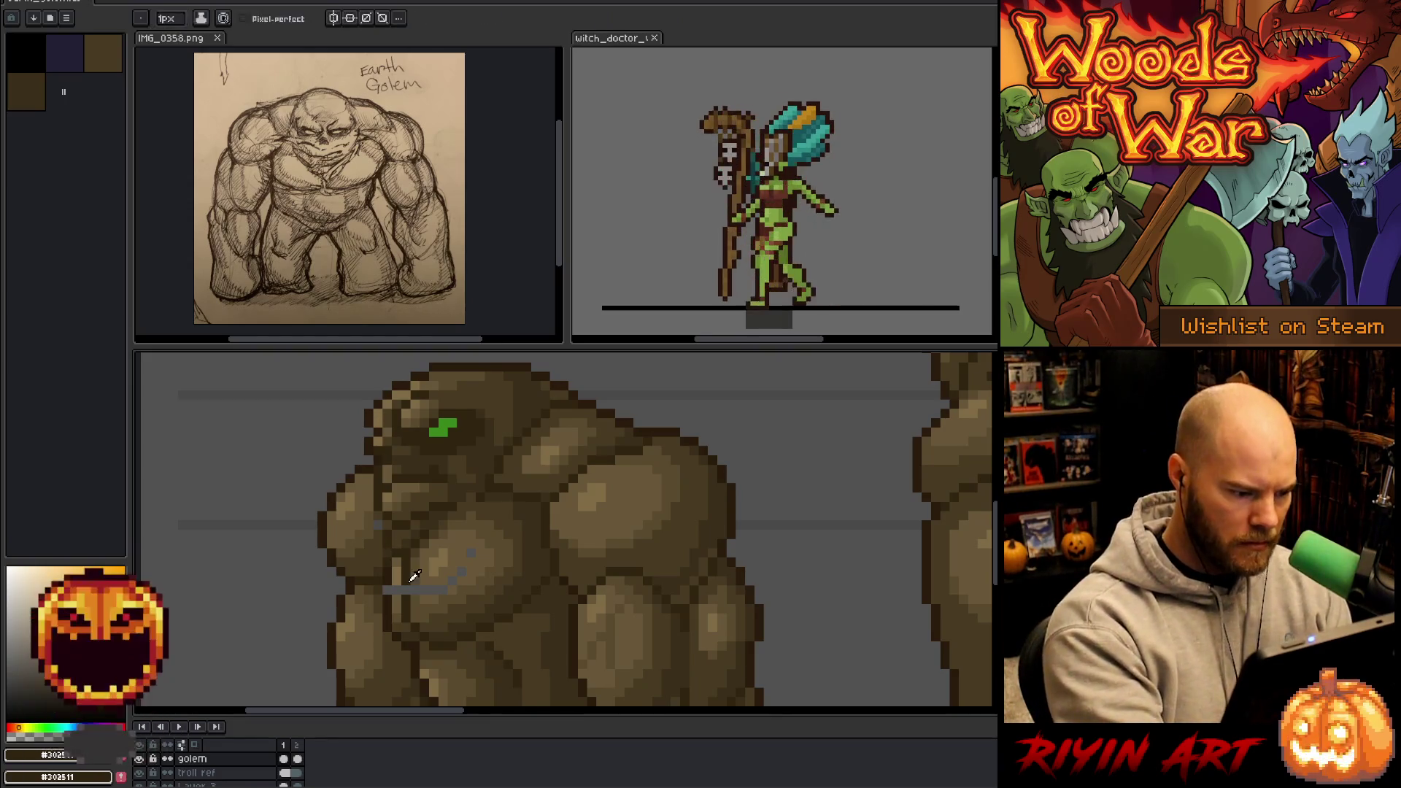
alt+click(402, 597)
alt+click(421, 588)
alt+click(408, 565)
alt+click(435, 577)
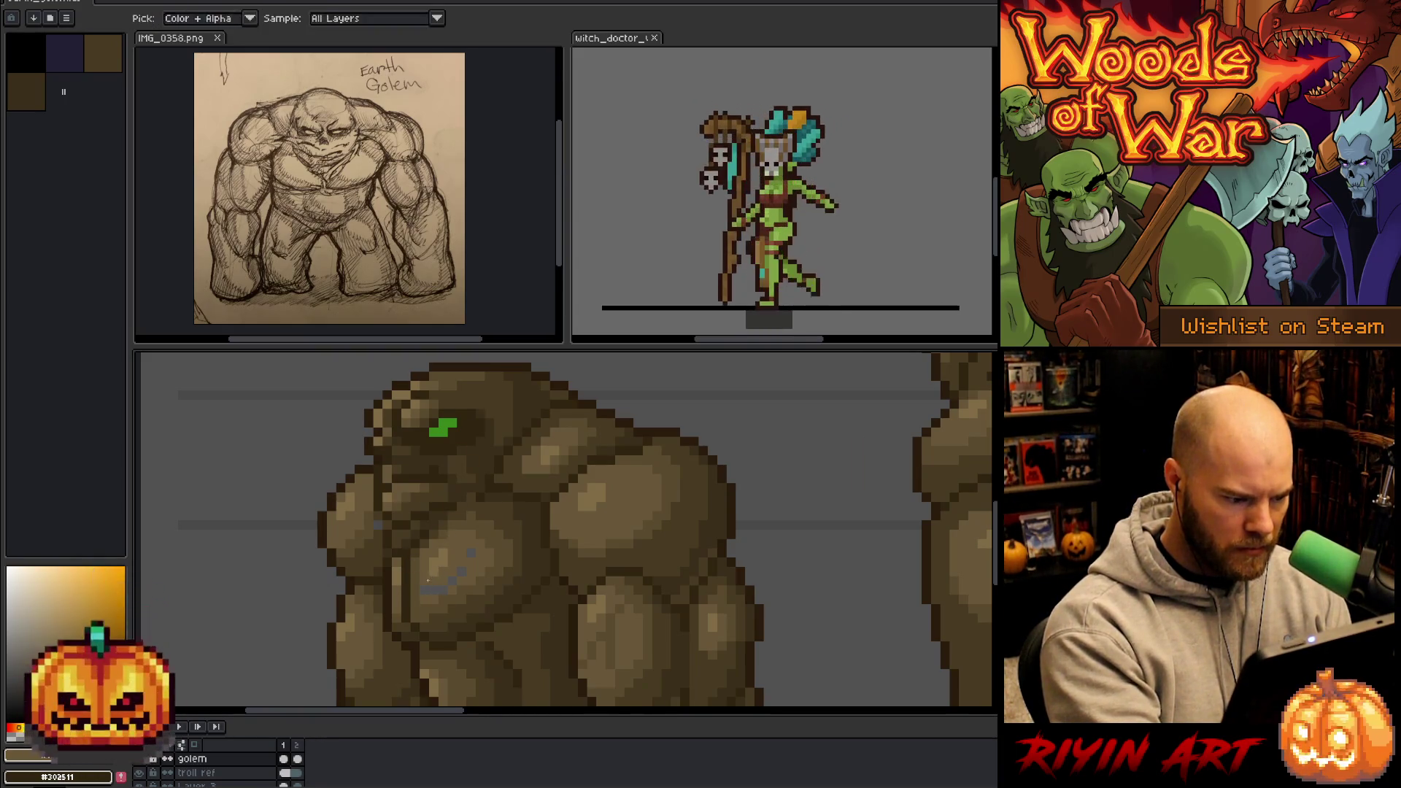
alt+click(456, 536)
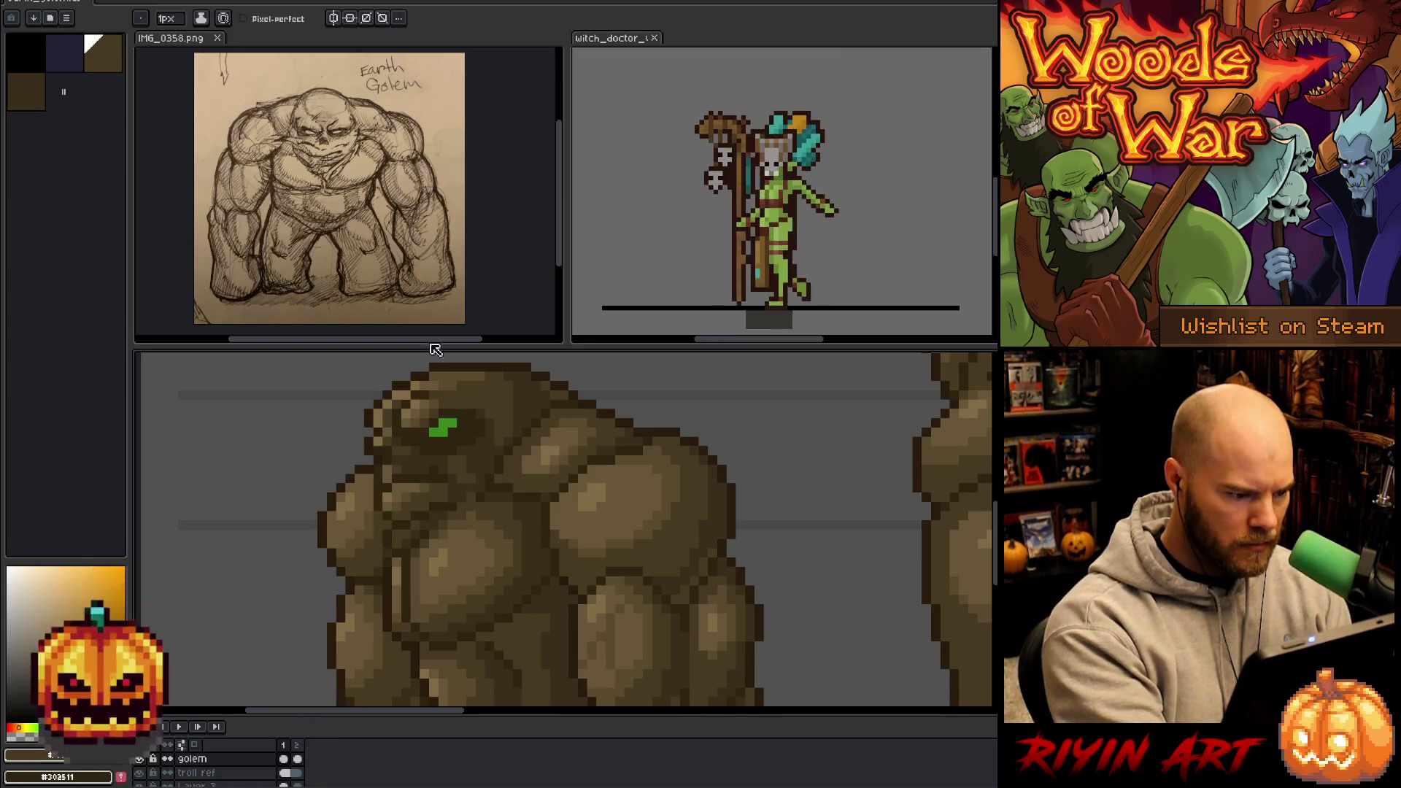
alt+click(376, 511)
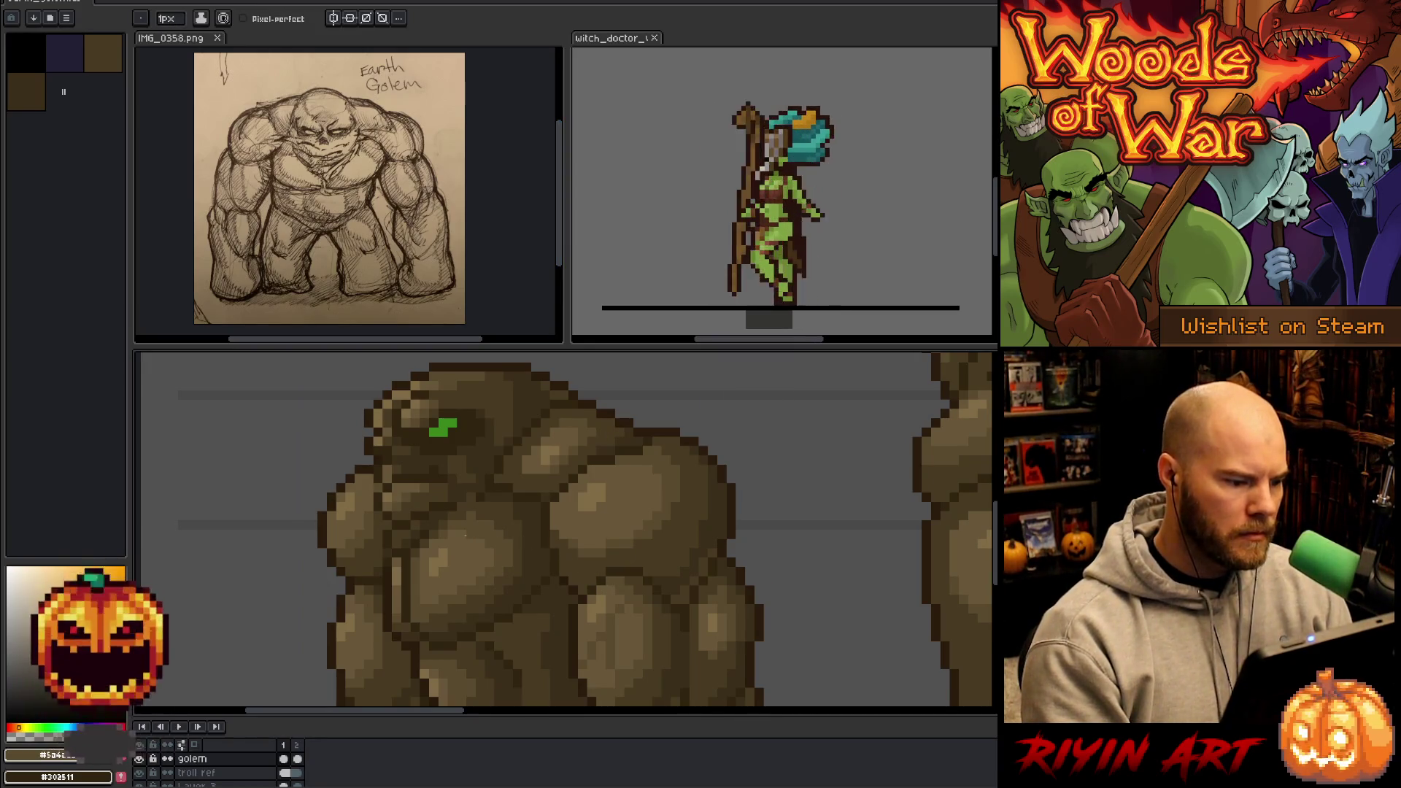
alt+click(379, 448)
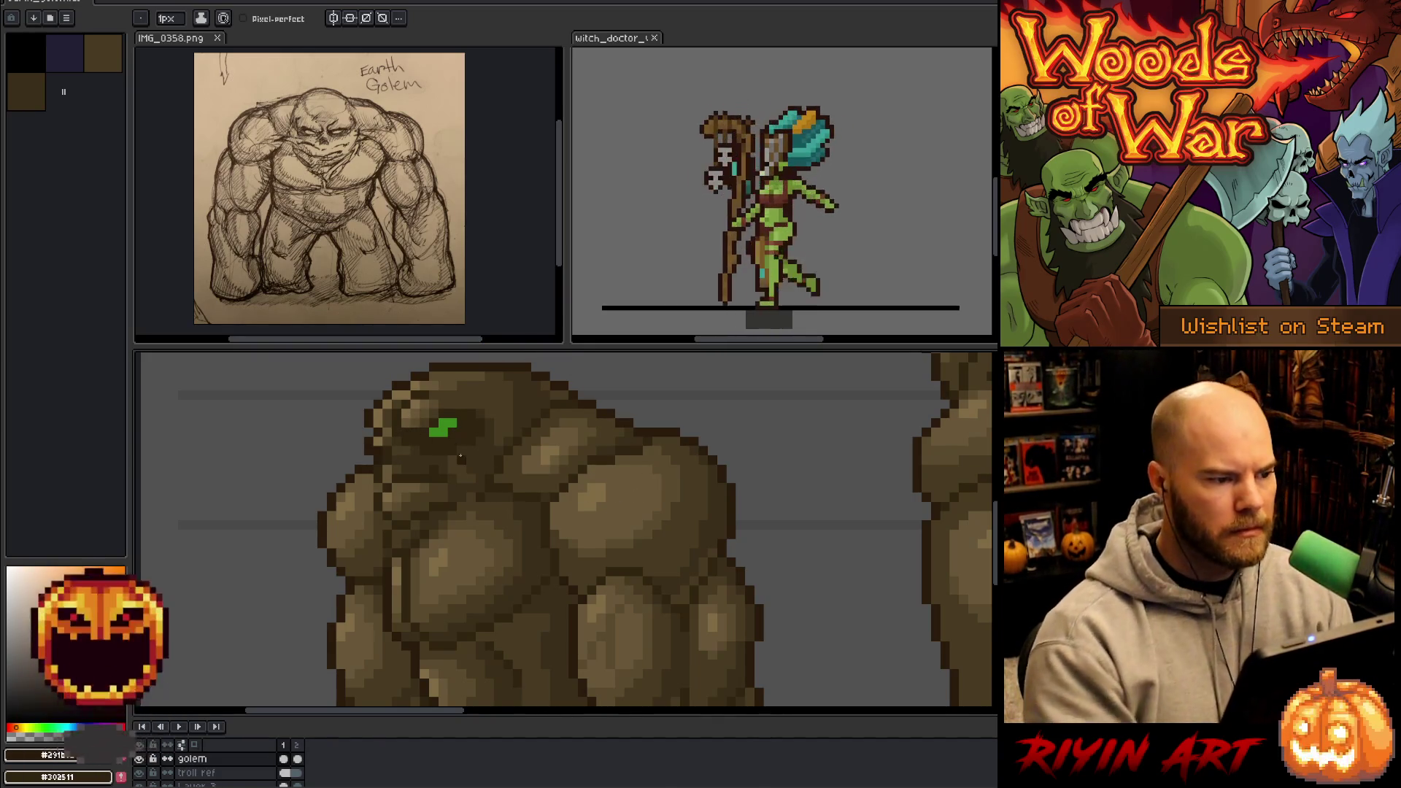
- Frame all three golems, then zoom in close on the third golem's face
scroll(460, 456, down, 3)
scroll(567, 641, down, 1)
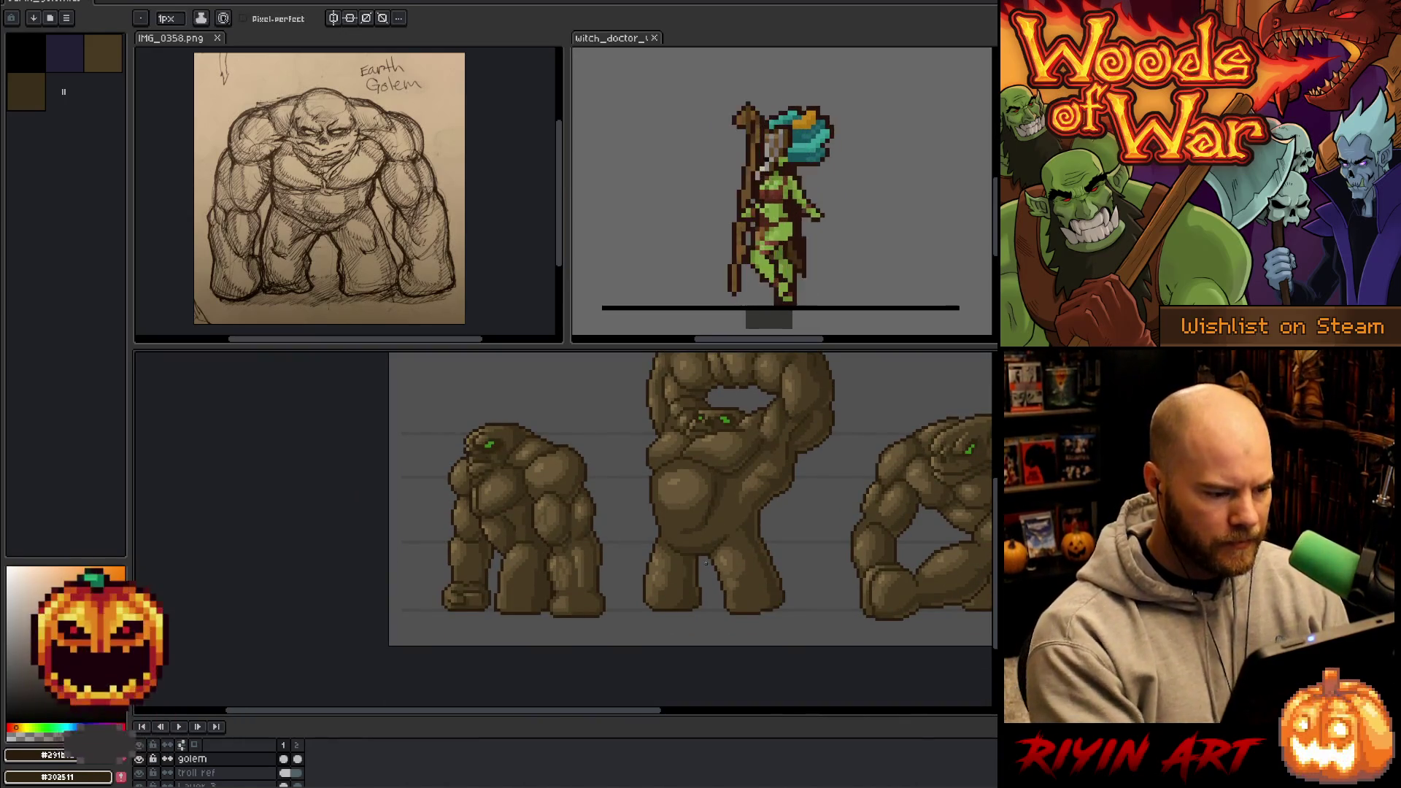
drag(721, 519, 635, 550)
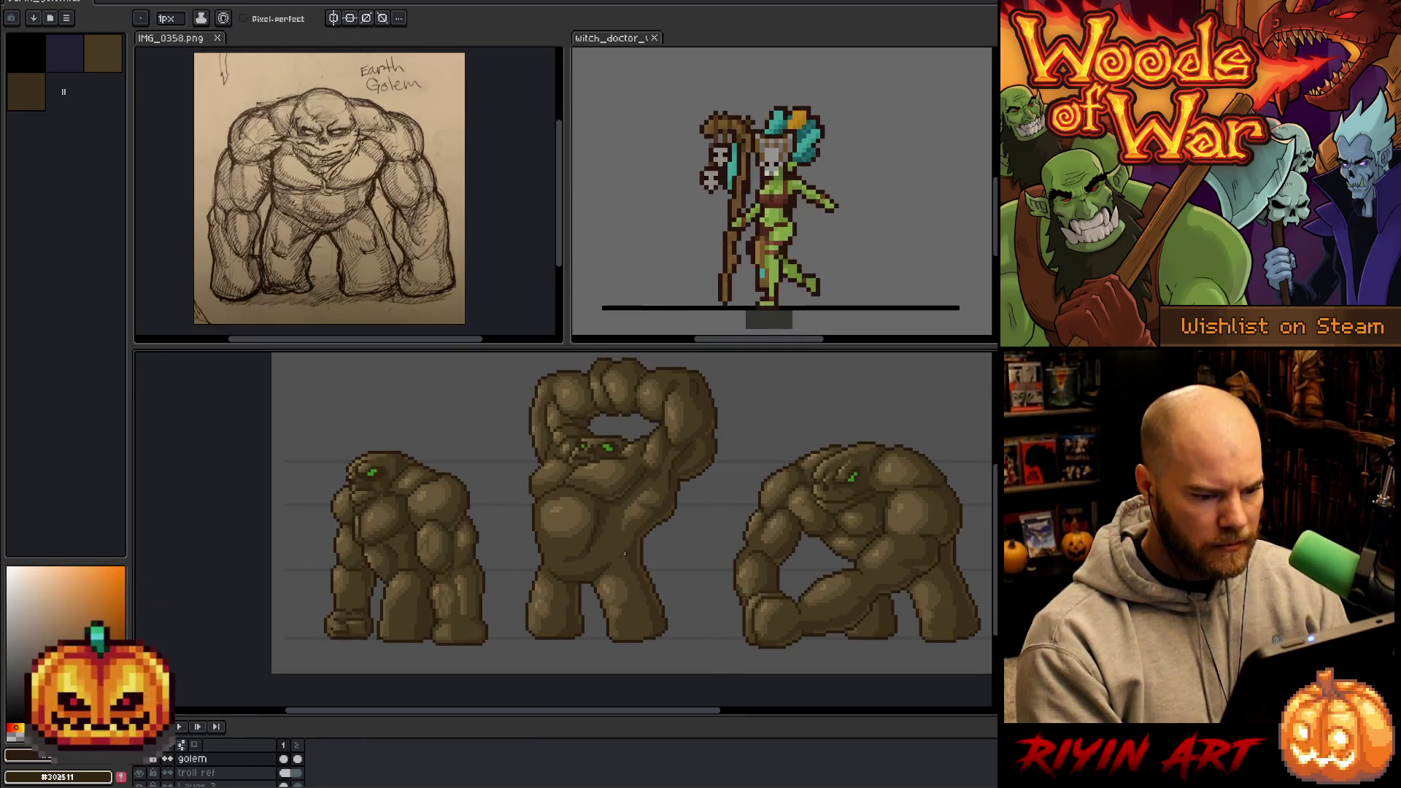
scroll(875, 504, up, 3)
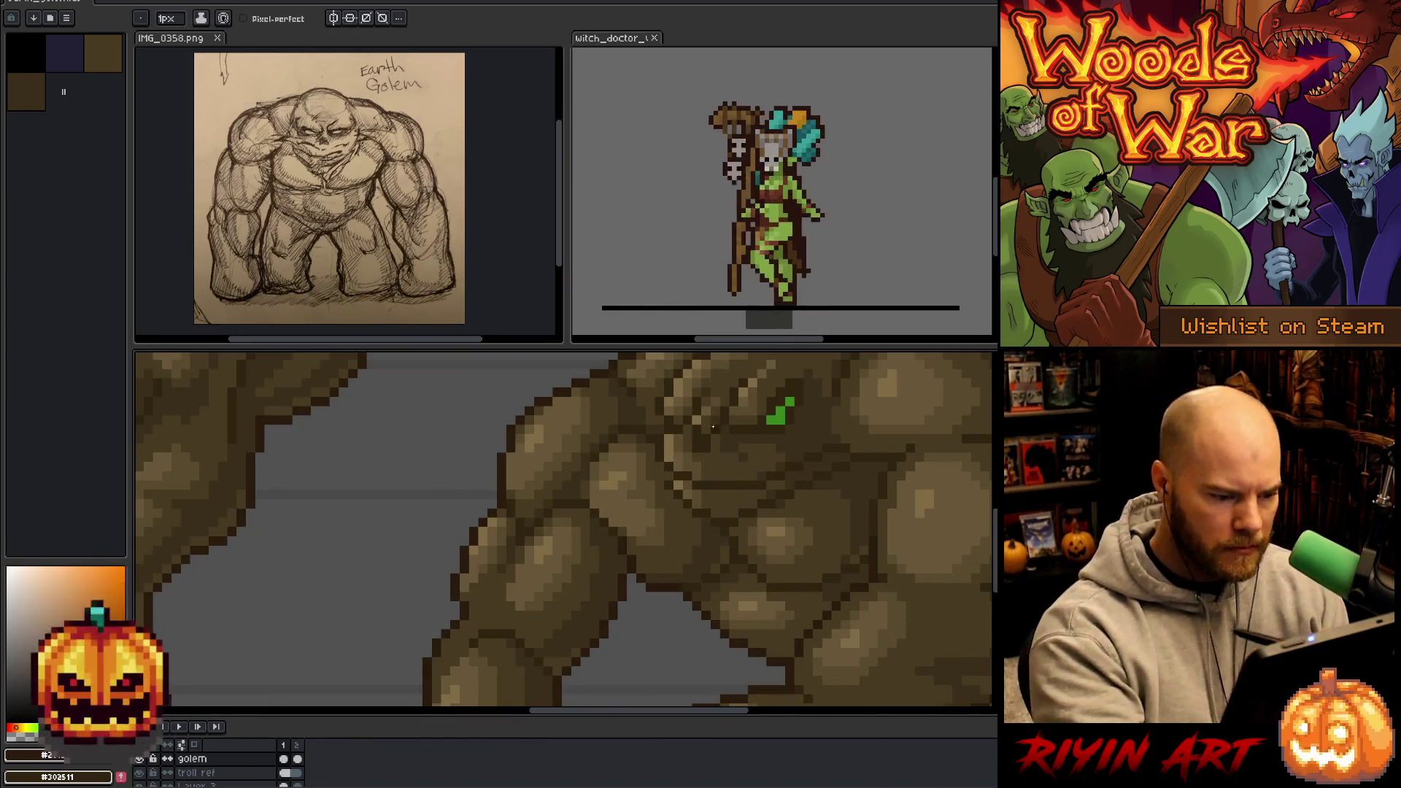
key(i)
key(b)
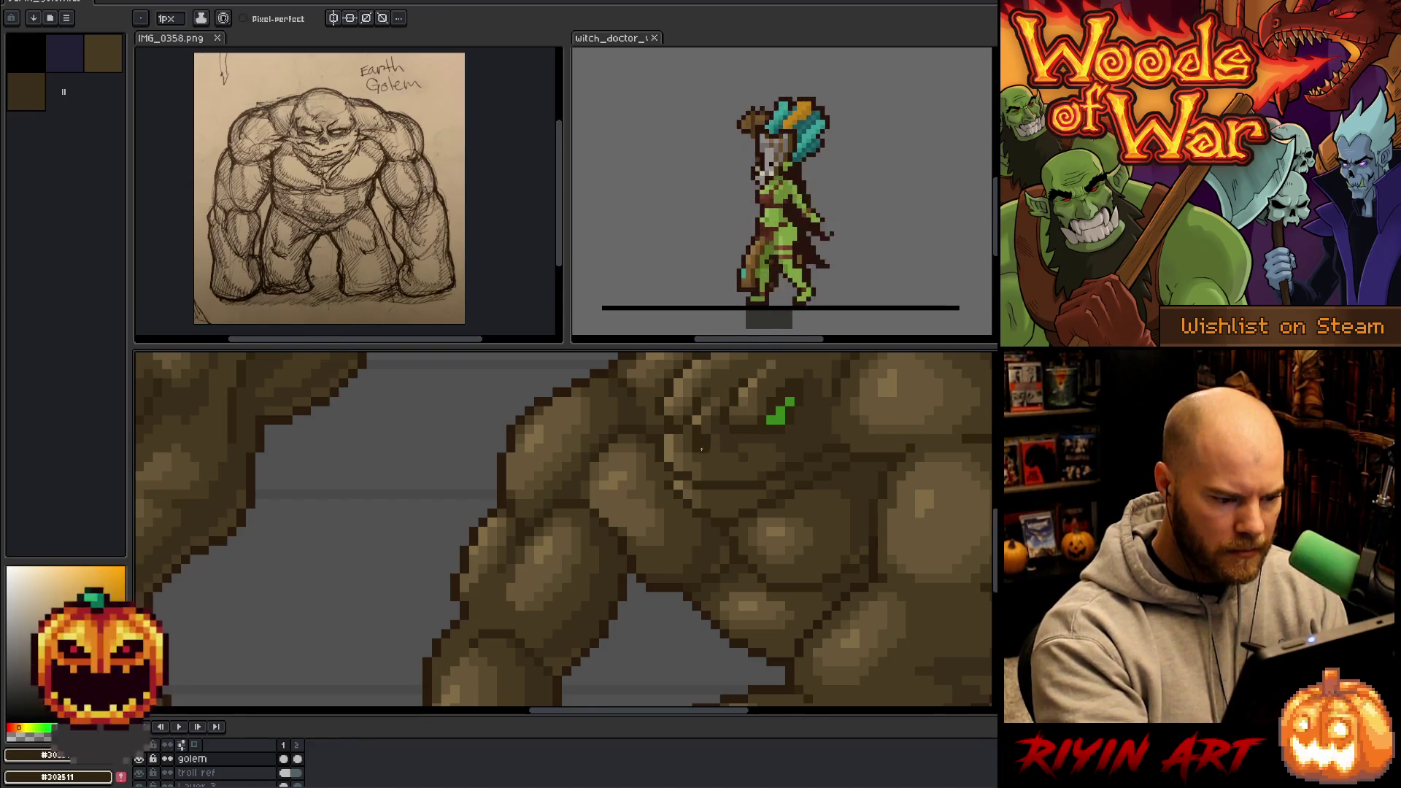
drag(694, 448, 807, 613)
mouse_move(741, 554)
mouse_down()
mouse_move(778, 554)
mouse_move(753, 469)
mouse_up()
key(space)
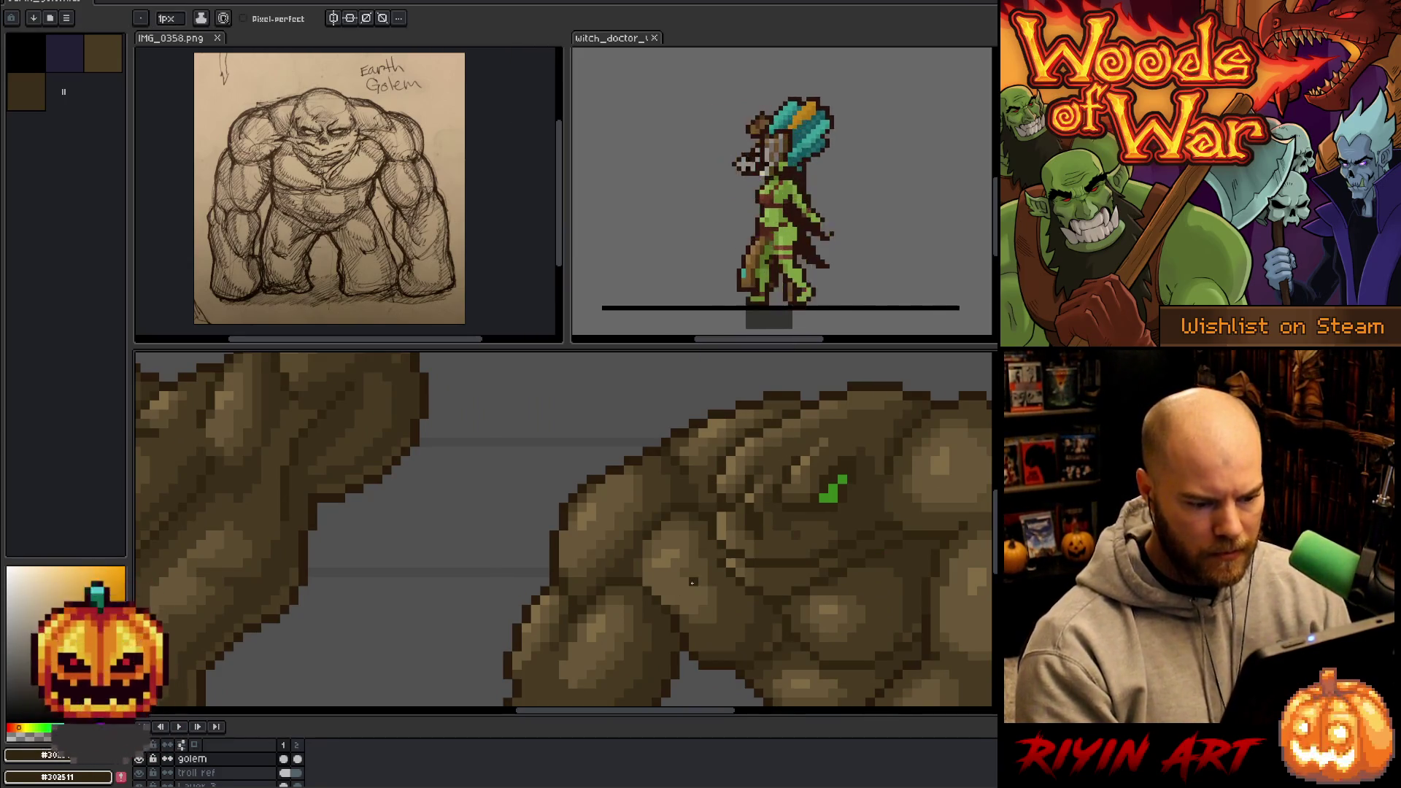
- Sample several browns, including the dark shade, from the third golem's head
alt+click(820, 540)
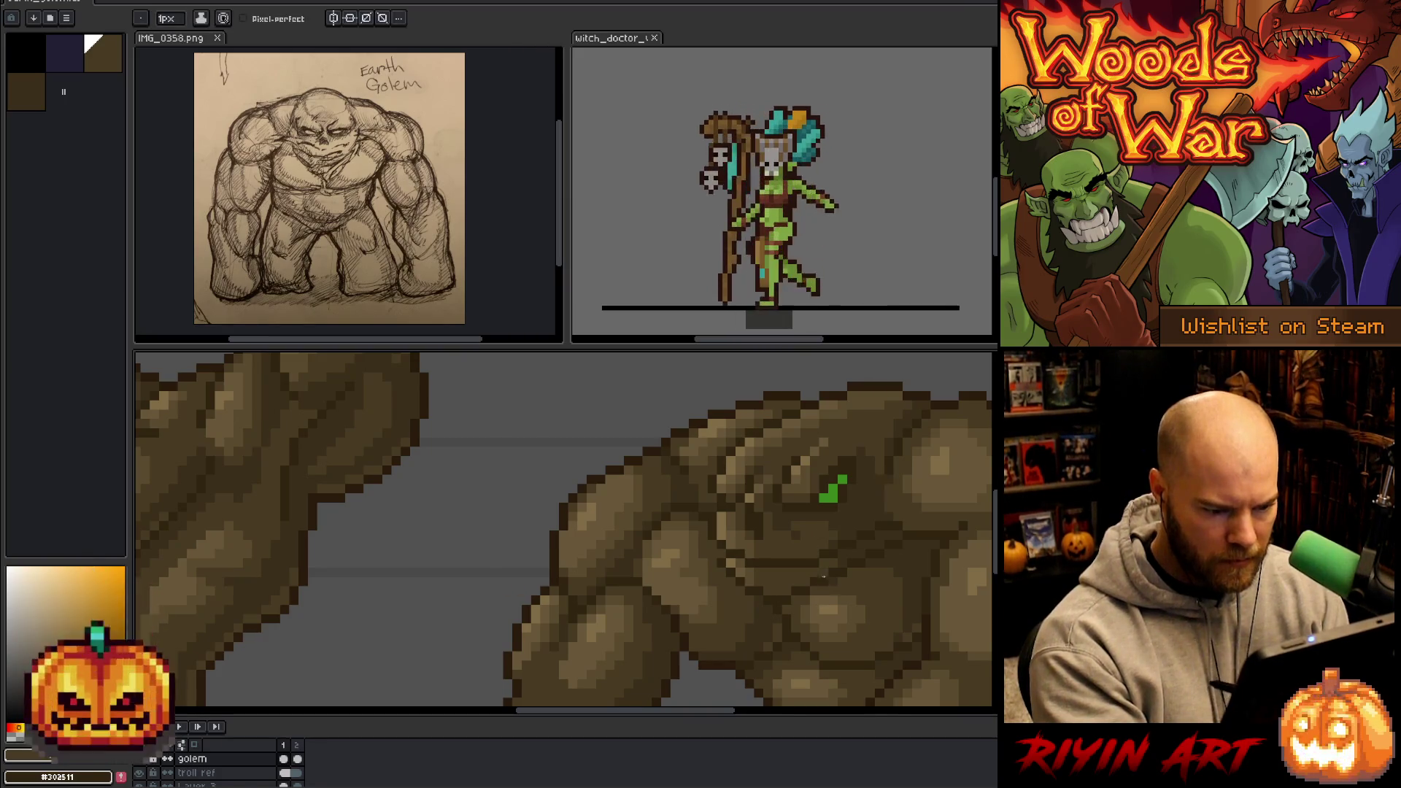
alt+click(892, 493)
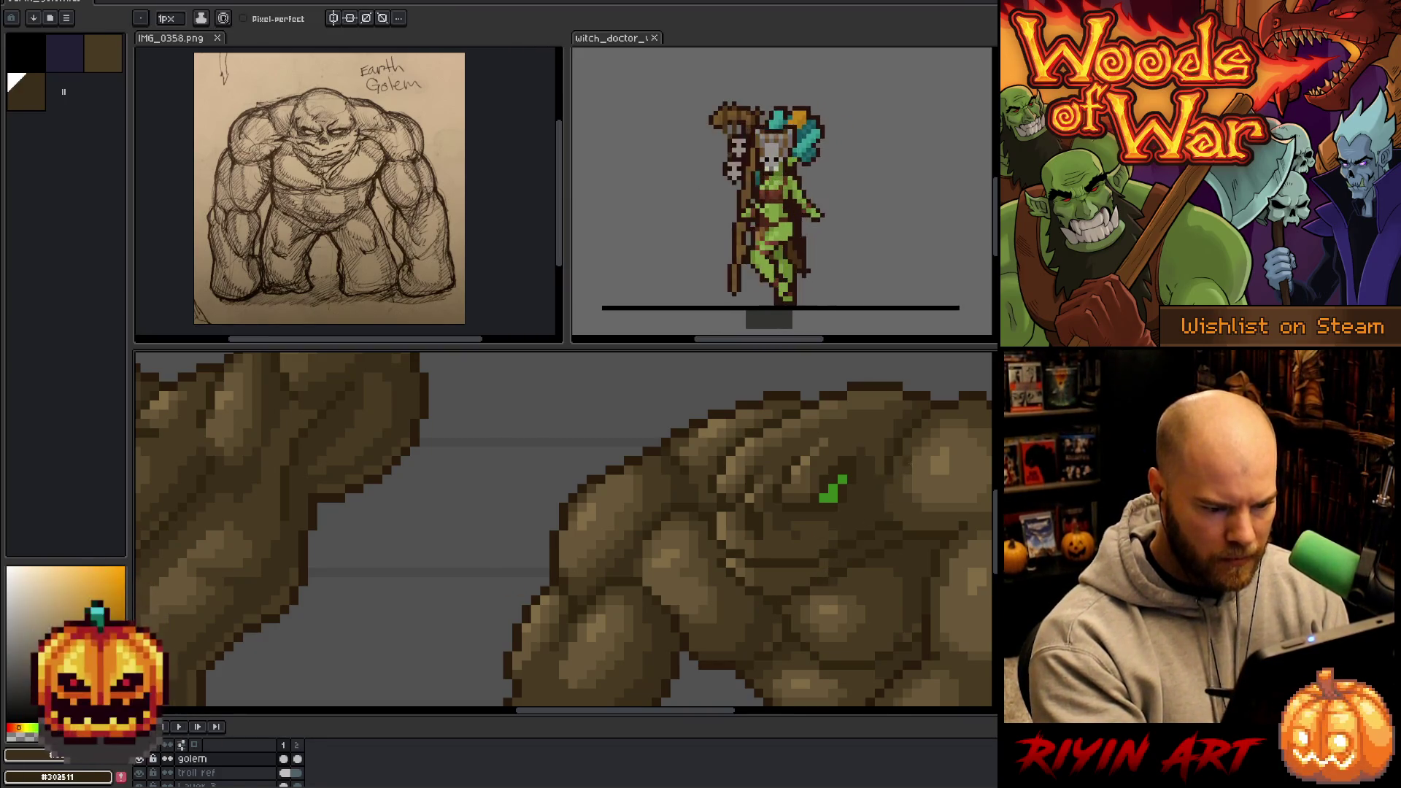
alt+click(868, 473)
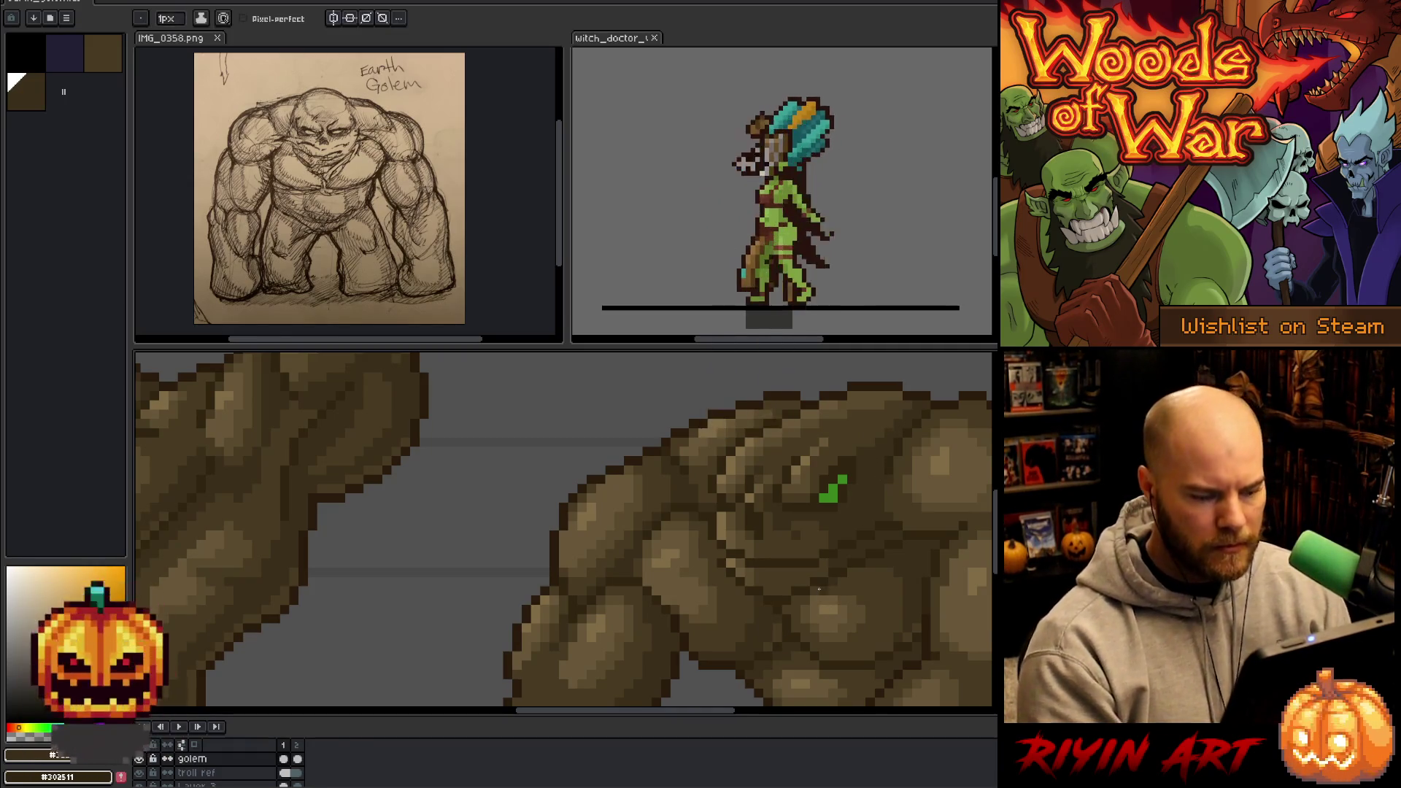
scroll(775, 525, down, 5)
drag(776, 525, 758, 540)
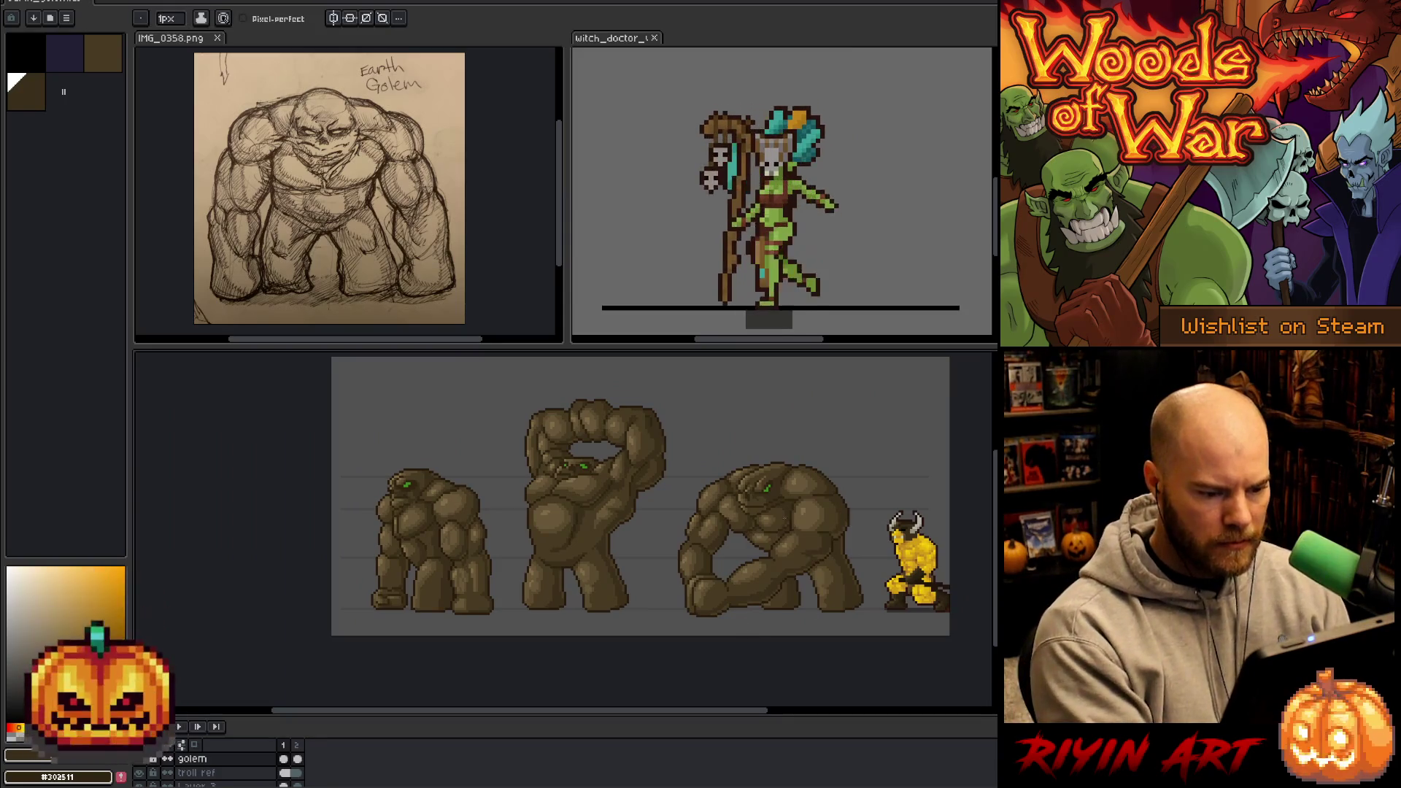
- Re-sample the golem's dark brown and save the sheet with Ctrl+S
scroll(780, 520, up, 4)
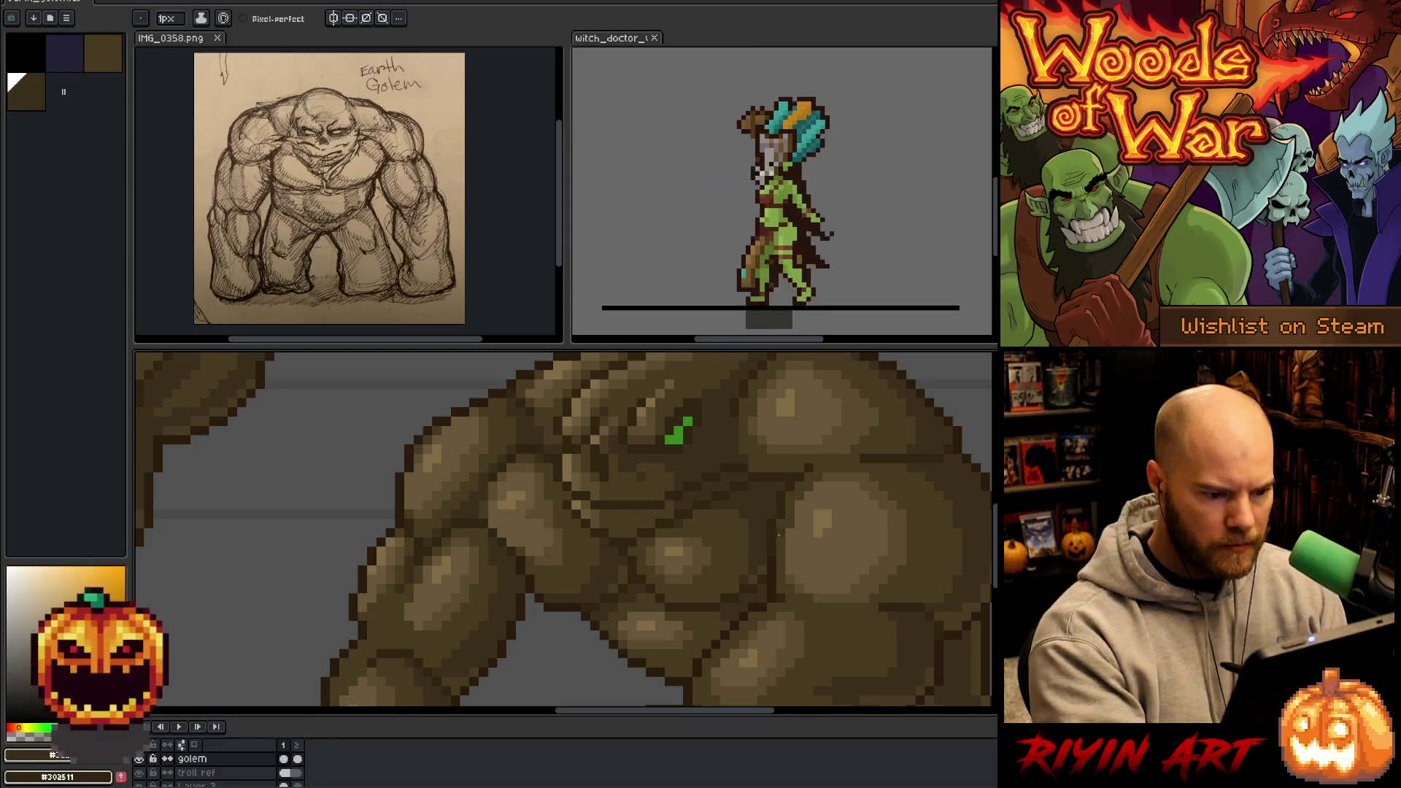
scroll(753, 477, down, 4)
scroll(758, 512, up, 5)
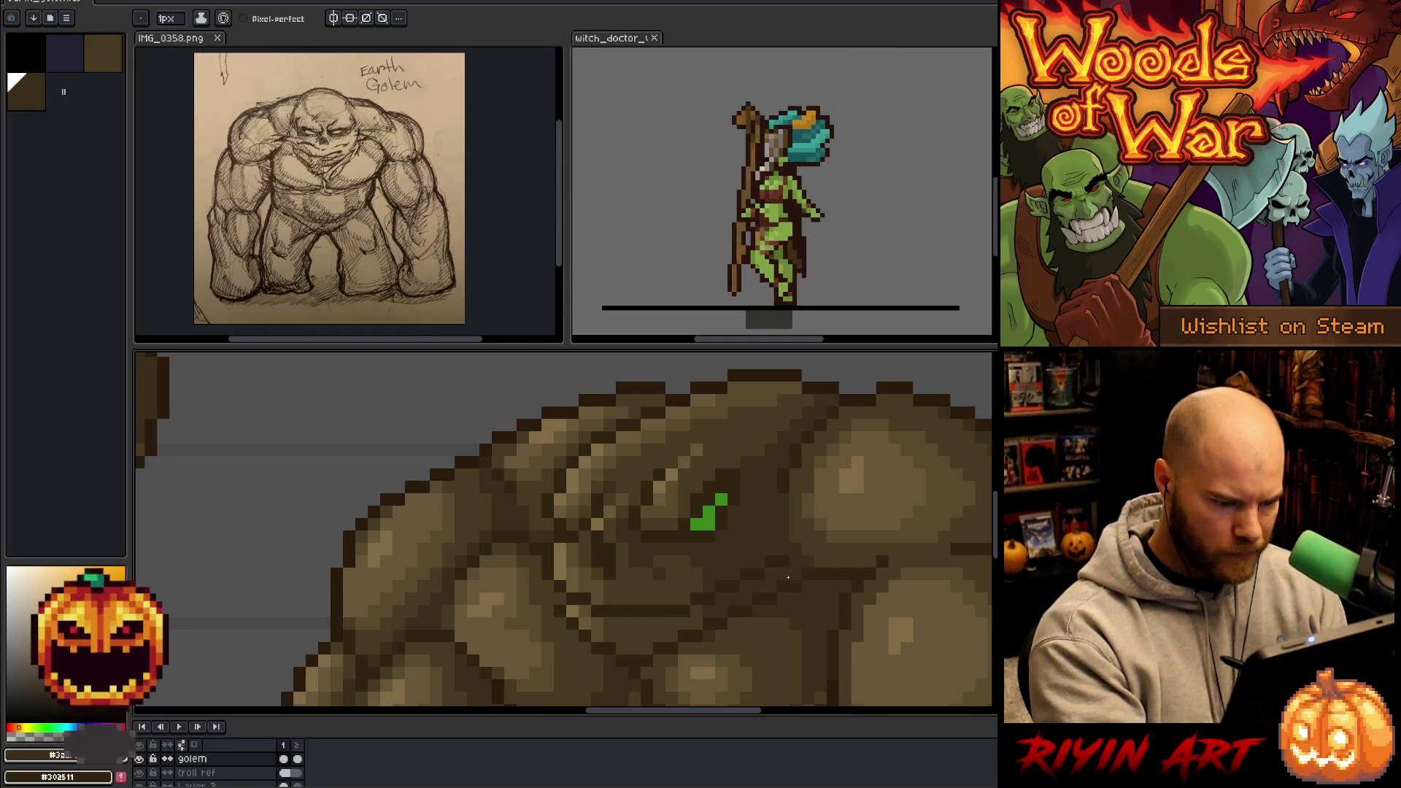
scroll(801, 524, down, 5)
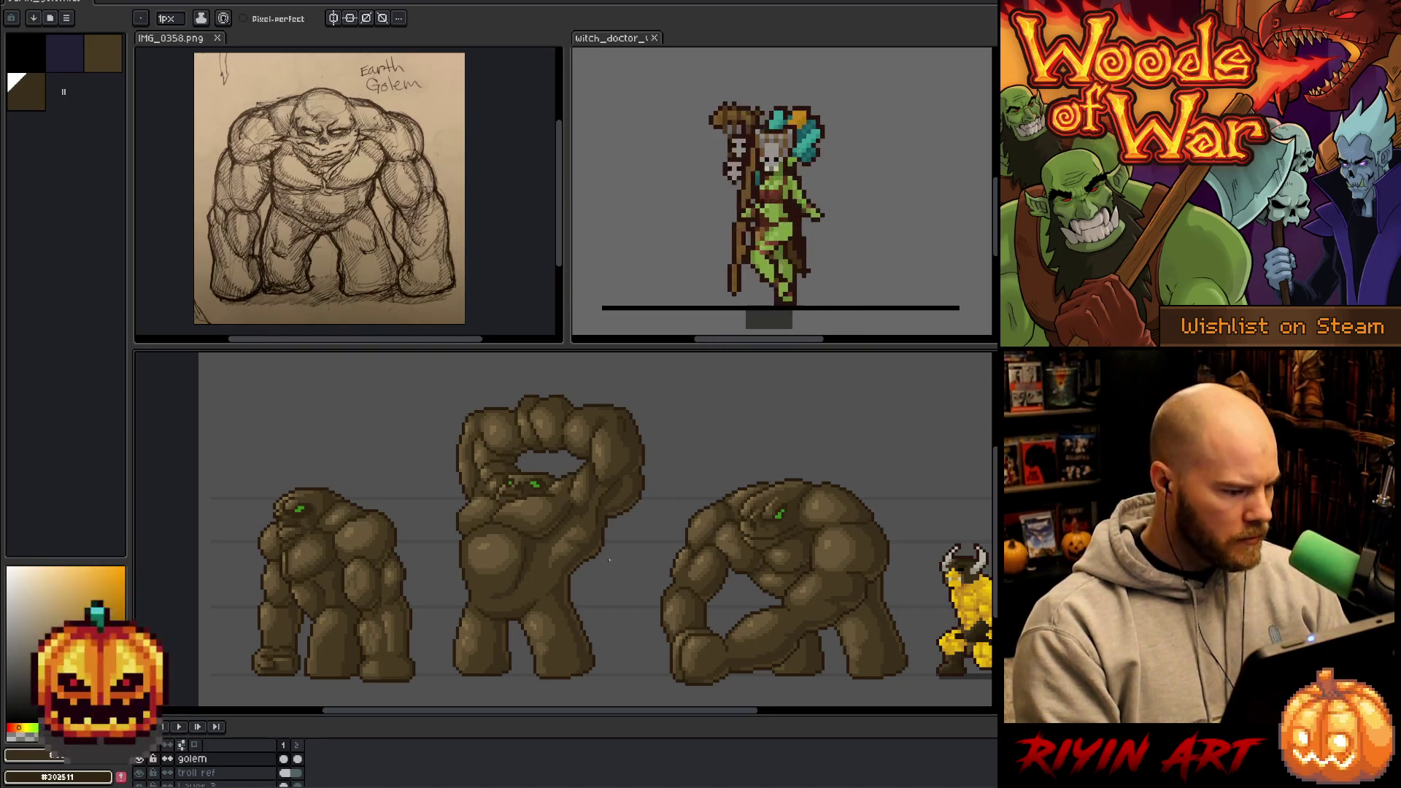
scroll(862, 545, up, 4)
alt+click(733, 504)
scroll(749, 475, down, 4)
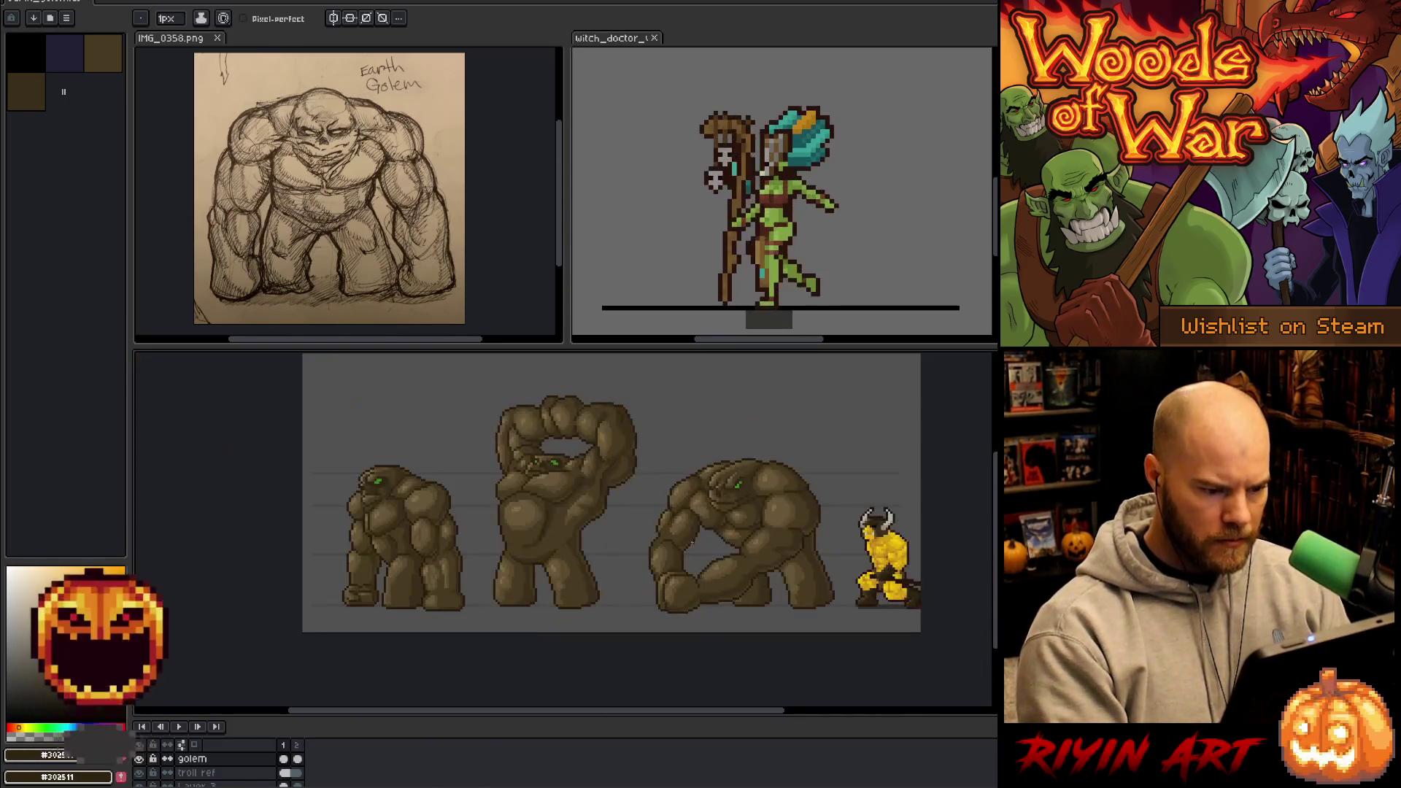
scroll(677, 544, up, 4)
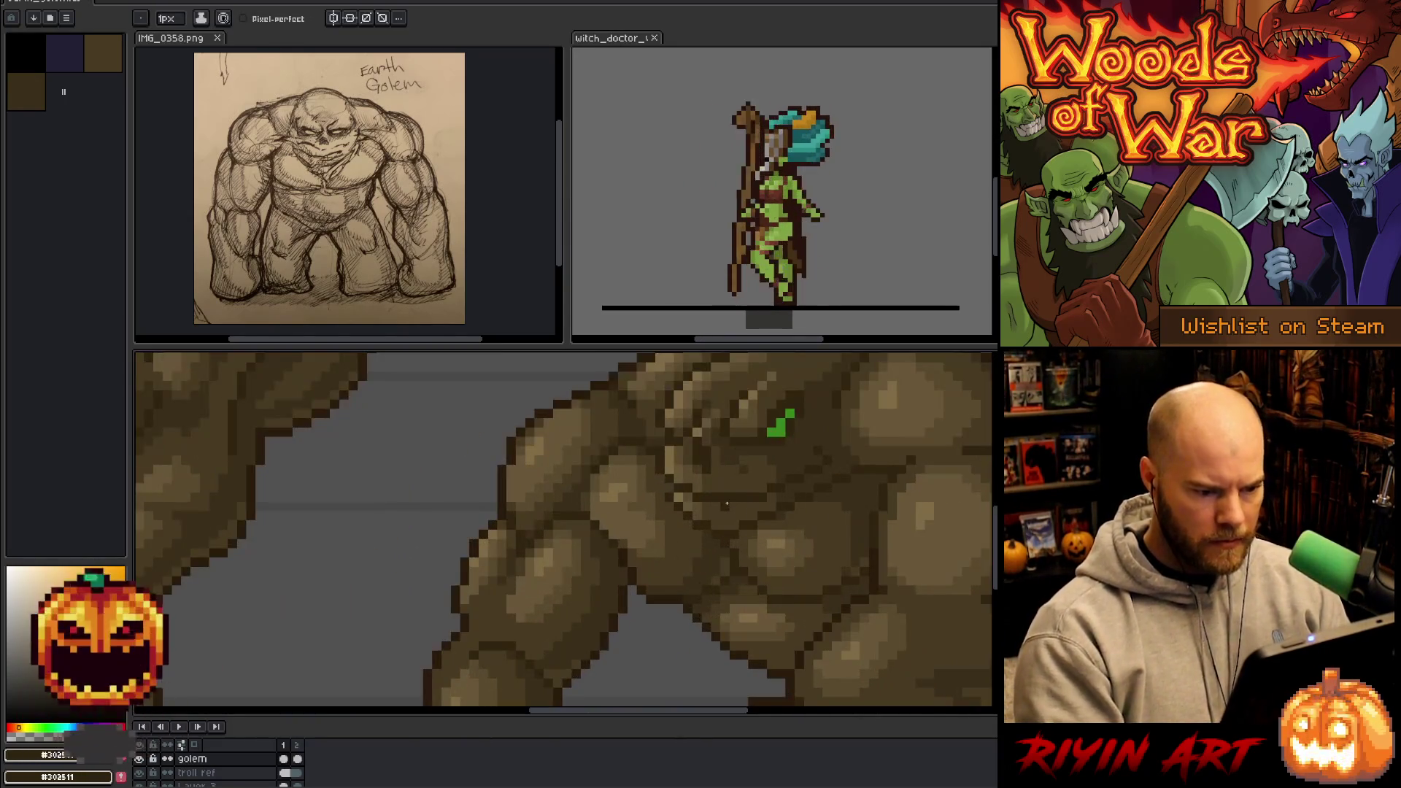
alt+click(813, 469)
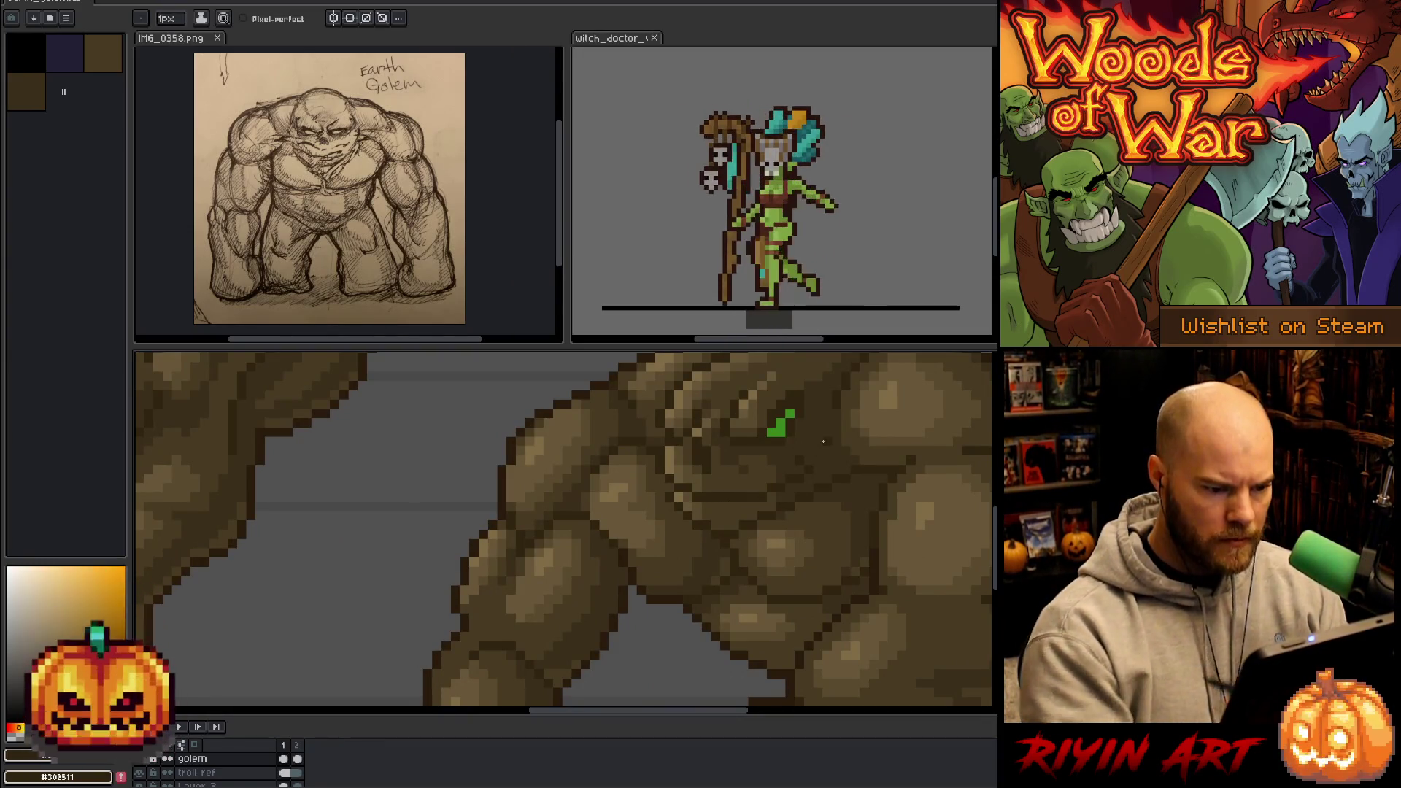
scroll(749, 543, down, 4)
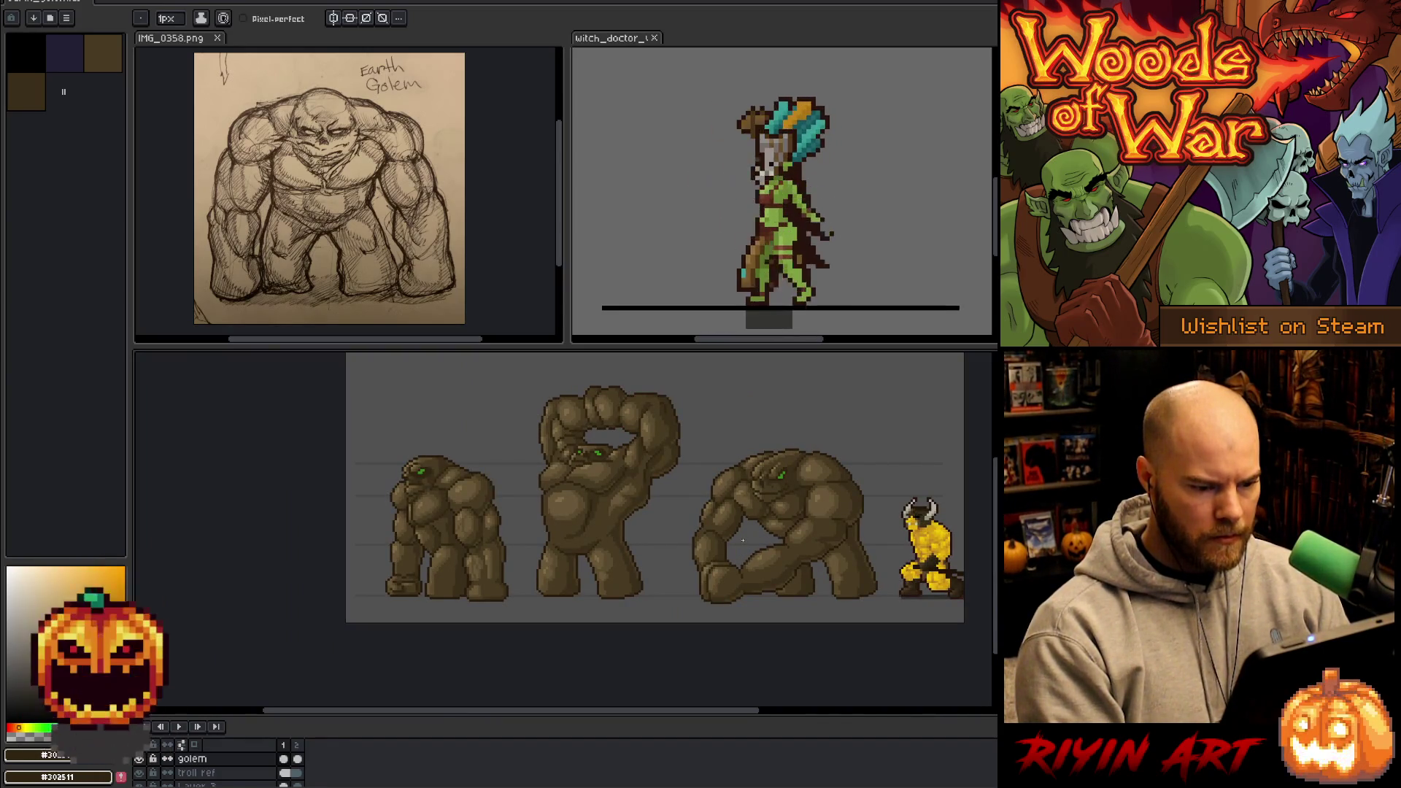
drag(736, 589, 651, 607)
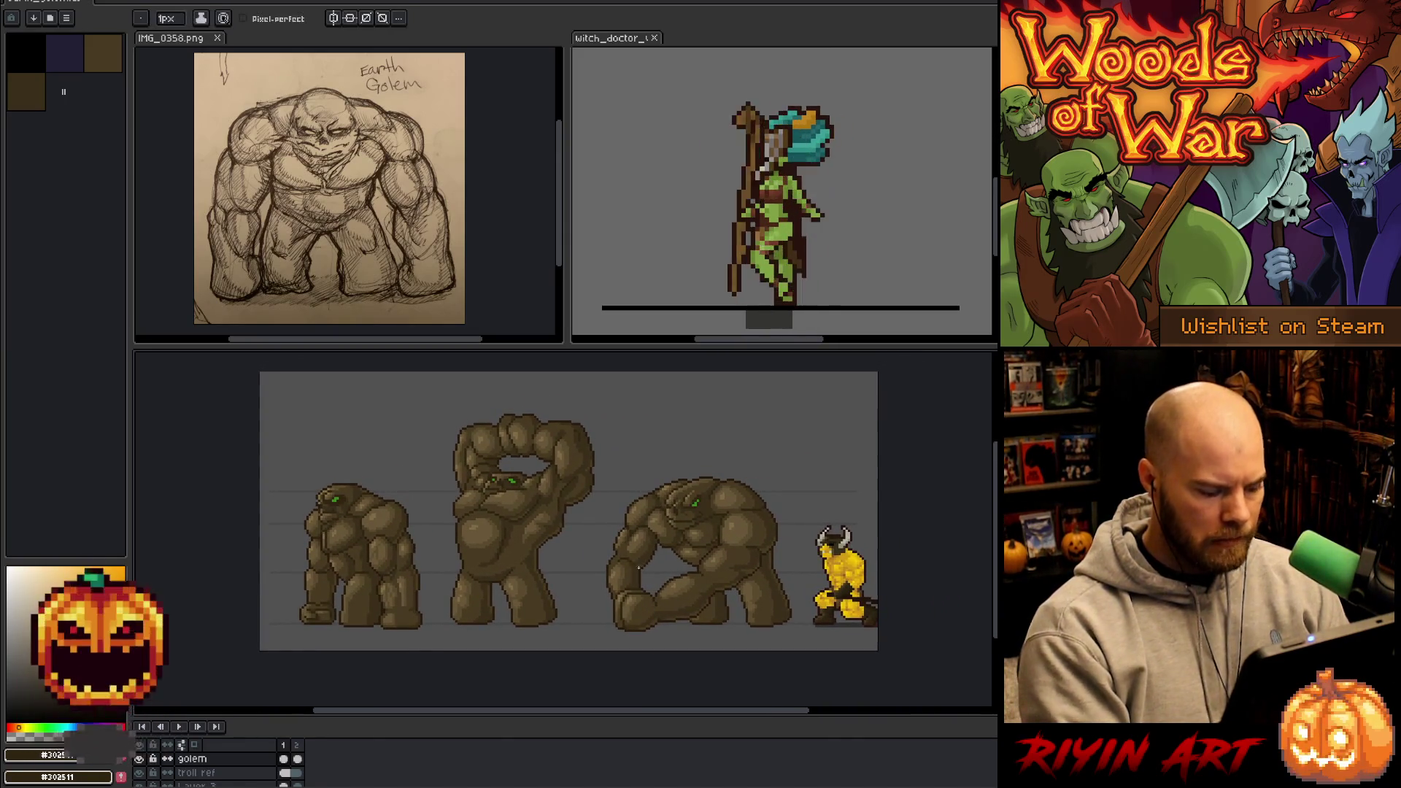
key(ctrl+s)
- Draw a dark stroke along the right edge of the middle golem's chest muscle
key(b)
scroll(500, 473, up, 5)
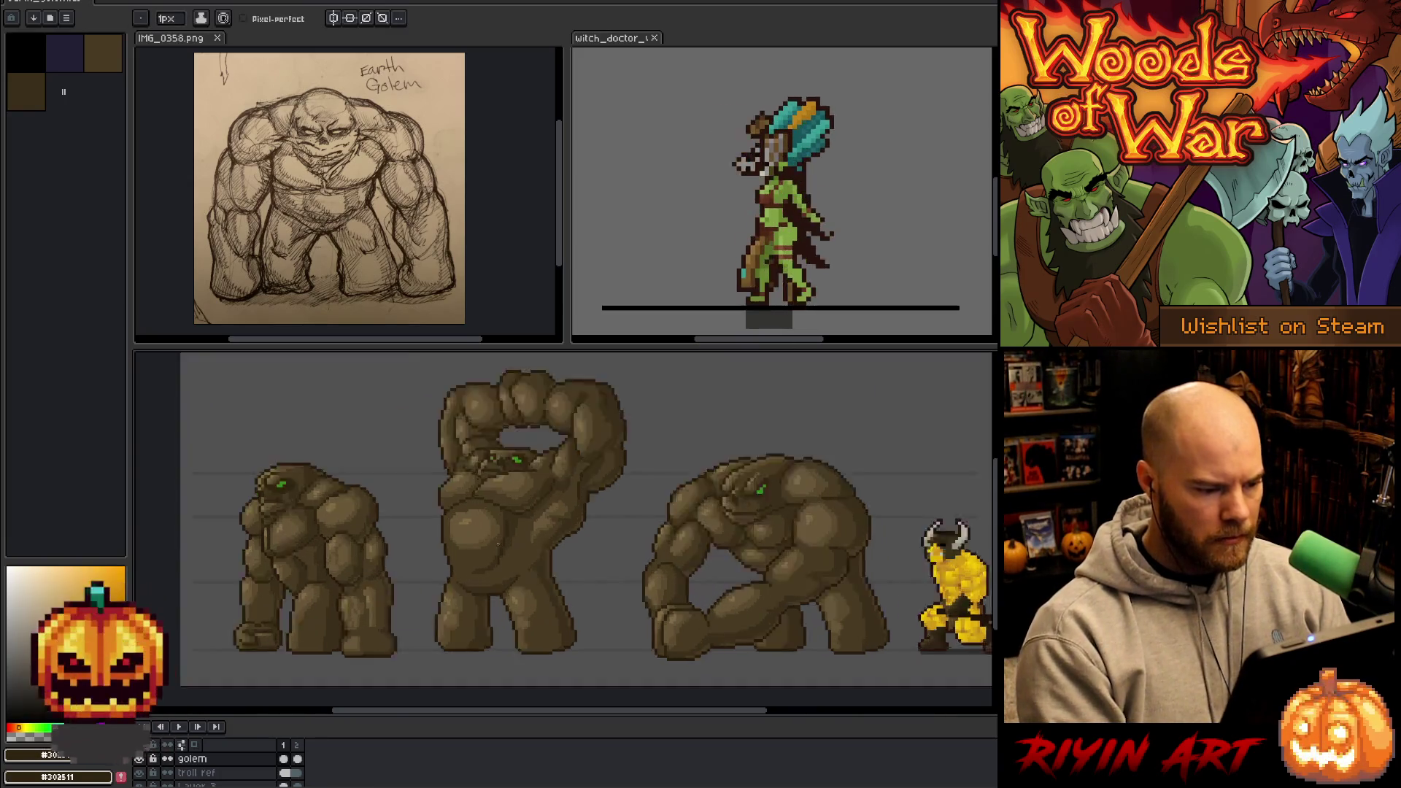
drag(499, 486, 499, 514)
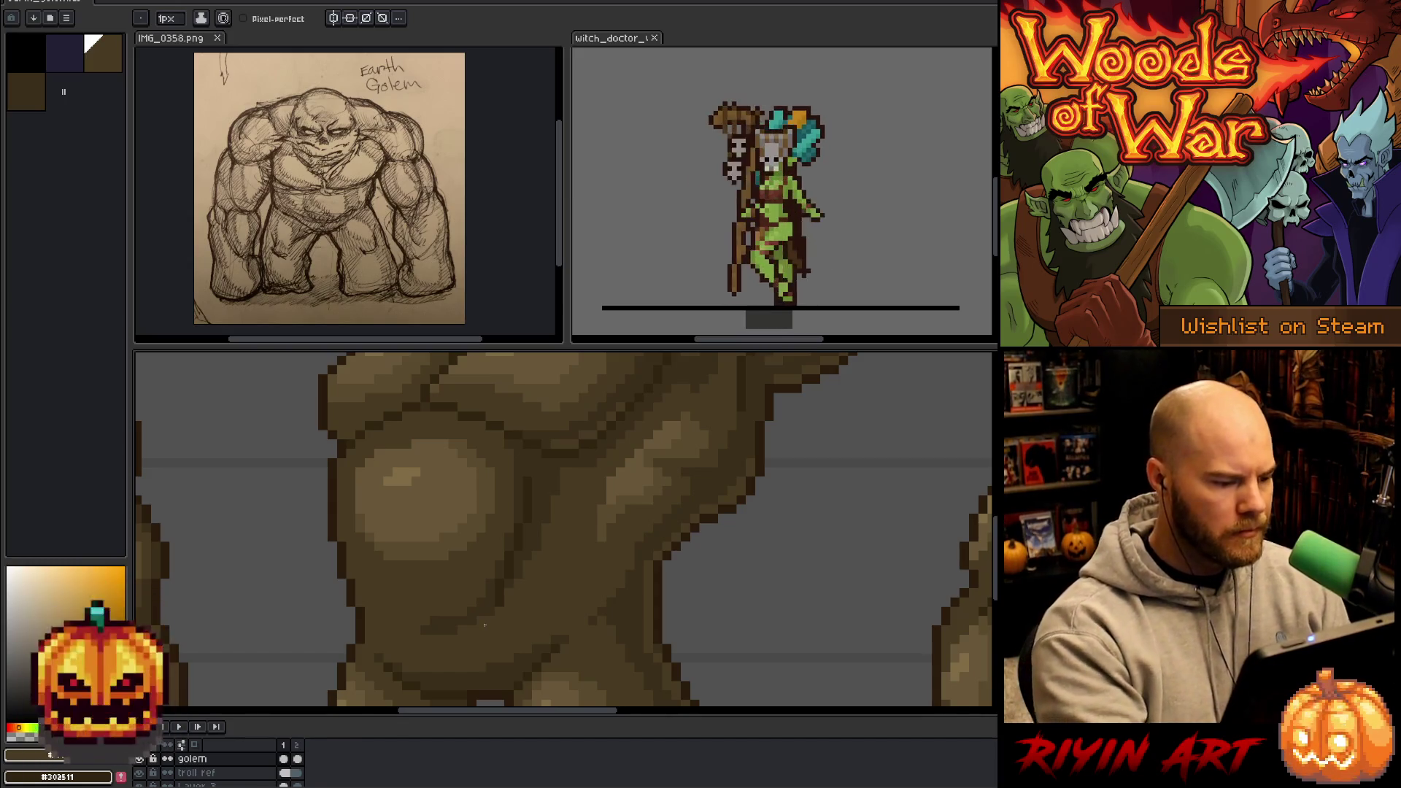
- Sample more browns from the golem's chest, then save the sheet
alt+click(416, 443)
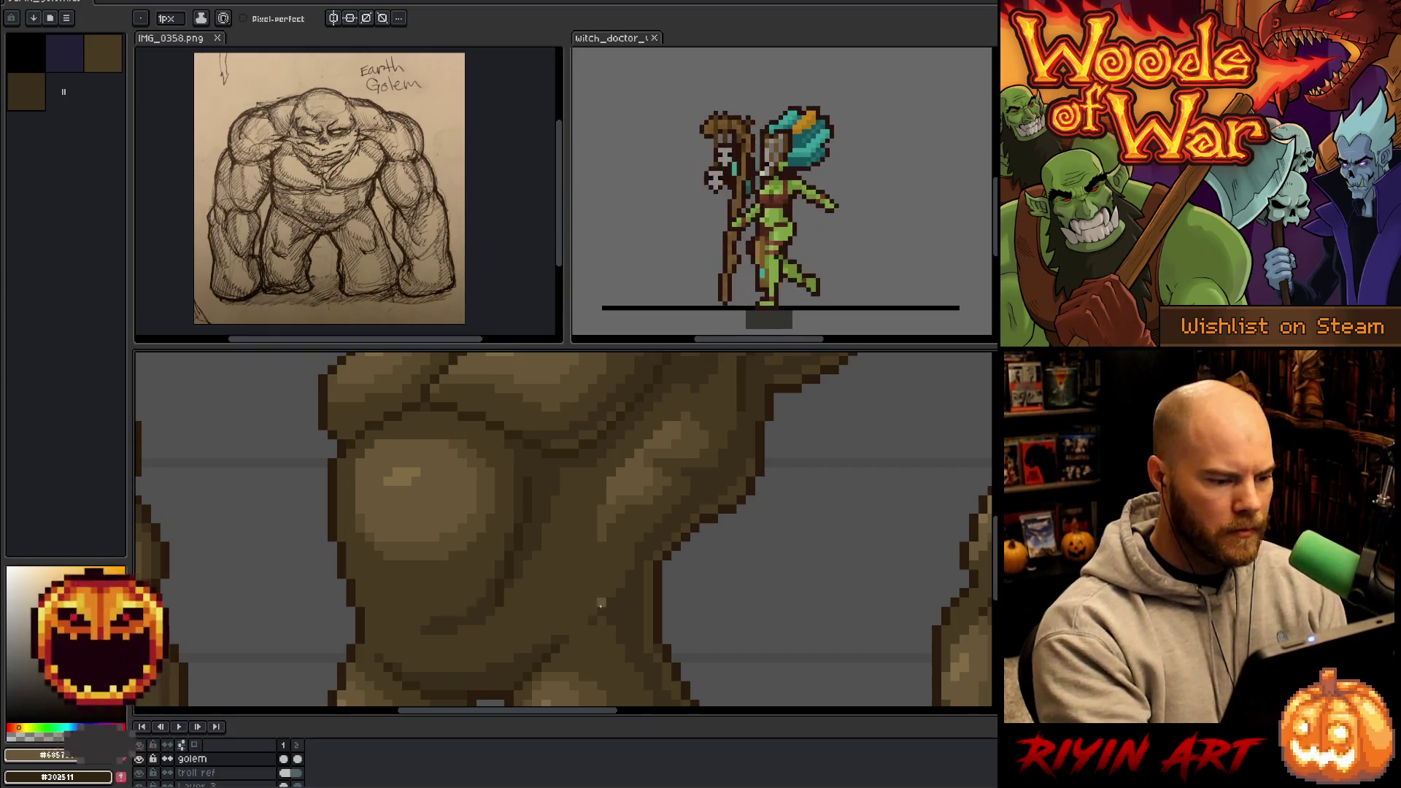
scroll(624, 589, down, 5)
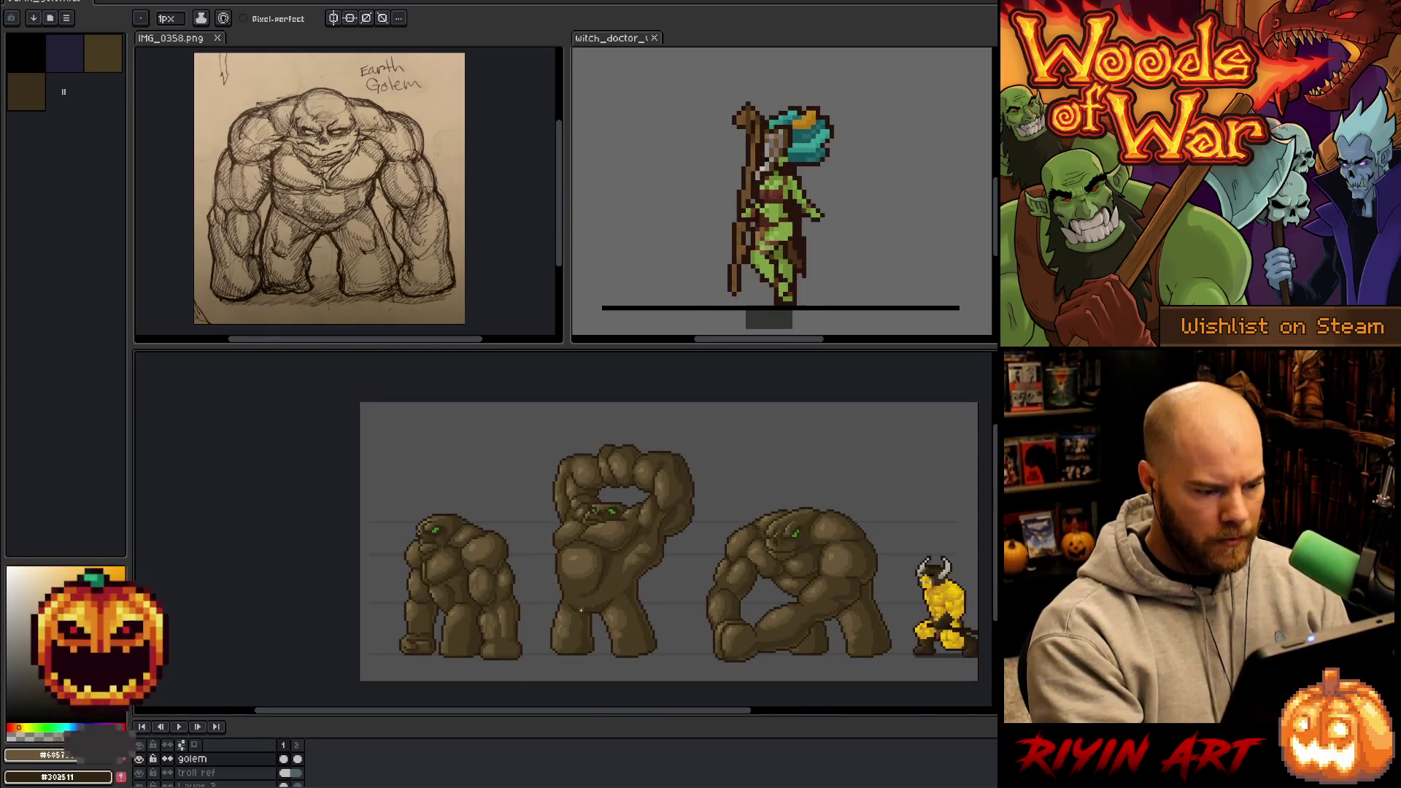
scroll(575, 545, up, 4)
alt+click(683, 428)
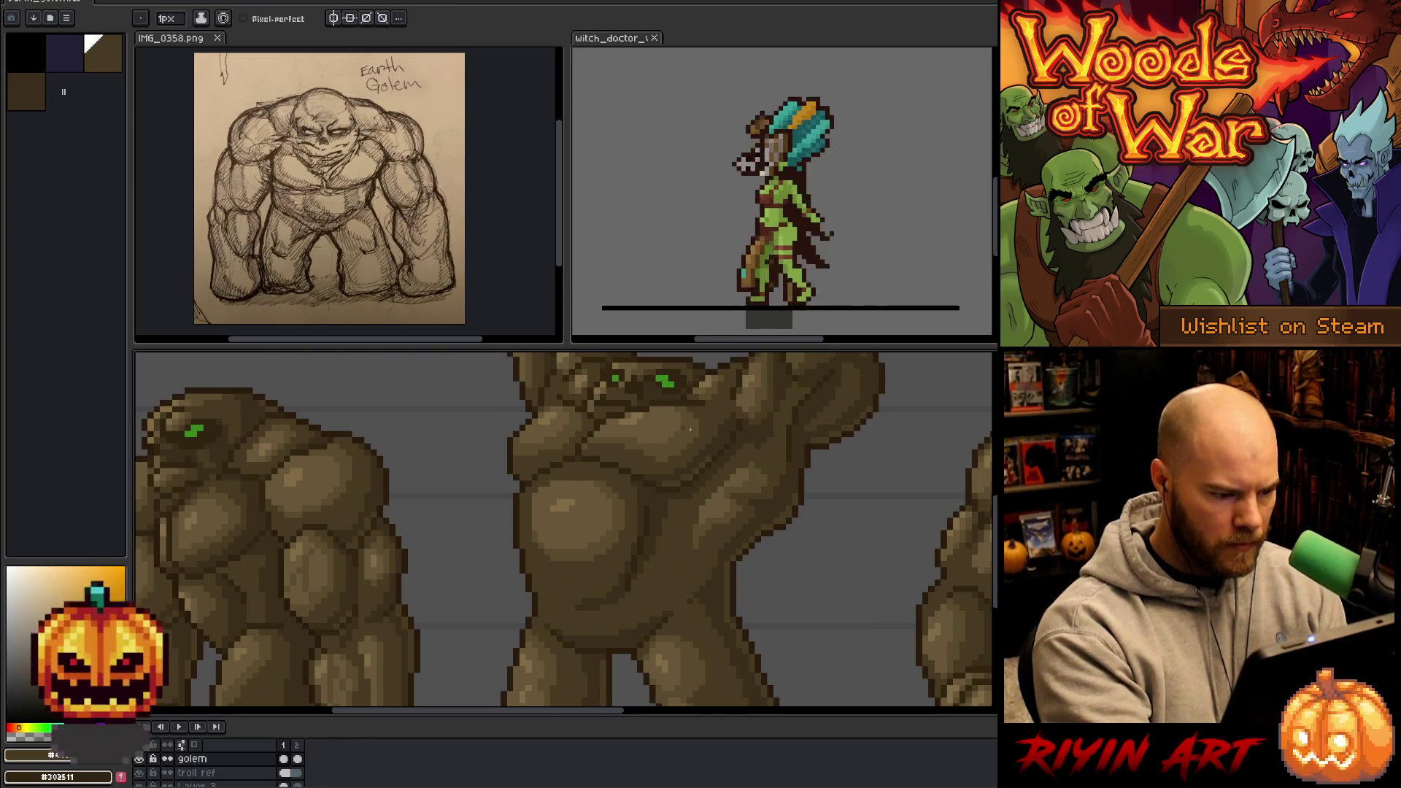
alt+click(606, 465)
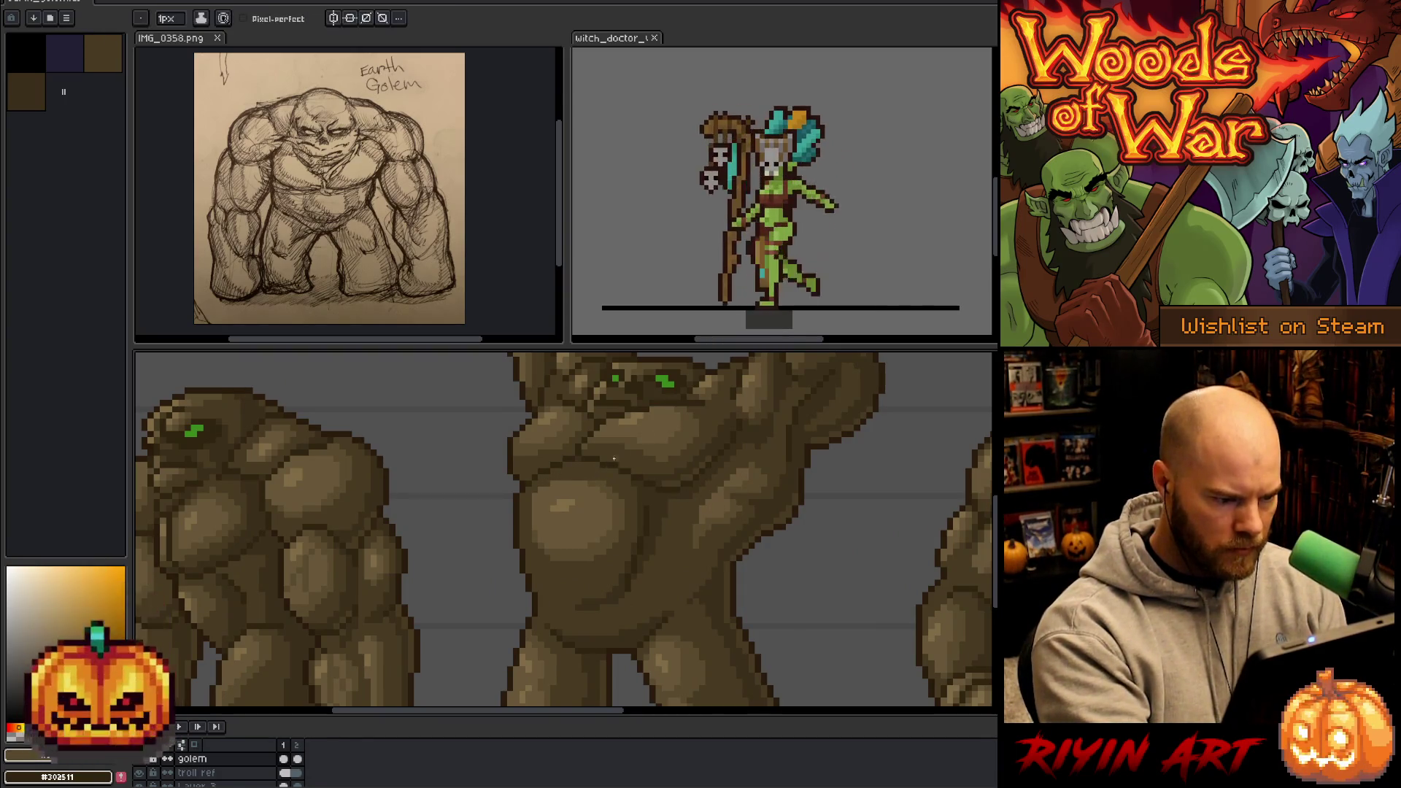
alt+click(610, 476)
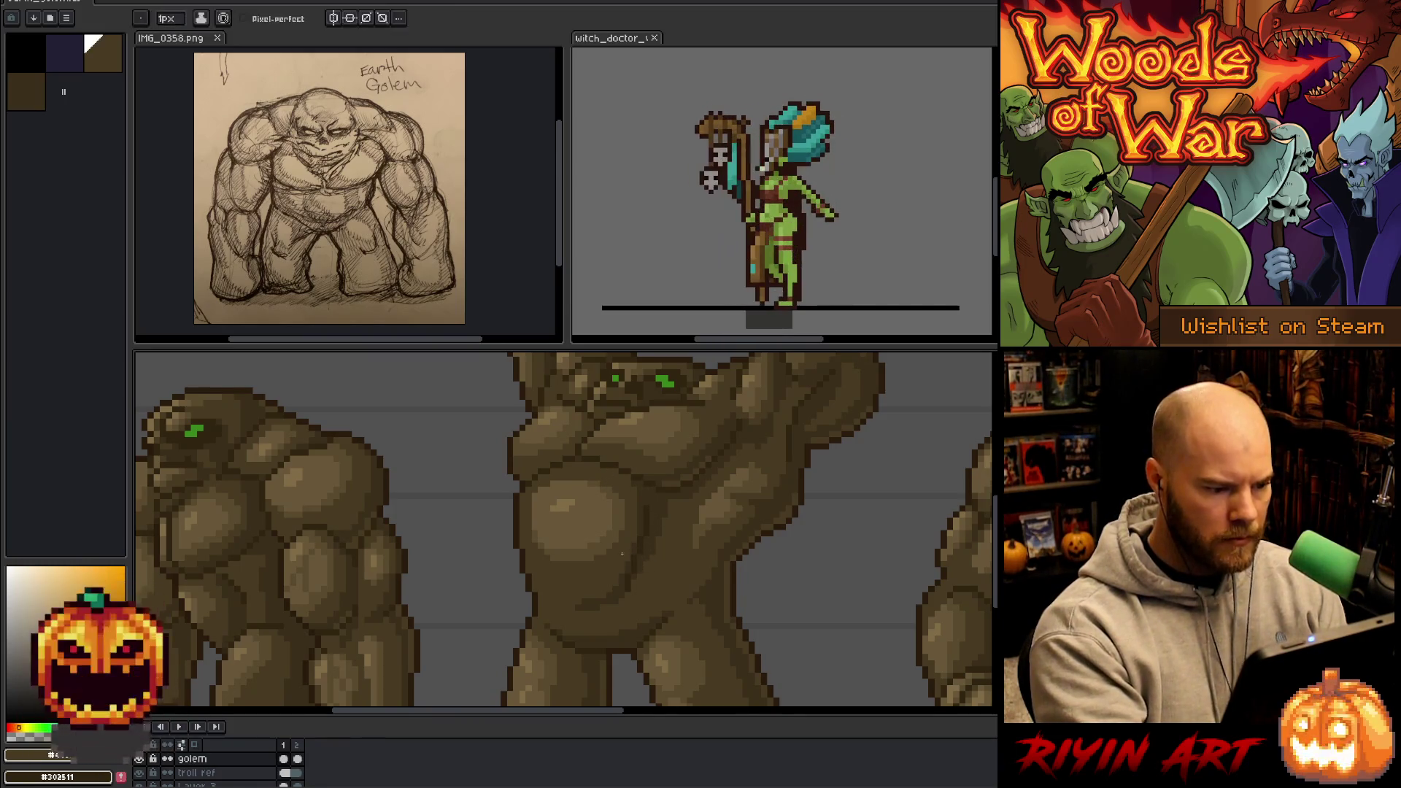
key(ctrl+s)
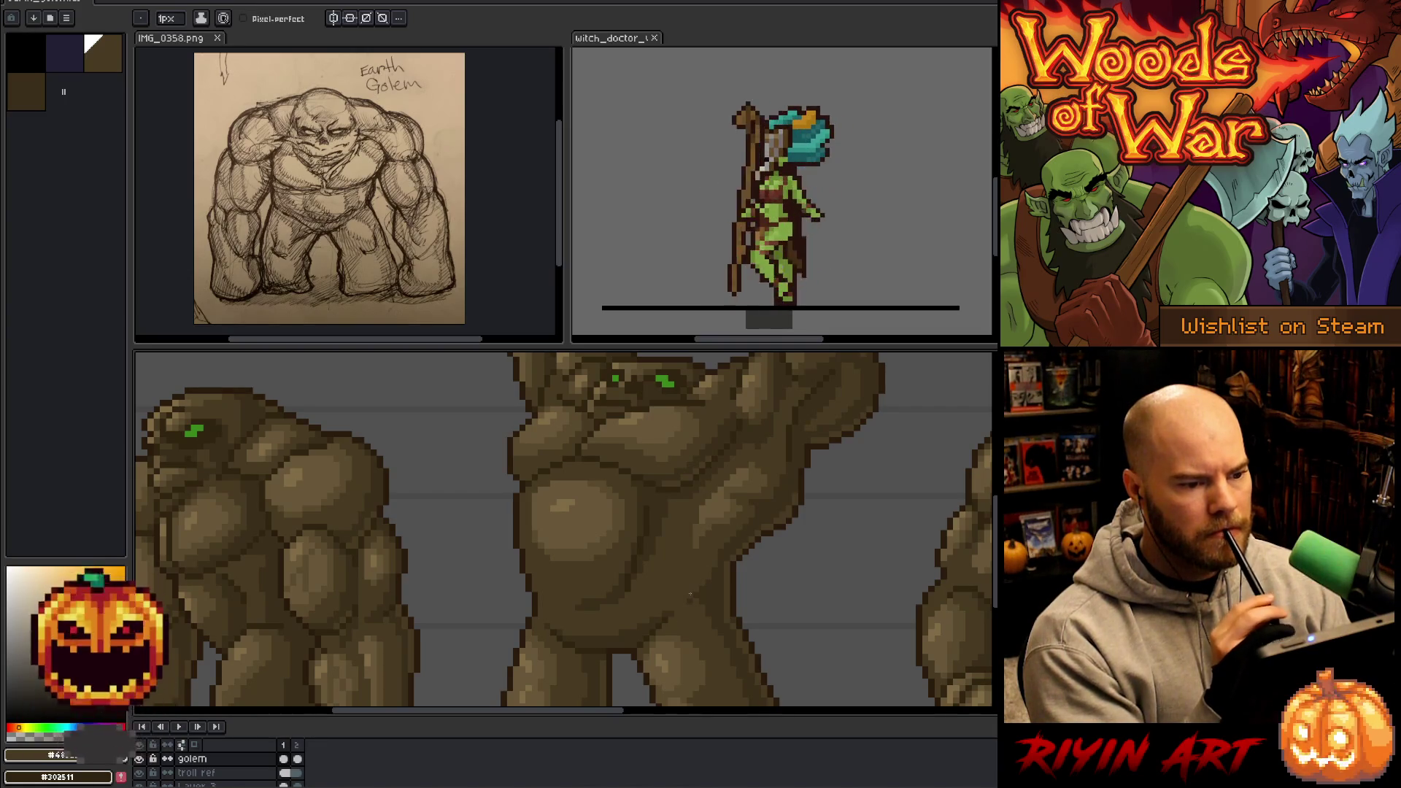
- Zoom out to show all three golems beside the yellow minotaur
scroll(687, 558, down, 2)
key(space)
mouse_move(718, 580)
mouse_down()
mouse_move(525, 585)
mouse_move(535, 569)
mouse_up()
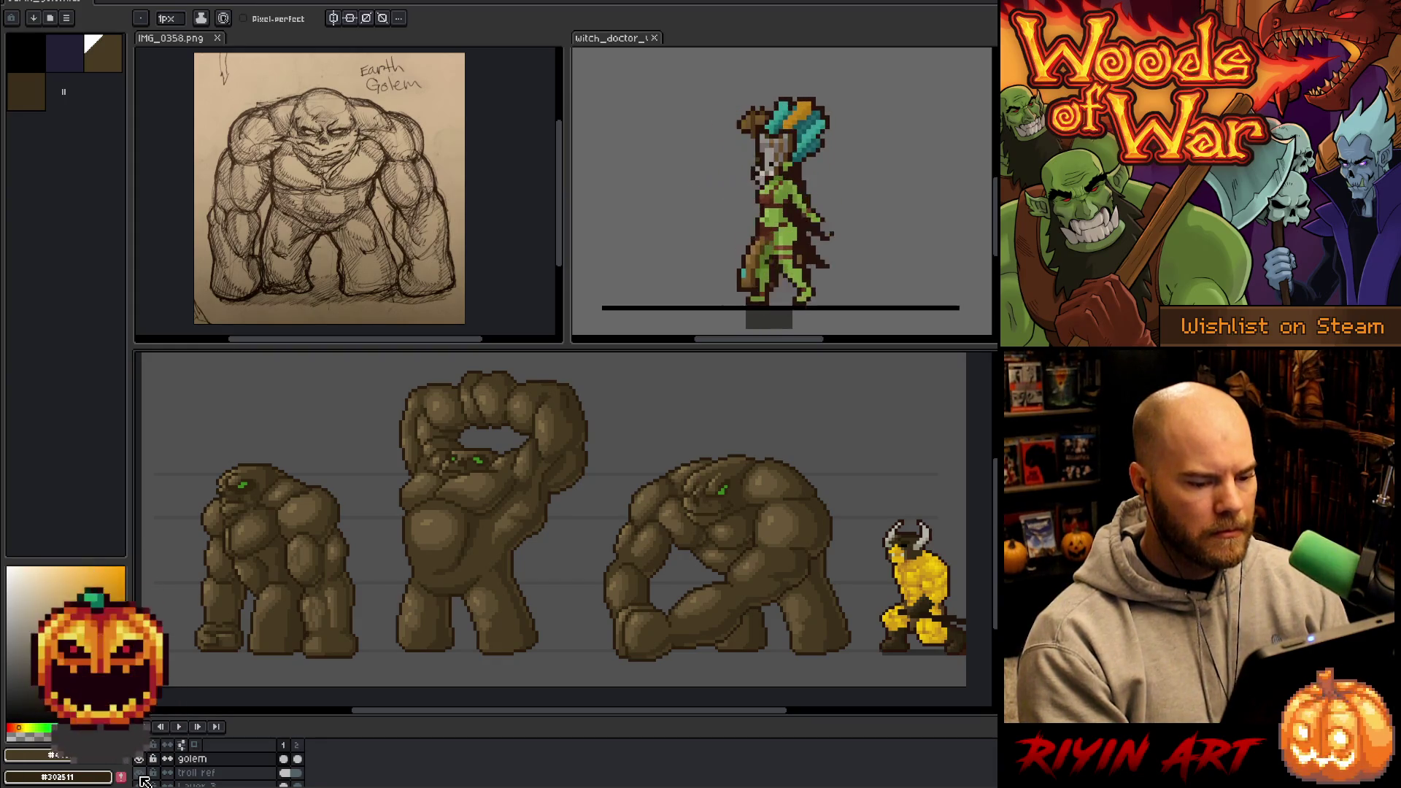
- In the witch doctor document, stop the Walk animation and step to frame 9
click(601, 45)
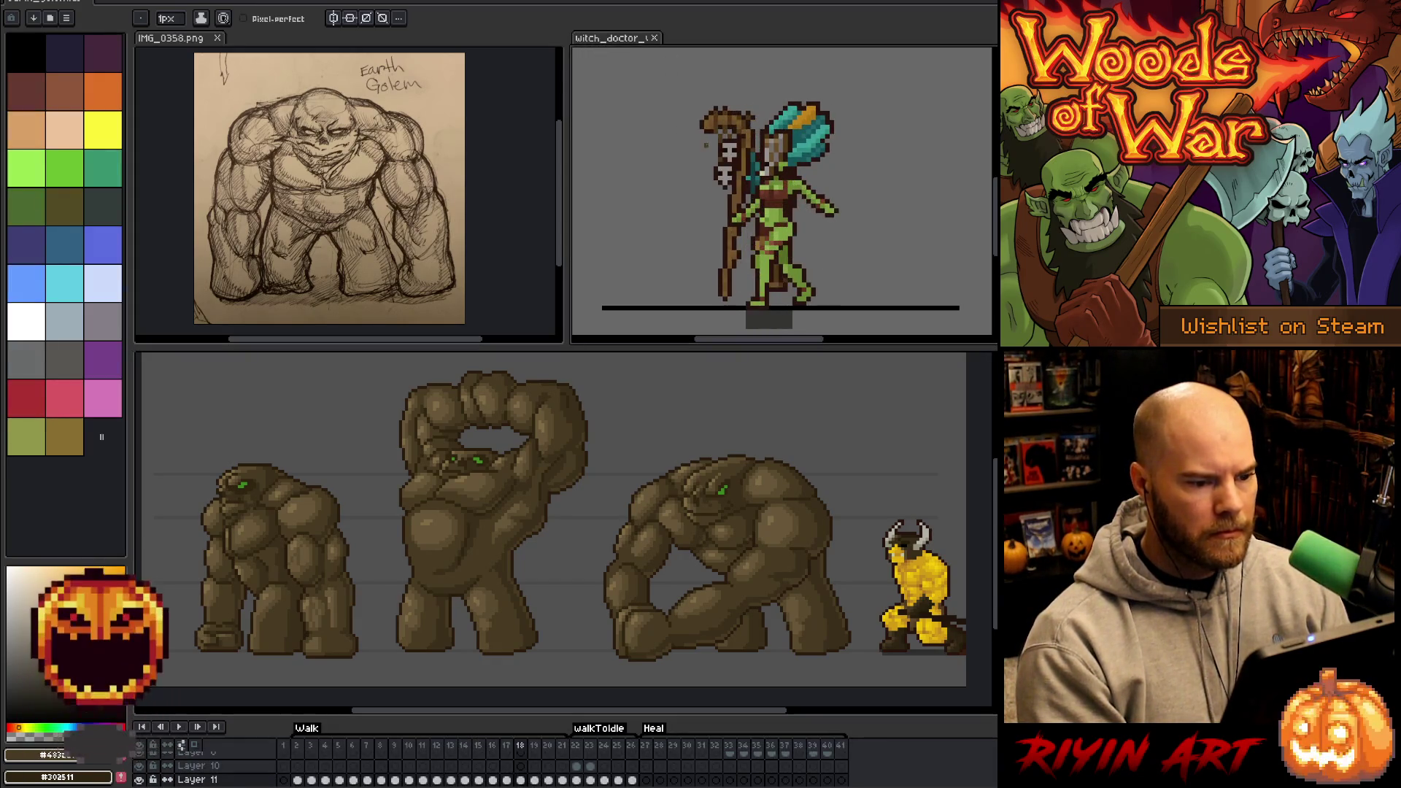
key(Return)
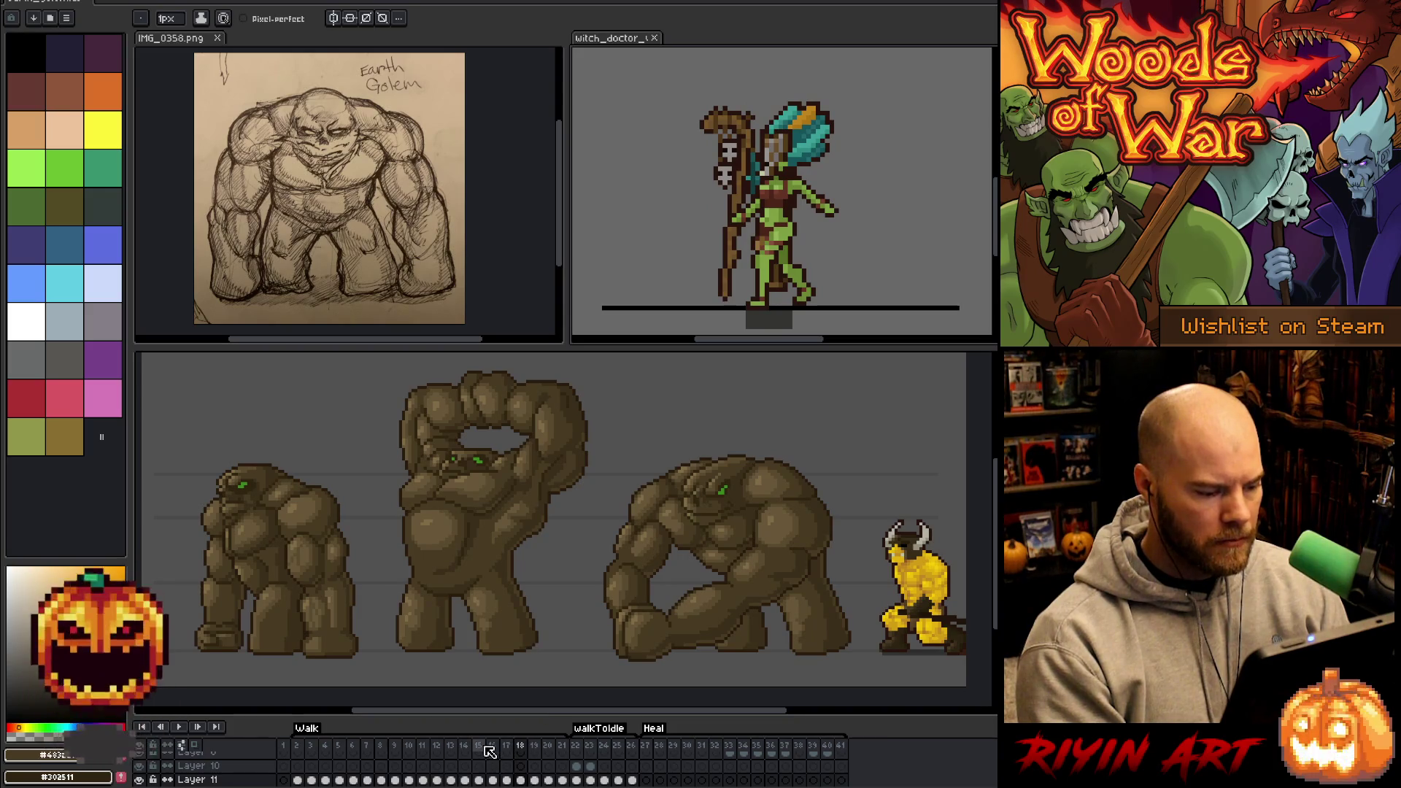
click(483, 746)
click(510, 748)
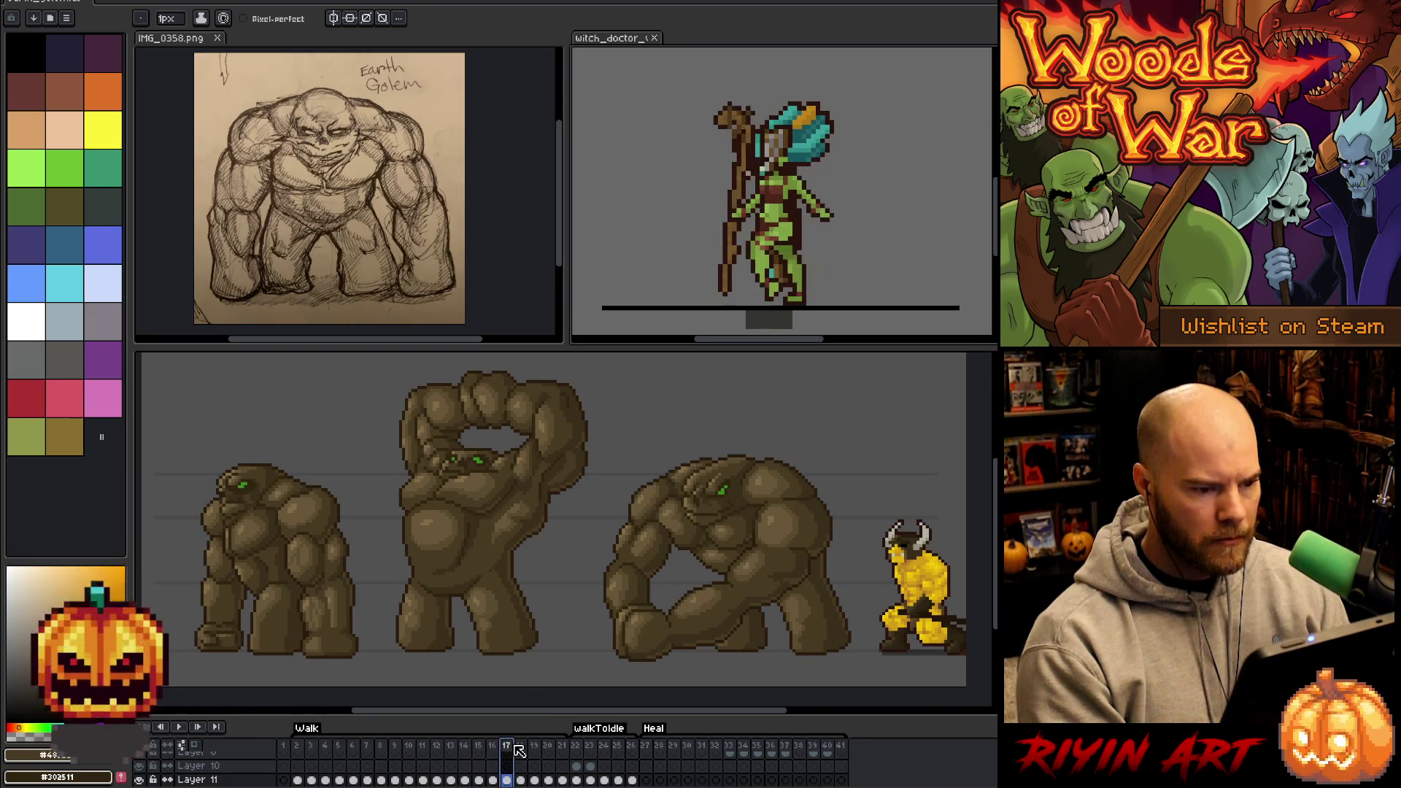
click(302, 747)
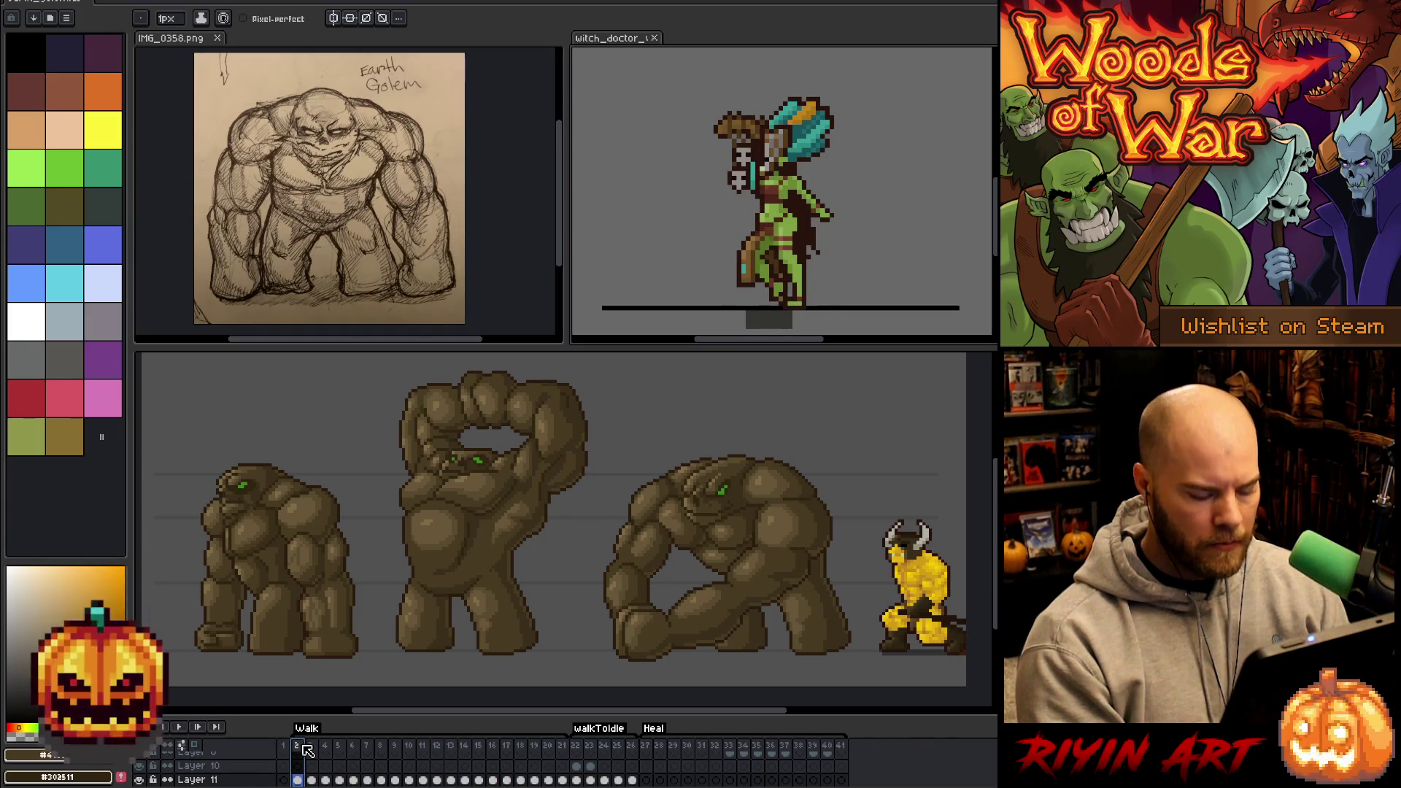
key(Right)
key(Right)
key(Right)
key(Right)
key(Right)
key(Right)
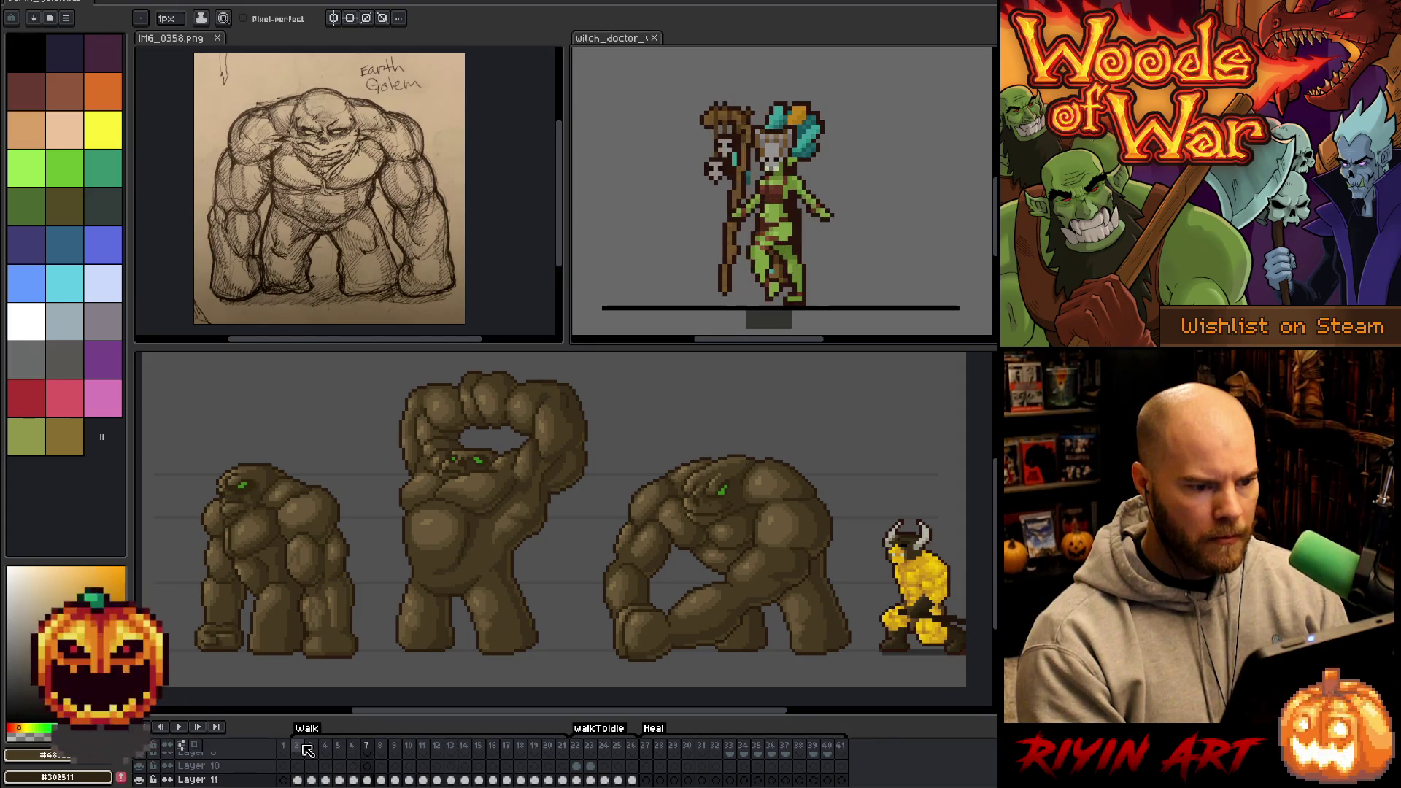
key(Right)
key(Right)
key(Right)
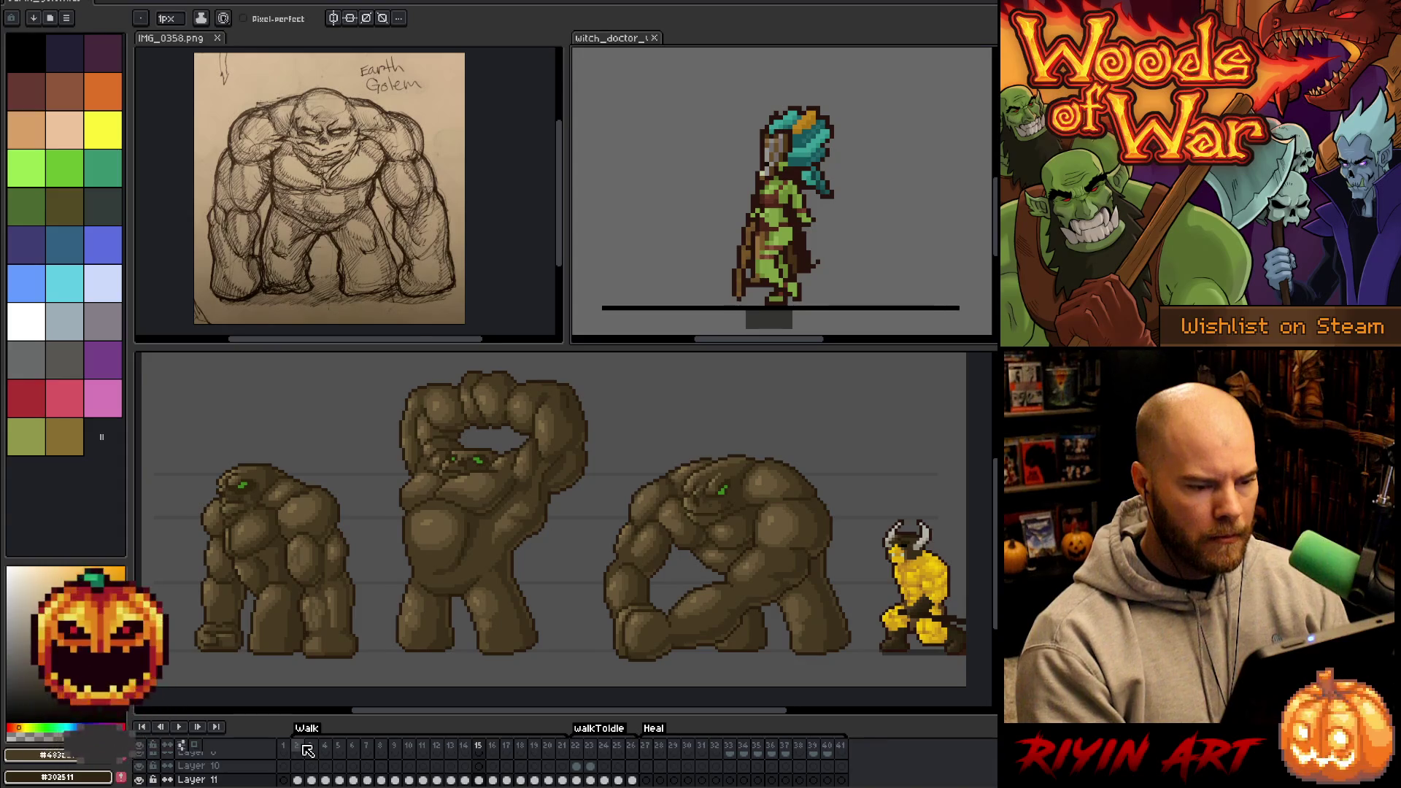
key(Right)
key(Right)
key(Right)
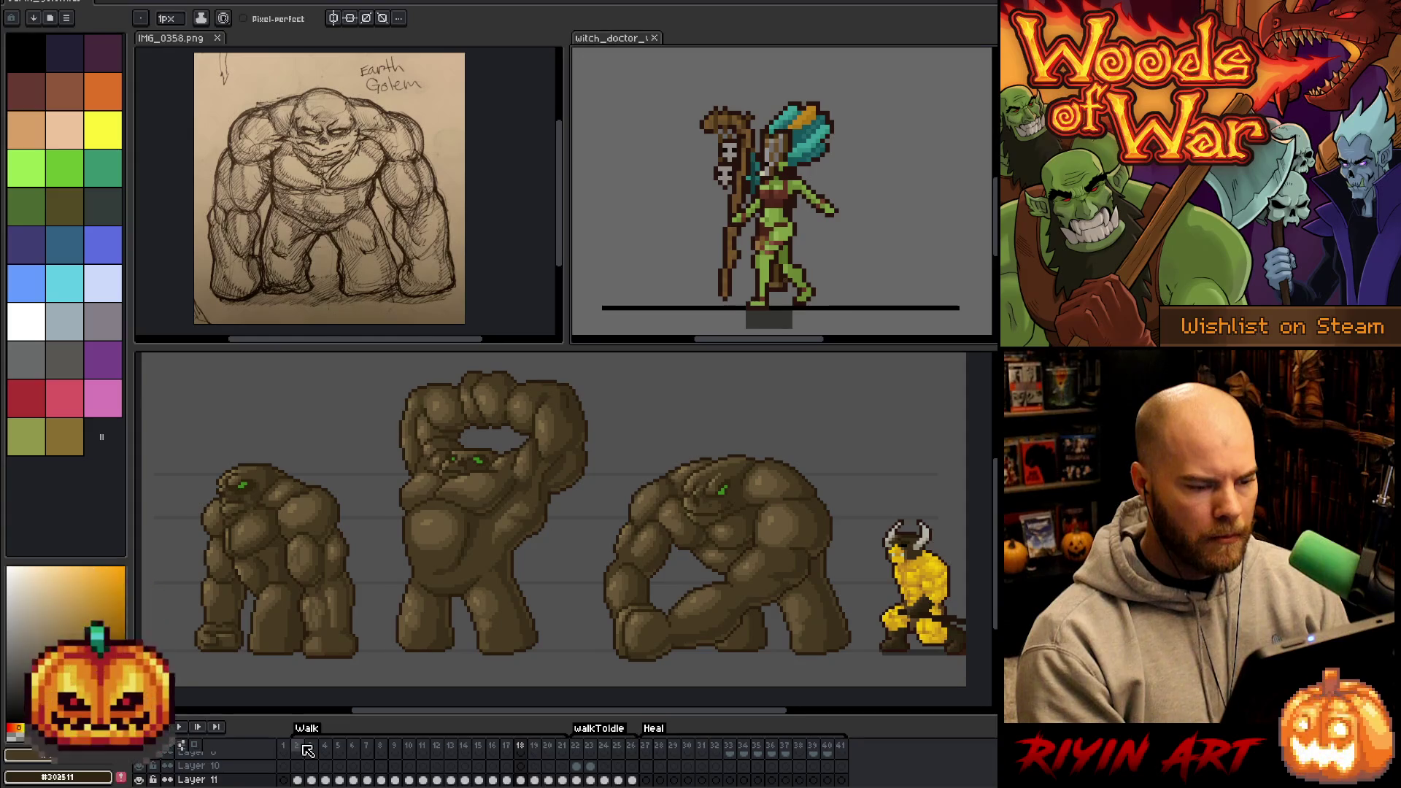
key(Right)
key(Right)
key(Right)
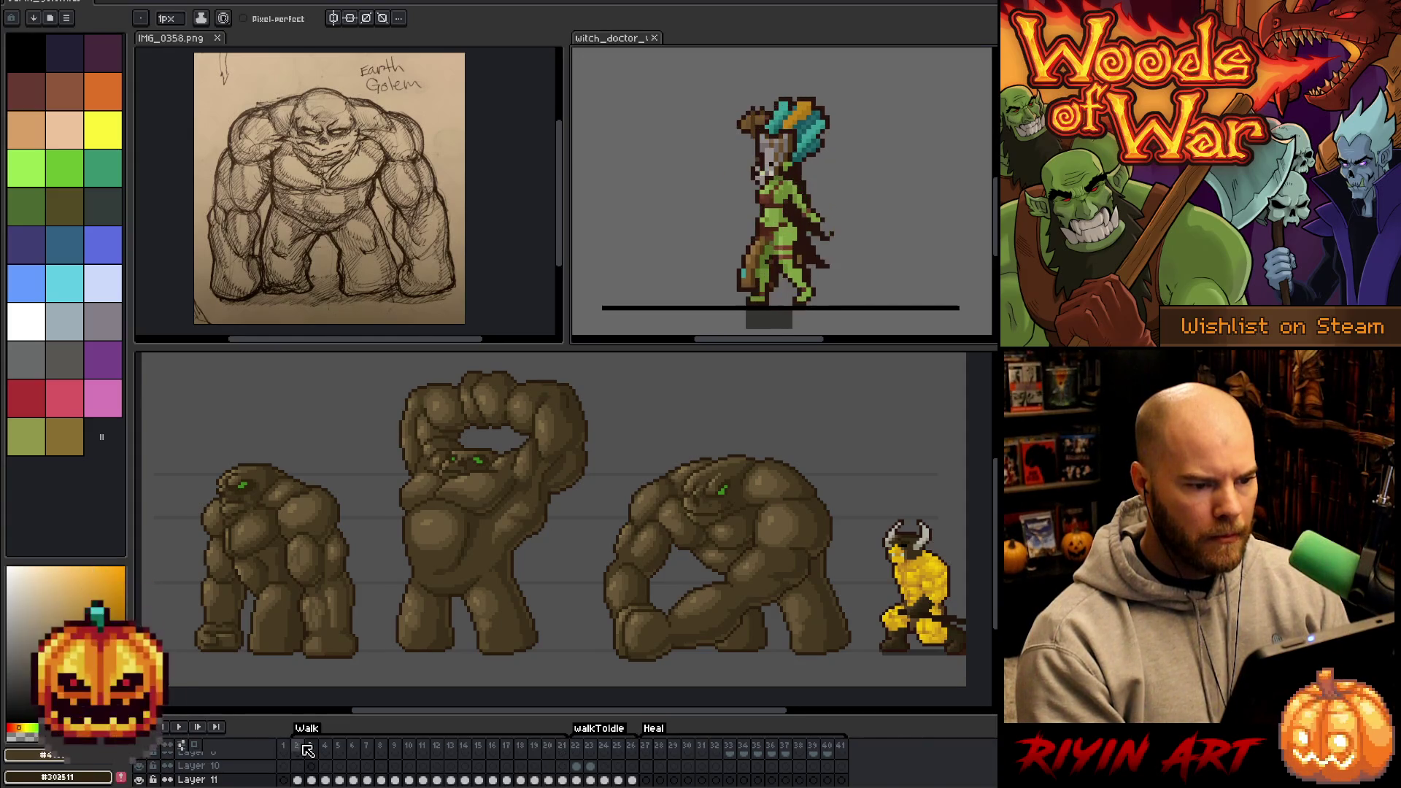
key(Right)
key(Right)
key(Right)
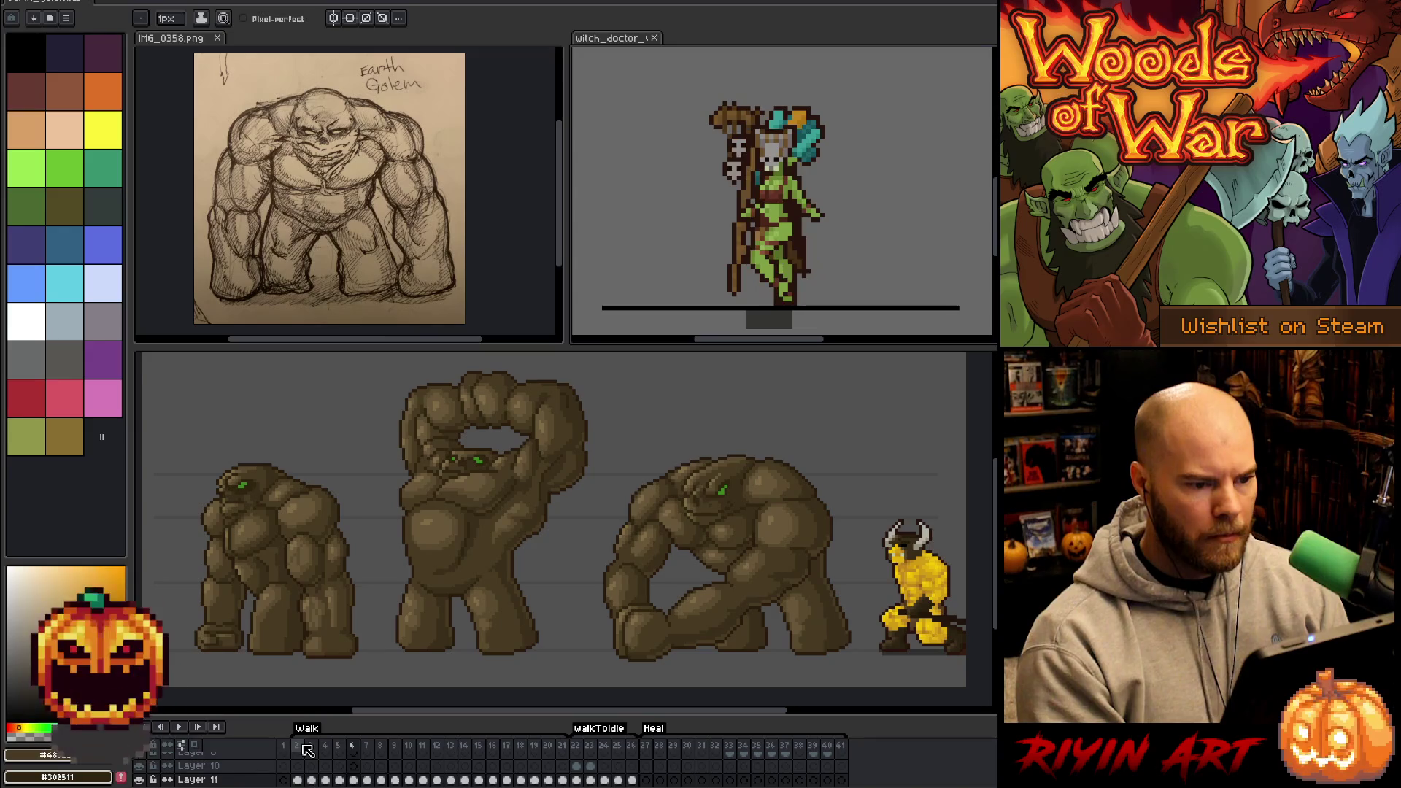
key(Right)
key(Right)
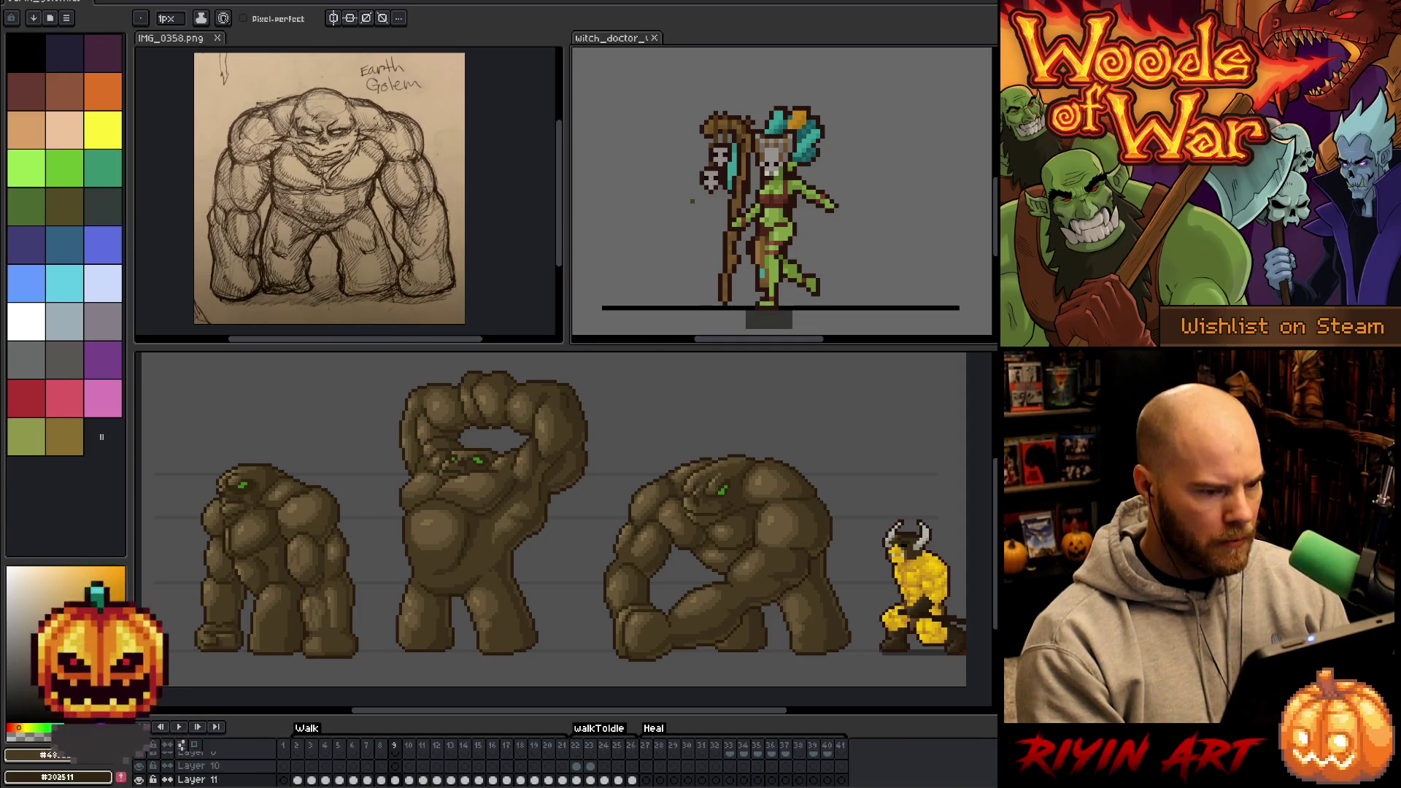
- Draw a rectangular selection around the witch doctor sprite
key(m)
drag(671, 78, 855, 309)
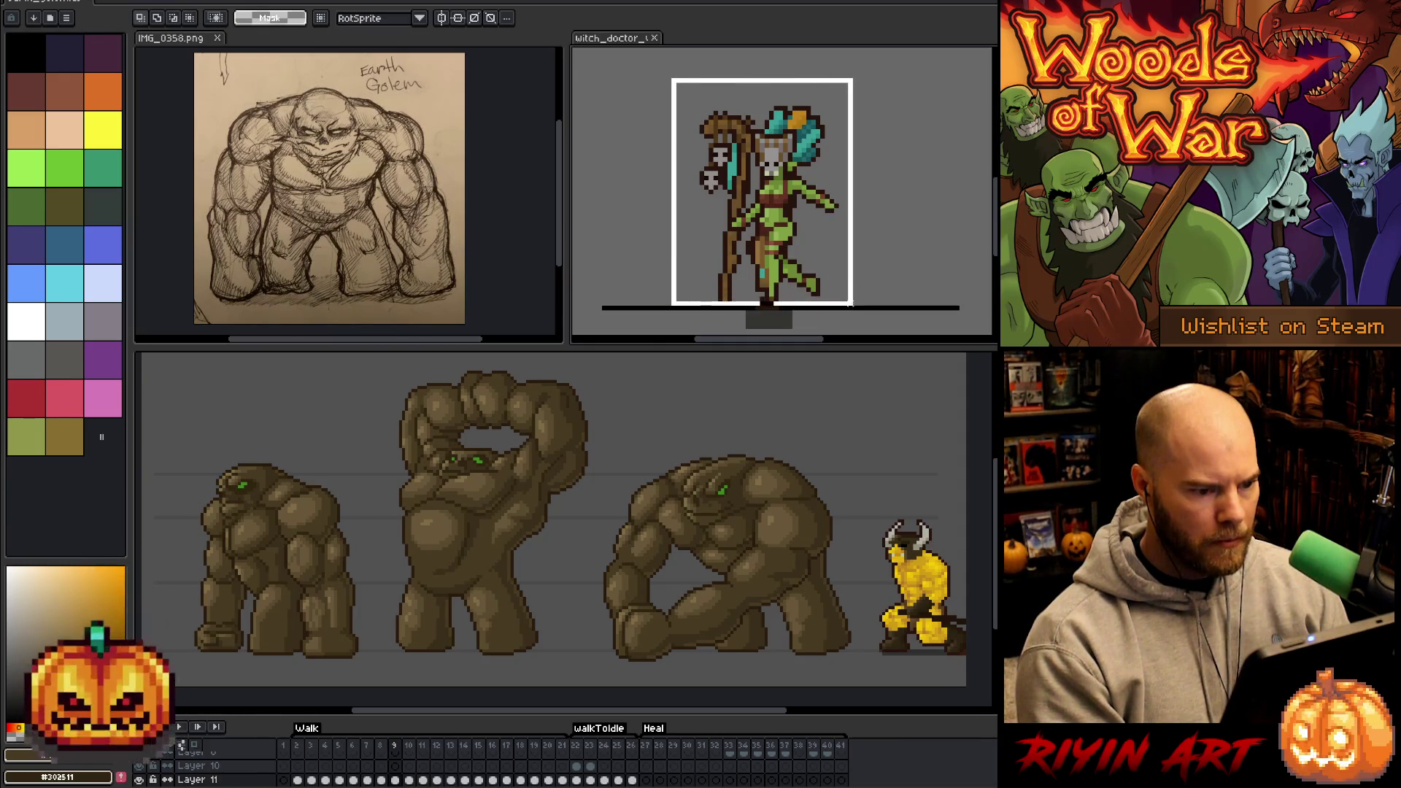
scroll(177, 773, down, 5)
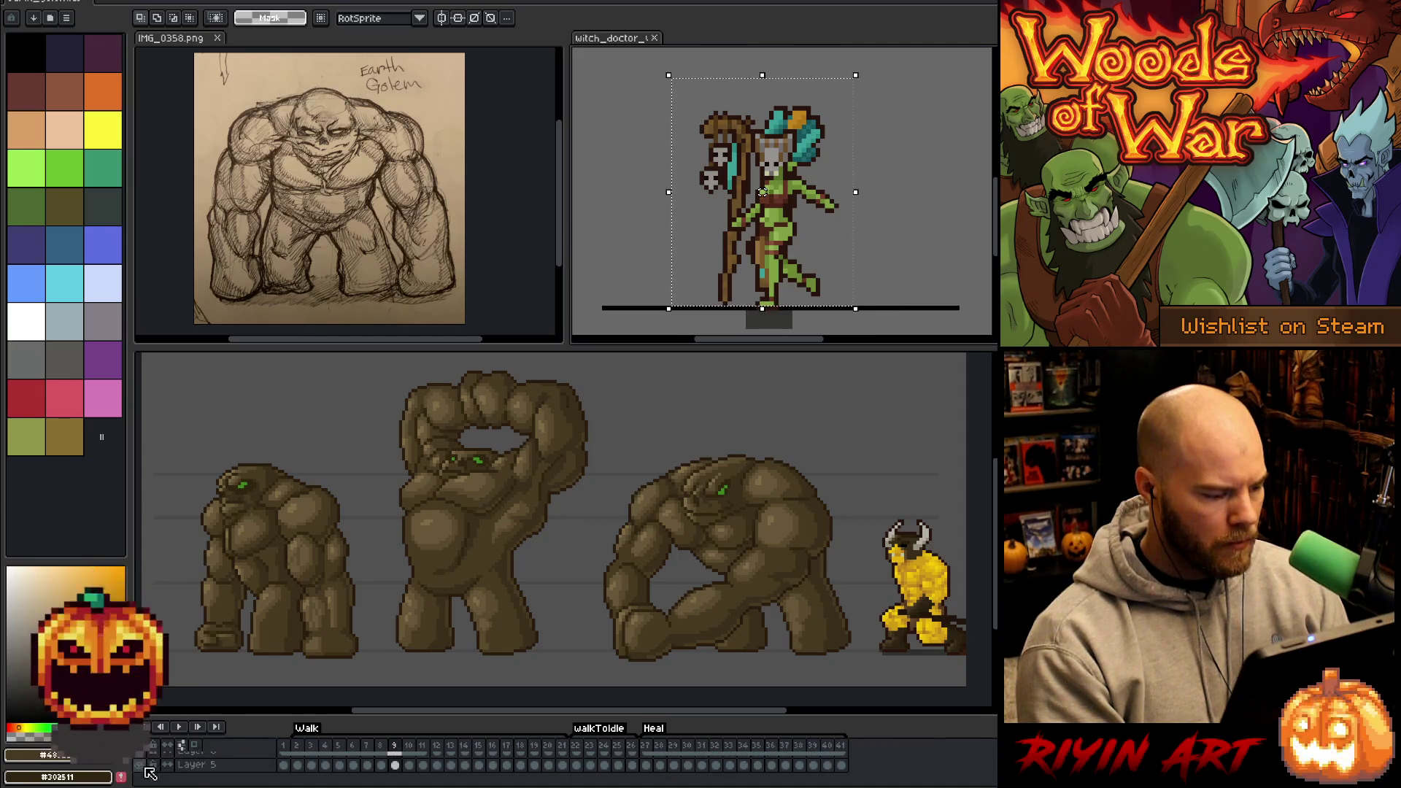
- Toggle the background layer's visibility, preview playback, then return to the golem document
click(150, 774)
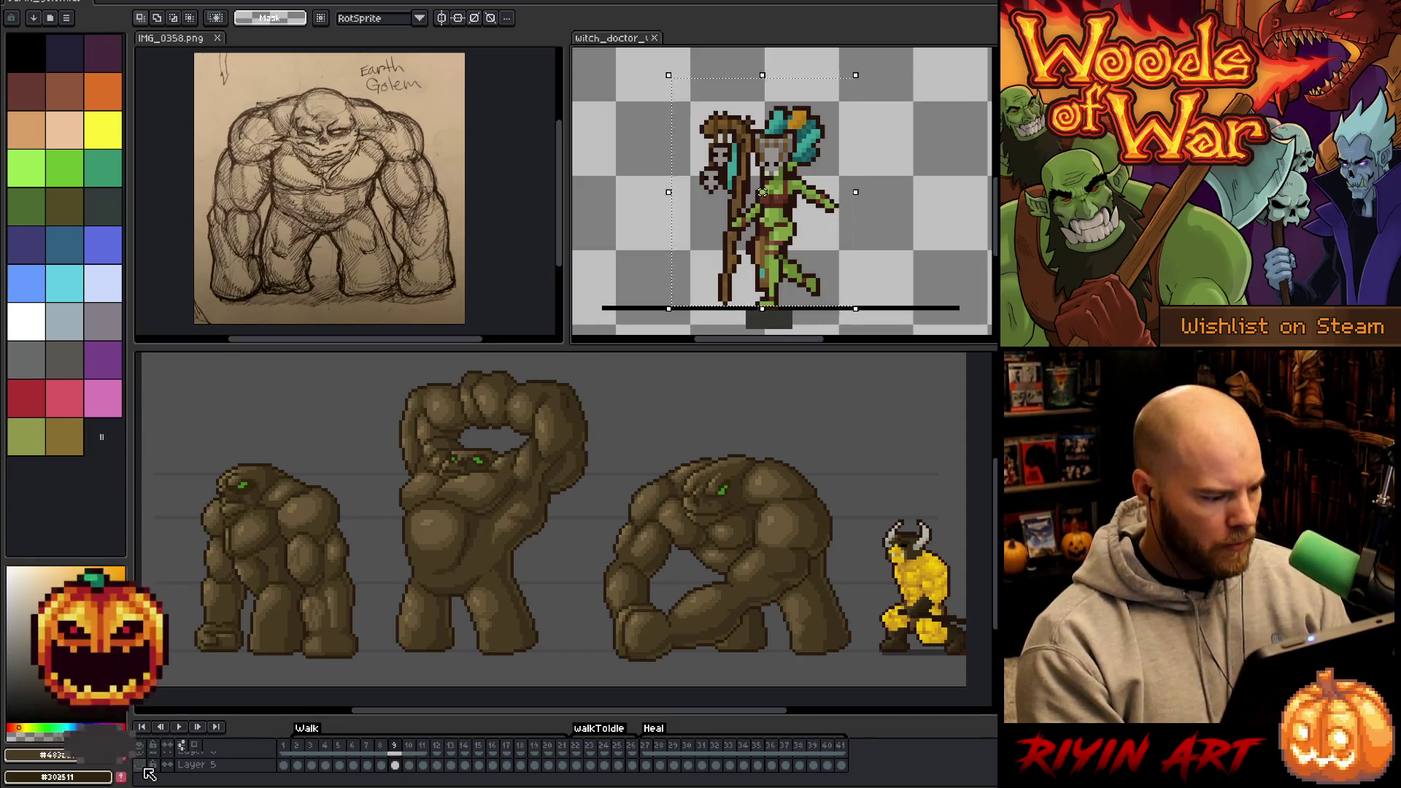
click(146, 770)
key(Return)
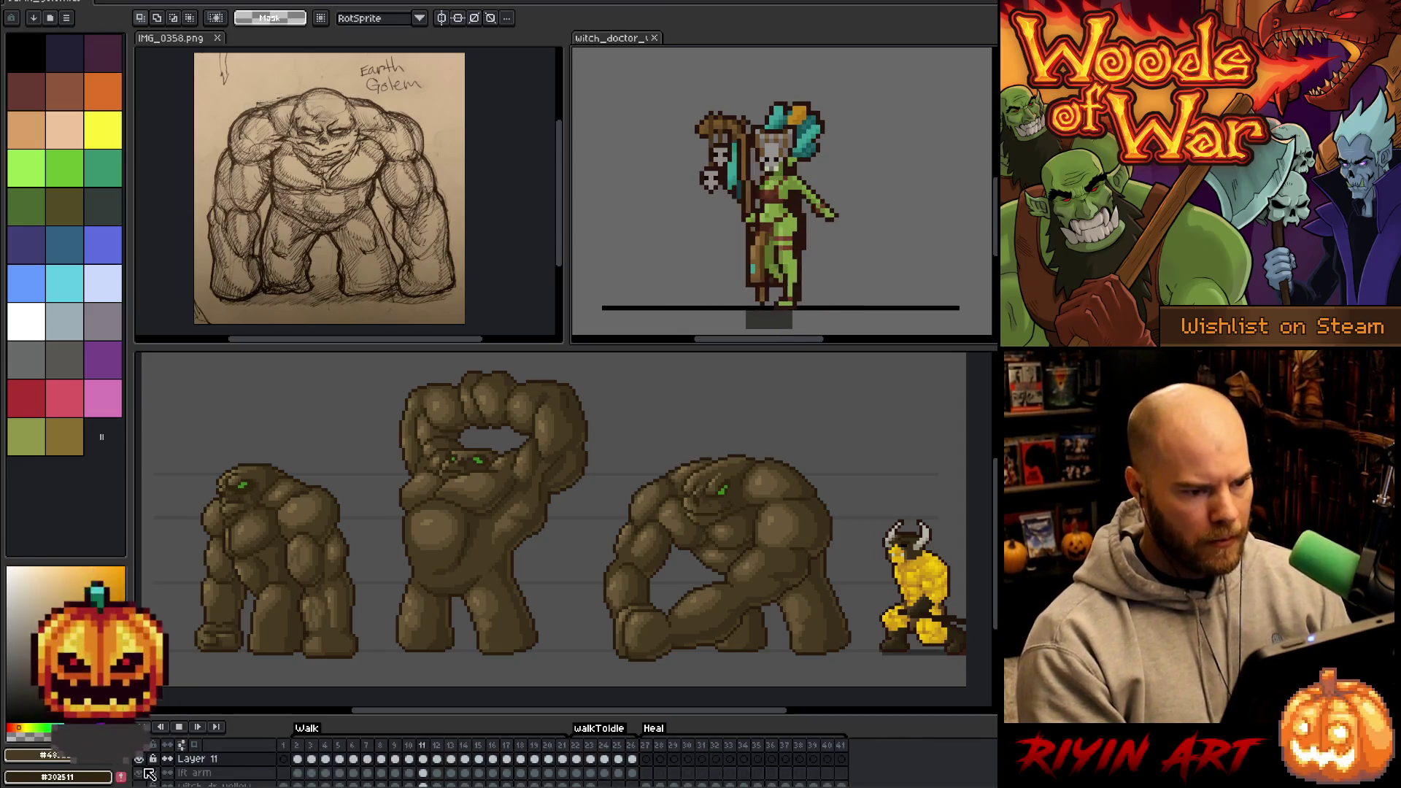
key(Return)
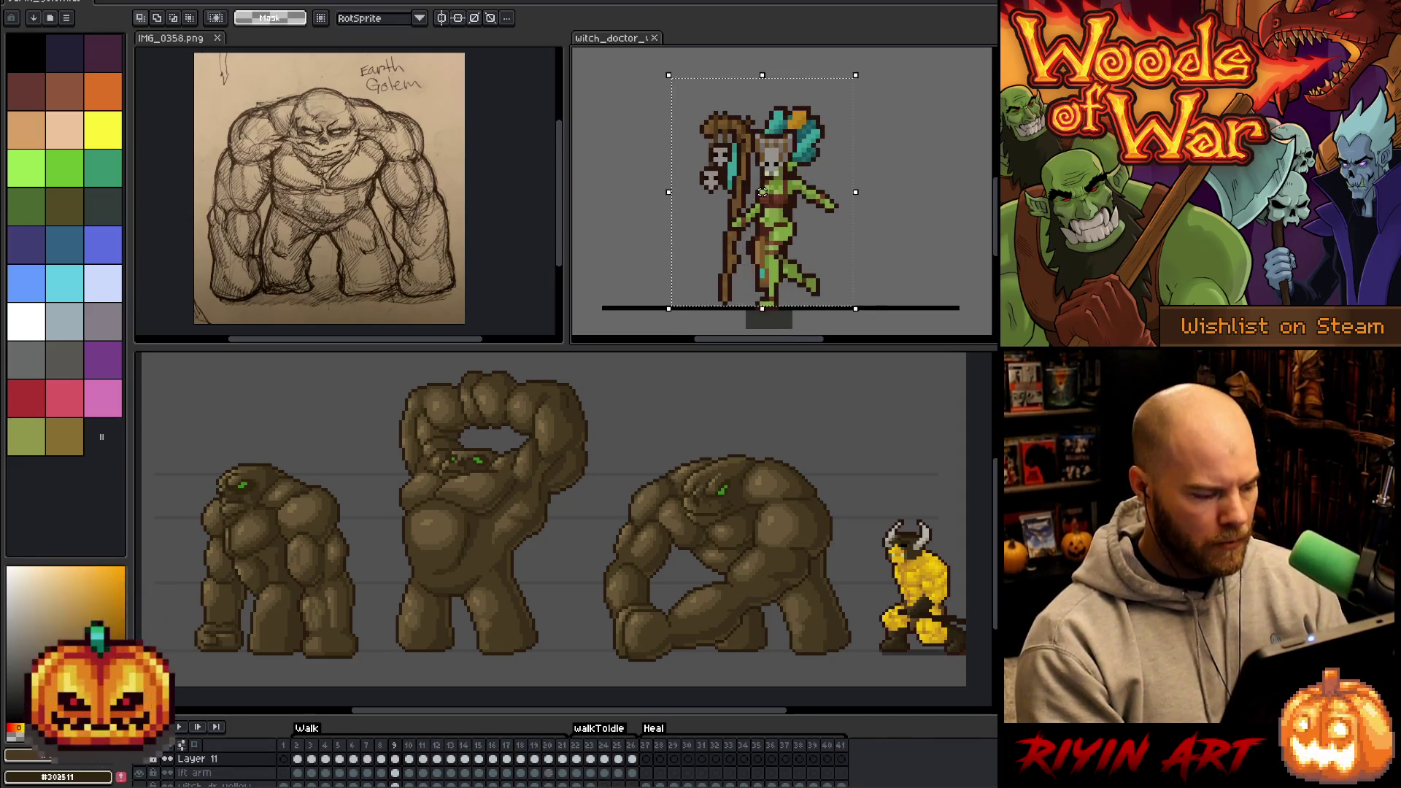
scroll(160, 784, down, 5)
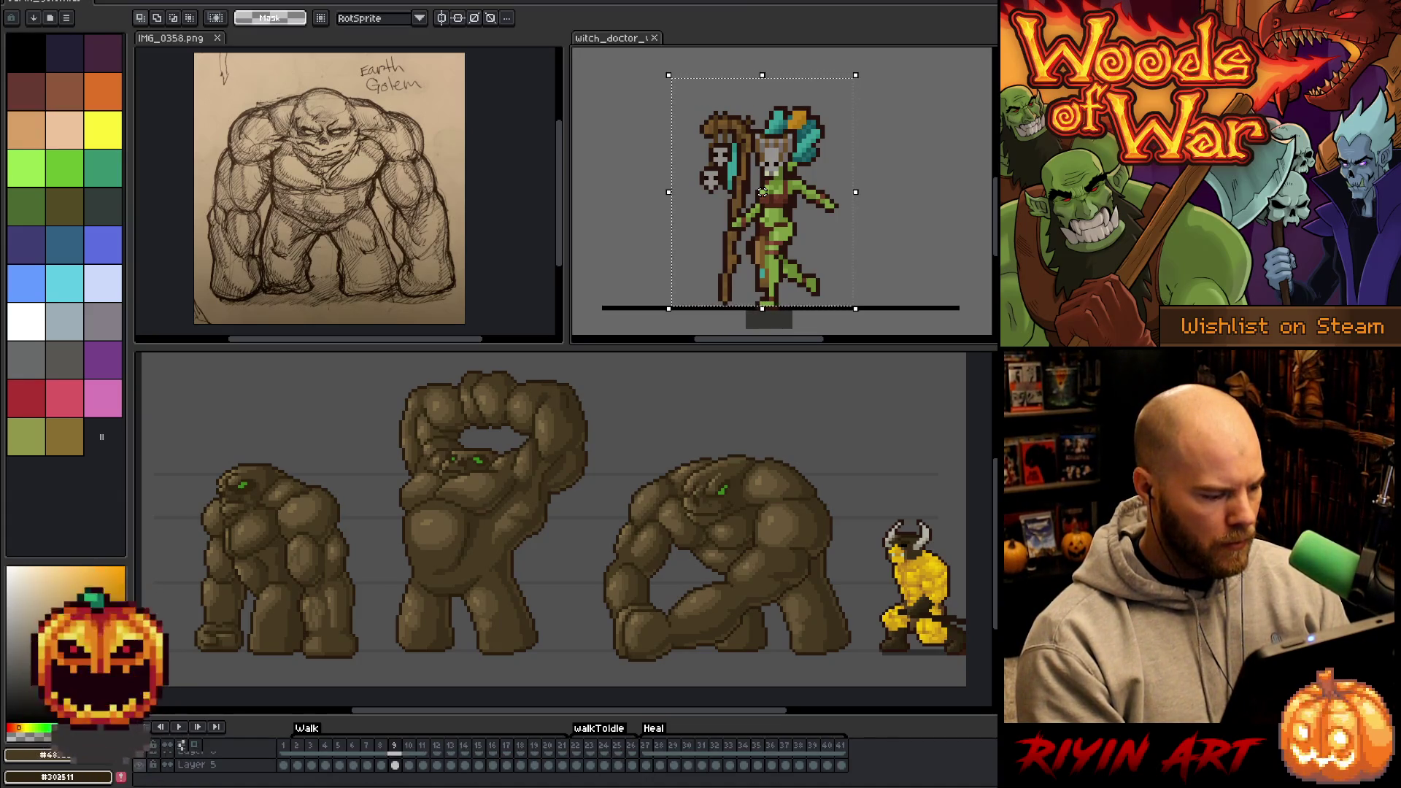
click(182, 744)
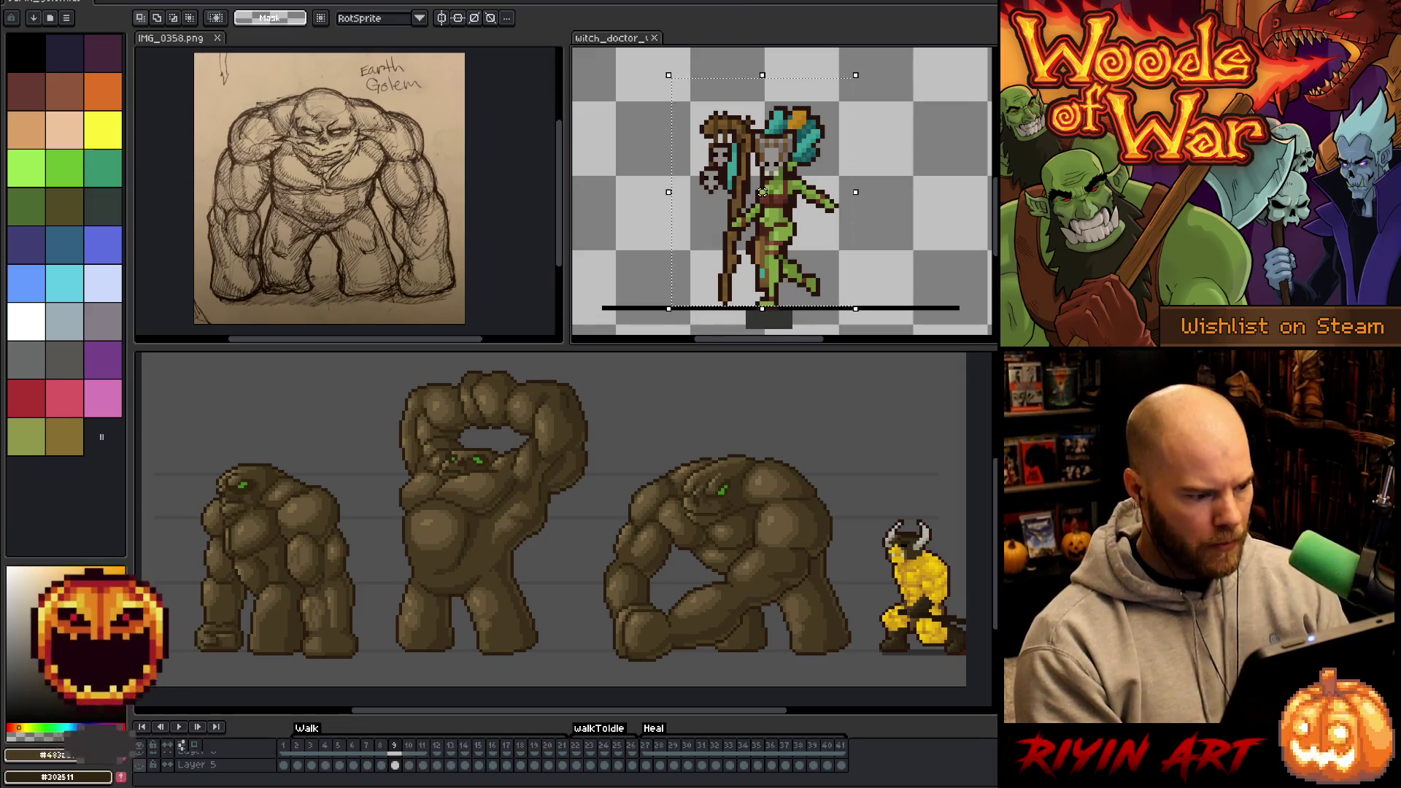
key(Return)
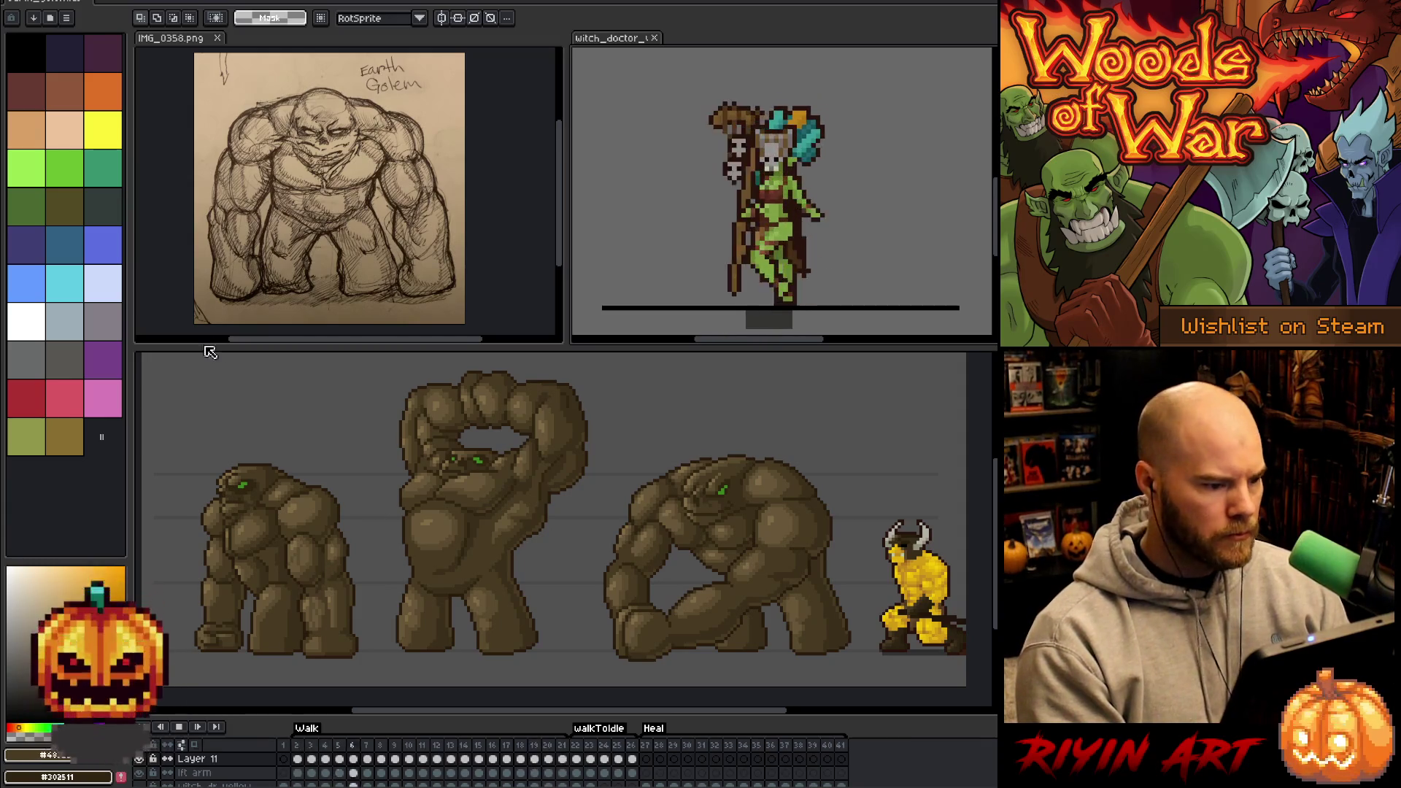
click(372, 396)
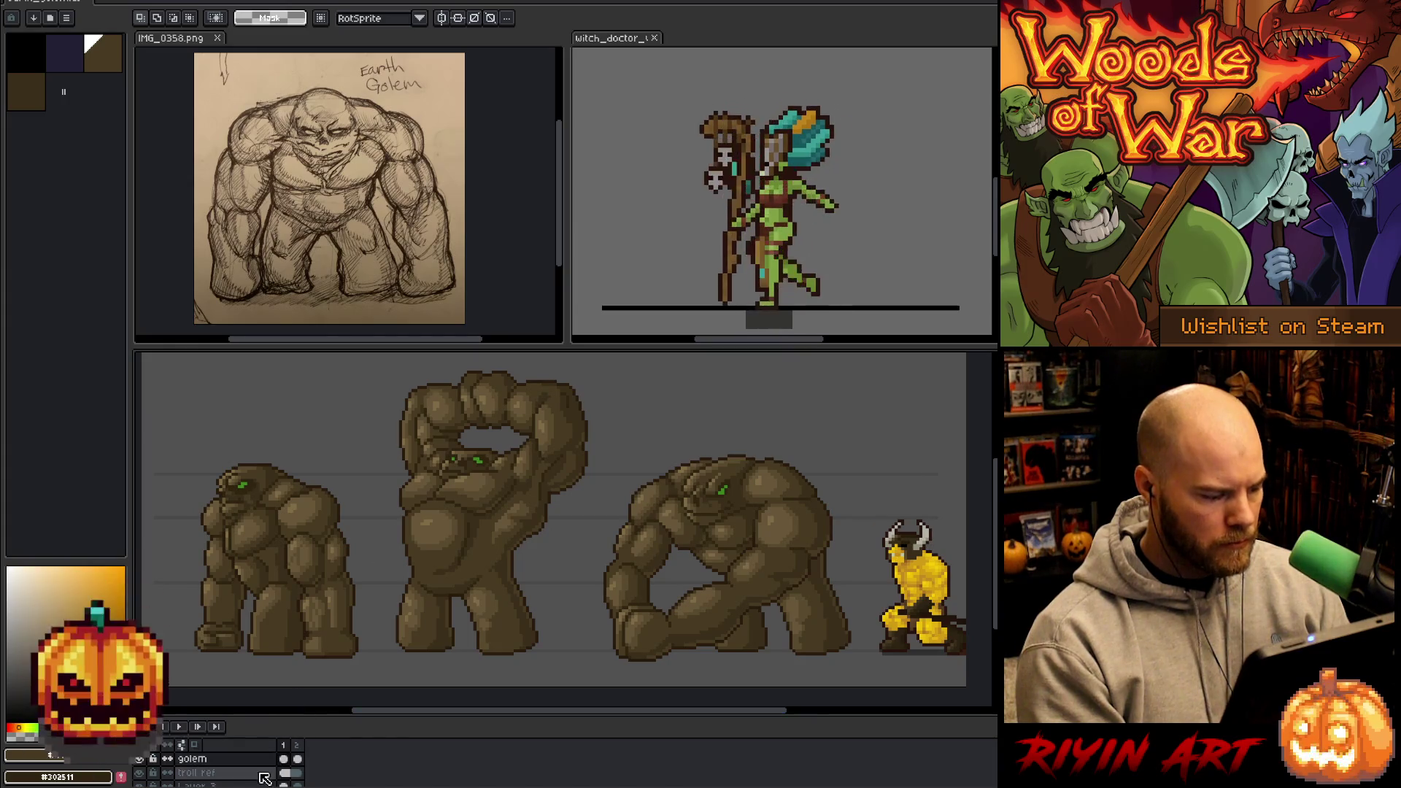
- Paste the witch doctor onto the troll ref layer and place it between the middle and right golems
click(285, 774)
key(ctrl+v)
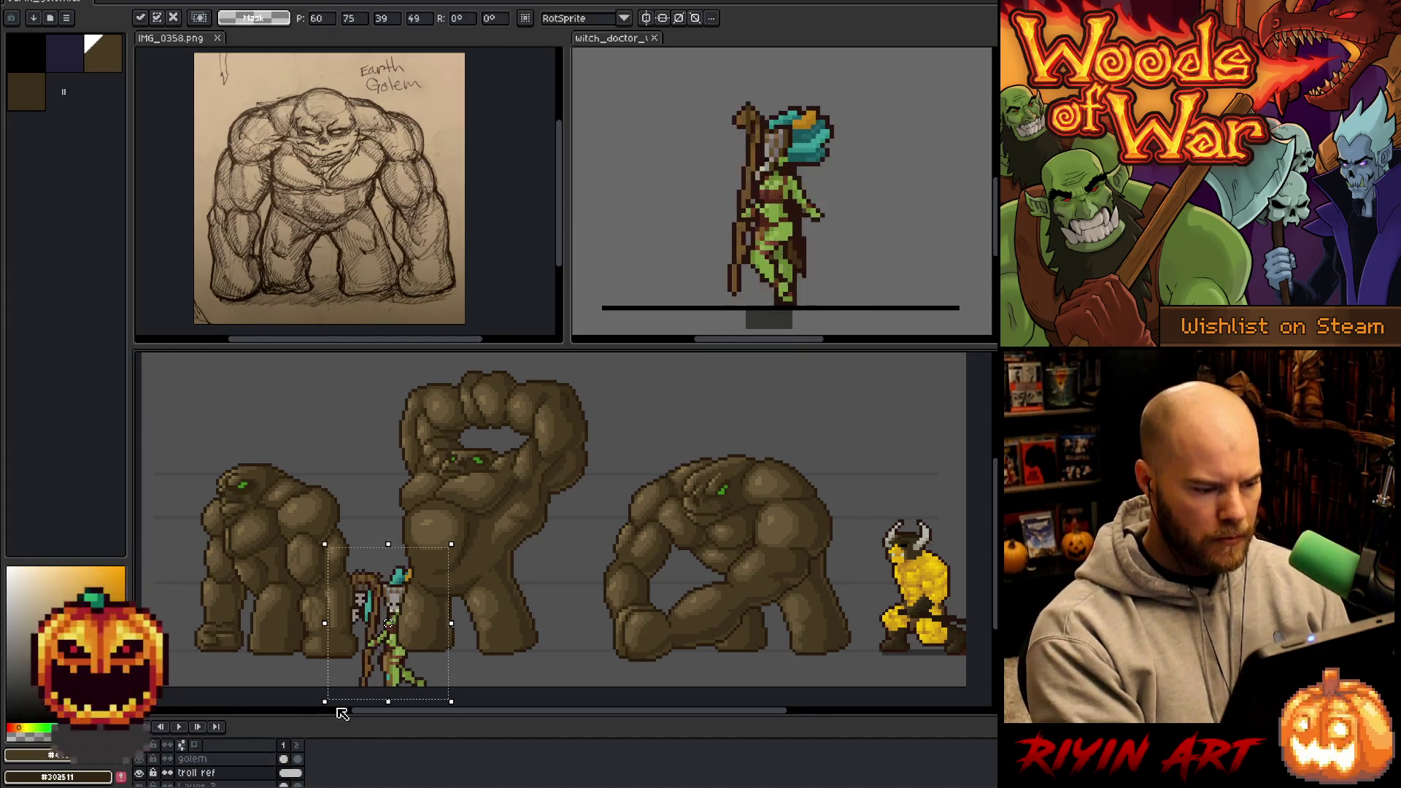
drag(401, 655, 584, 601)
key(h)
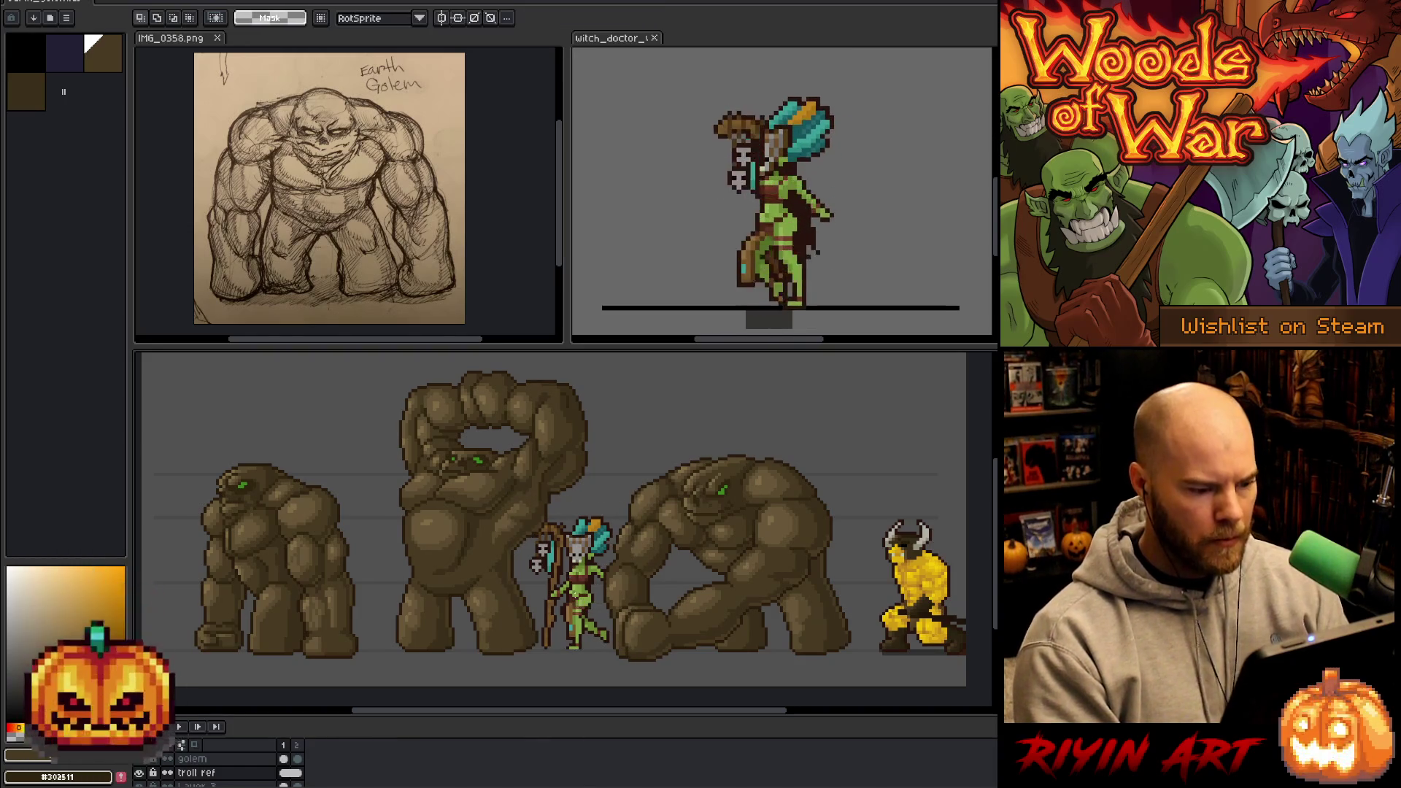
- Reframe the view on the left golem and make the golem layer active again
mouse_move(677, 513)
mouse_down()
mouse_move(679, 469)
mouse_move(669, 501)
mouse_up()
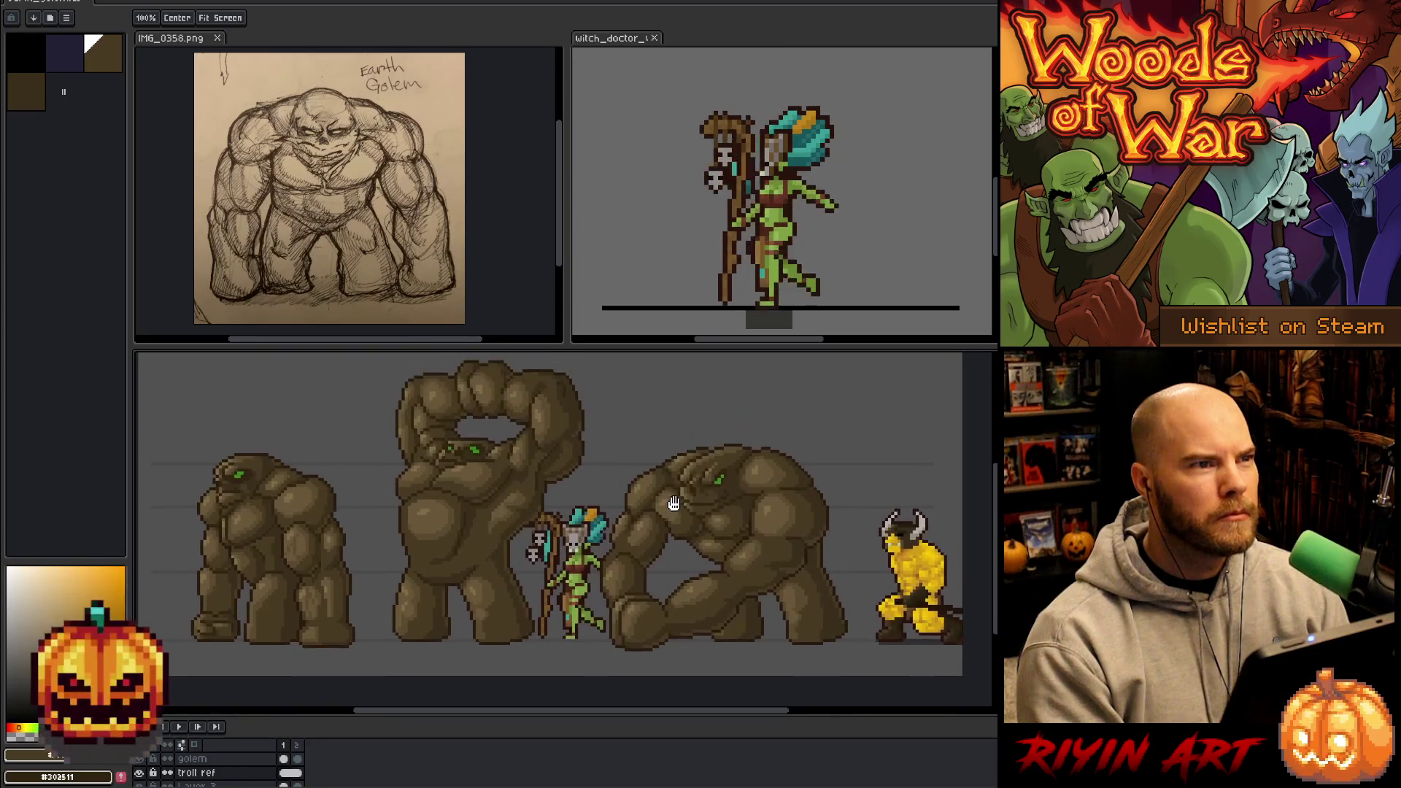
key(m)
drag(693, 534, 695, 537)
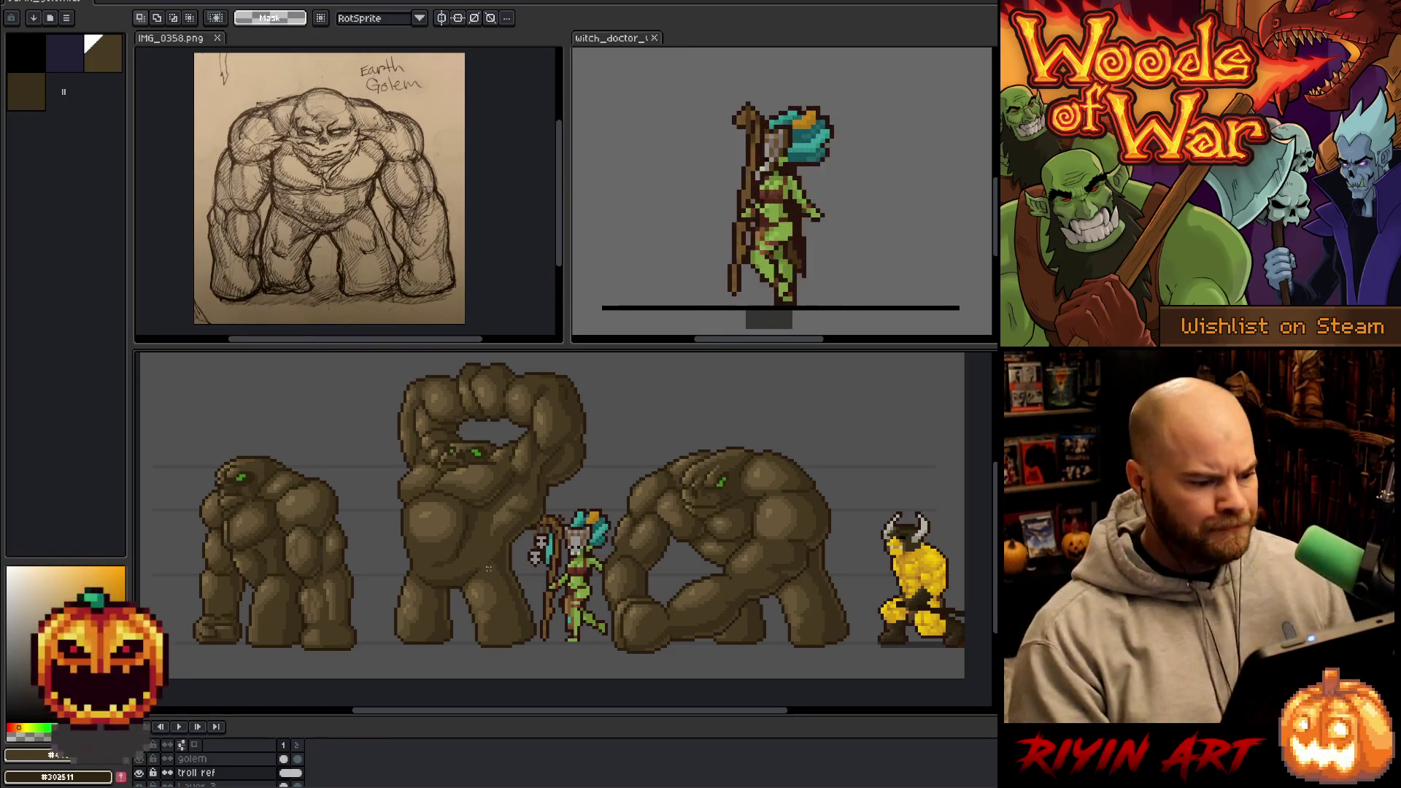
drag(597, 585, 593, 598)
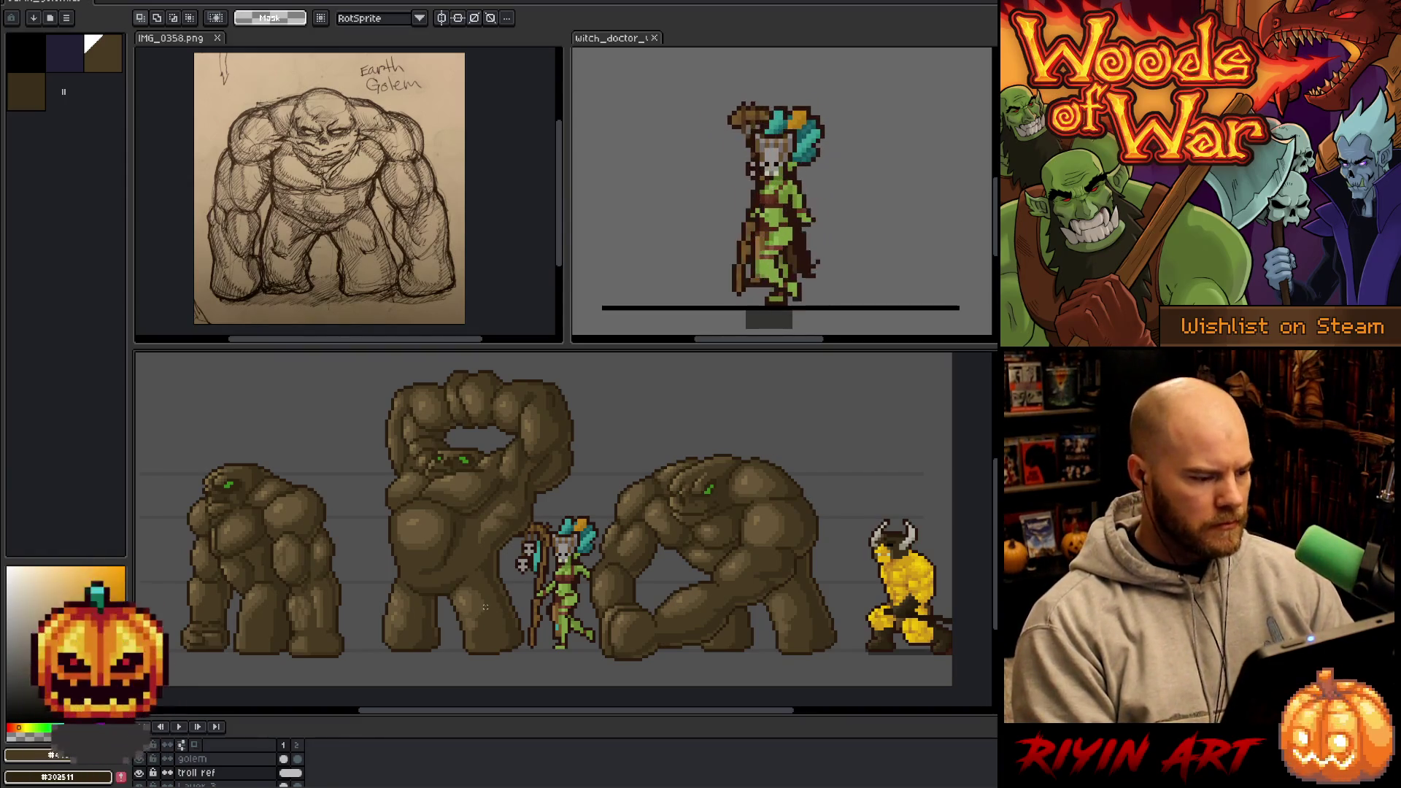
scroll(225, 529, up, 4)
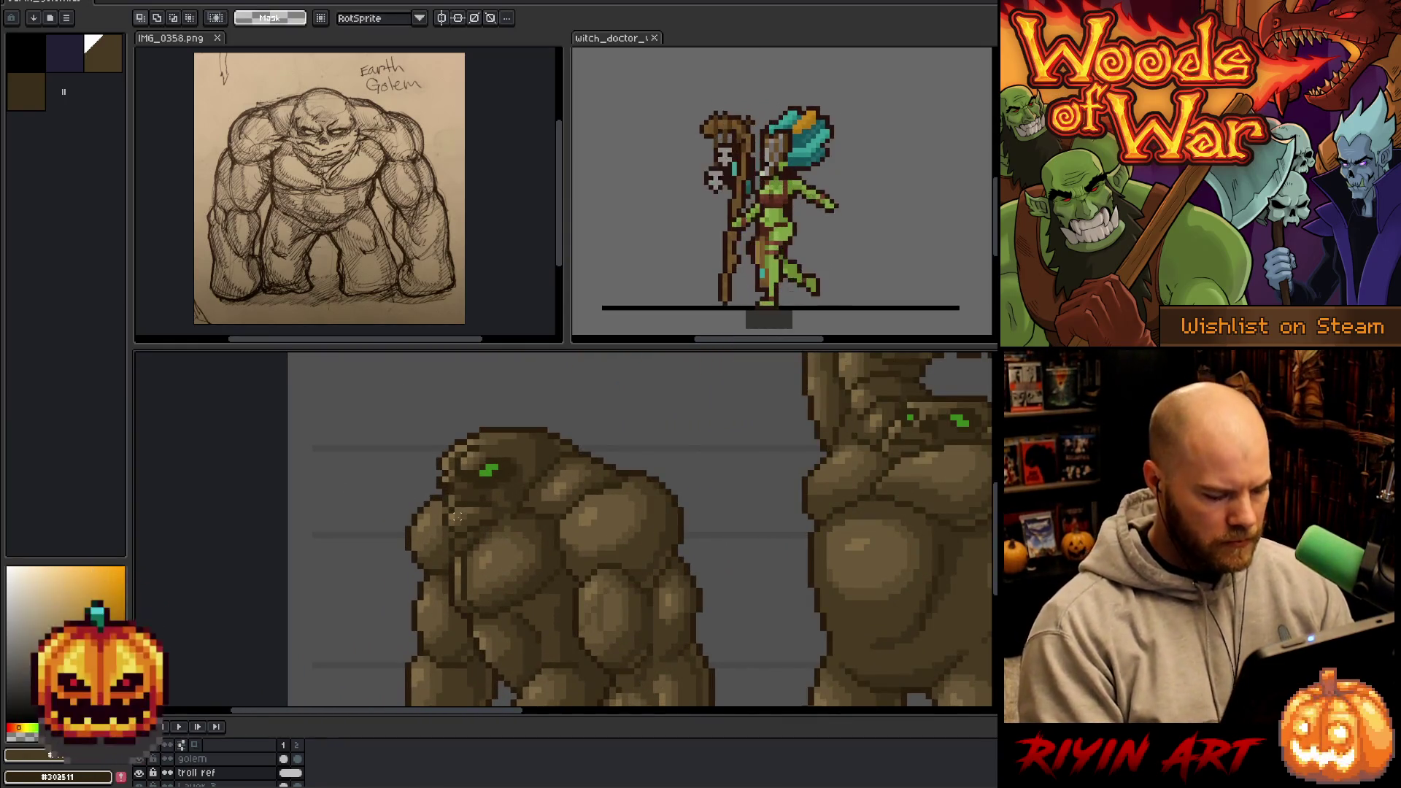
key(v)
click(545, 495)
drag(545, 495, 491, 463)
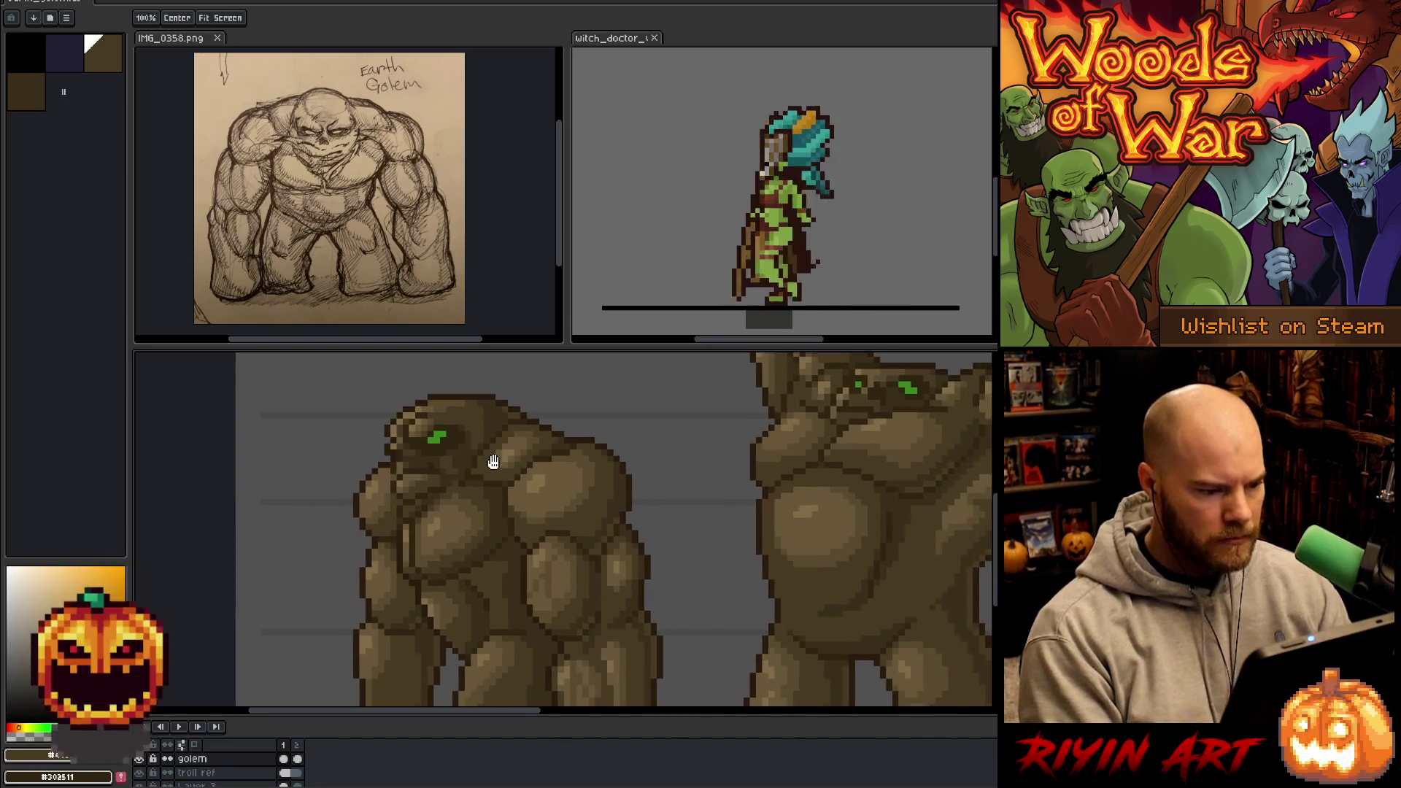
scroll(475, 537, down, 2)
scroll(482, 541, up, 1)
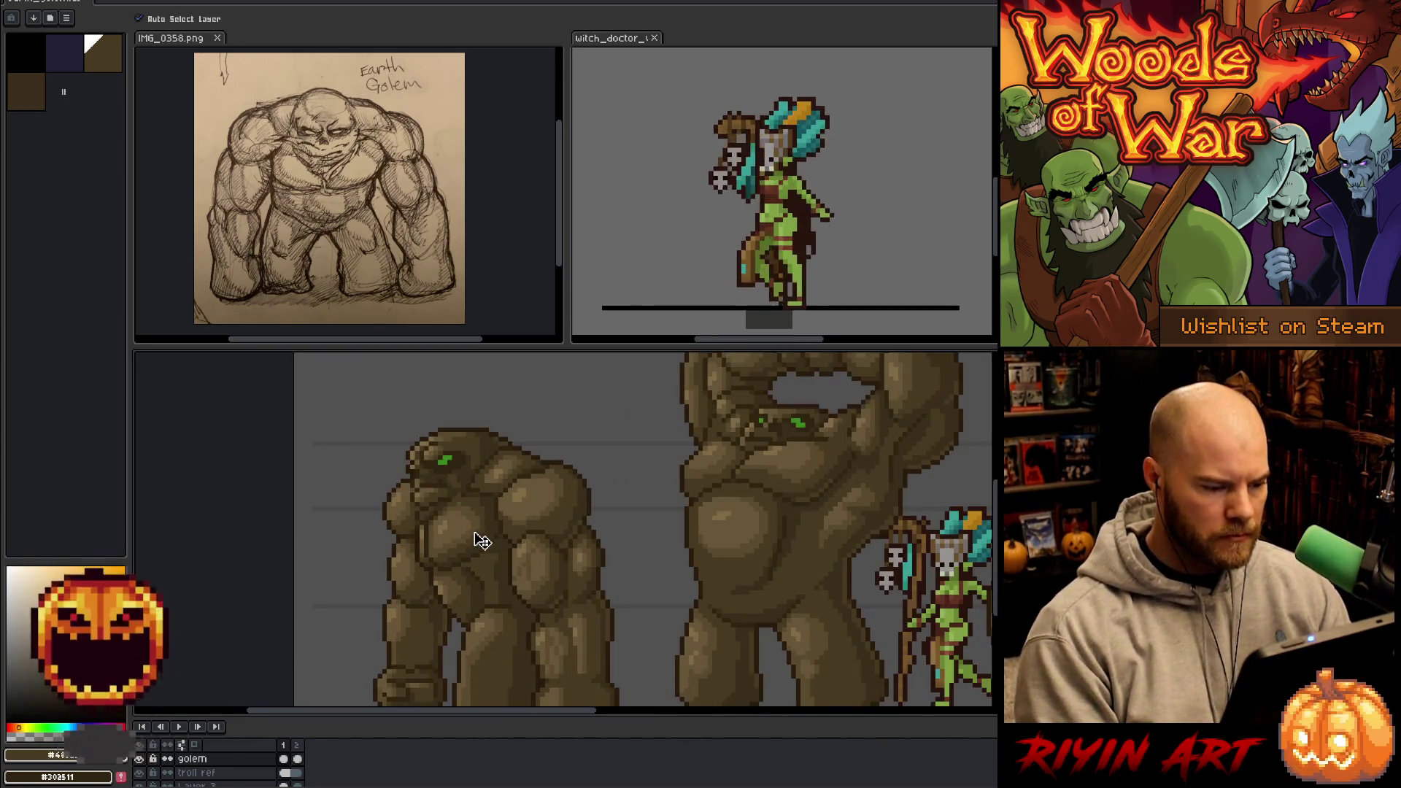
- Lasso the left golem's arm and shift it one pixel lower
scroll(475, 537, down, 1)
scroll(475, 538, up, 1)
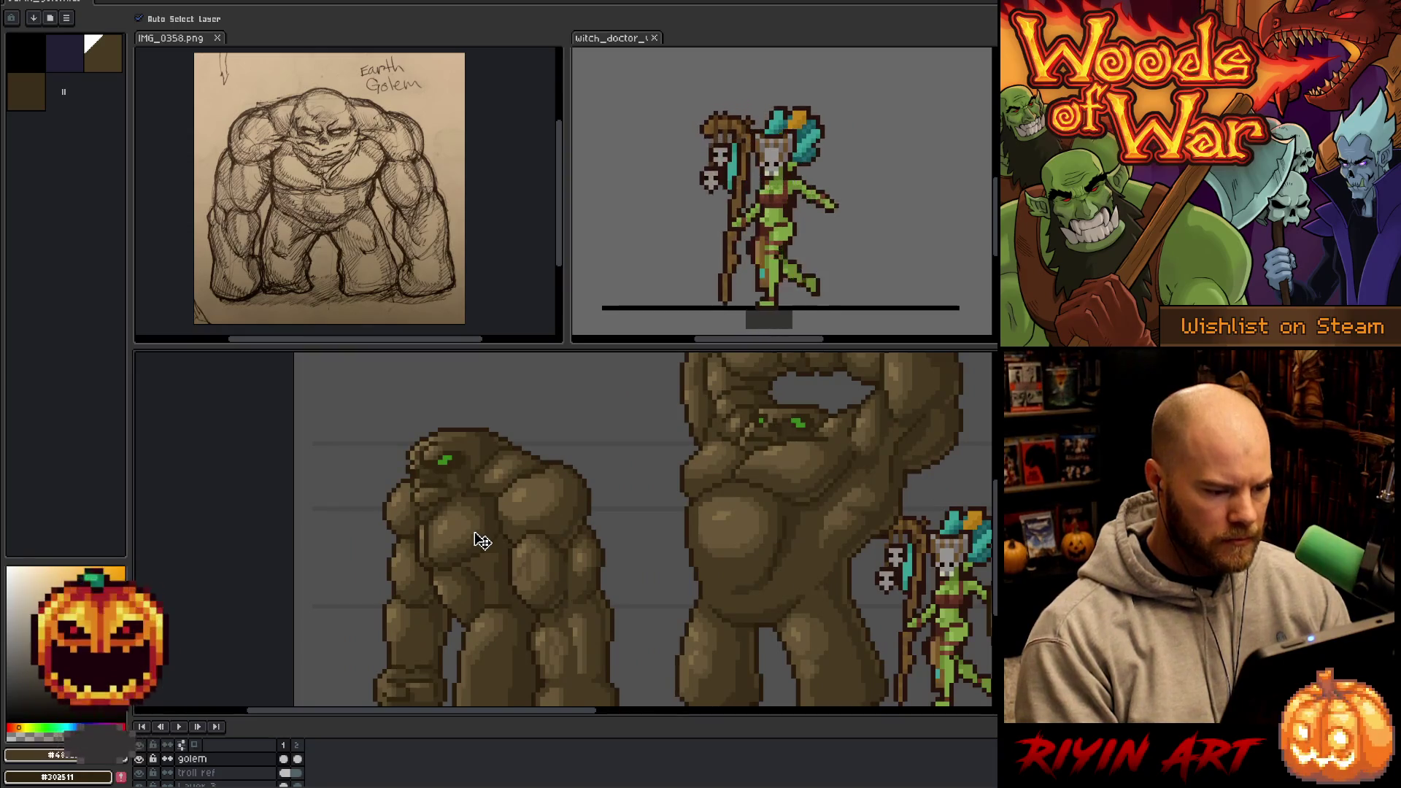
key(m)
drag(413, 601, 582, 589)
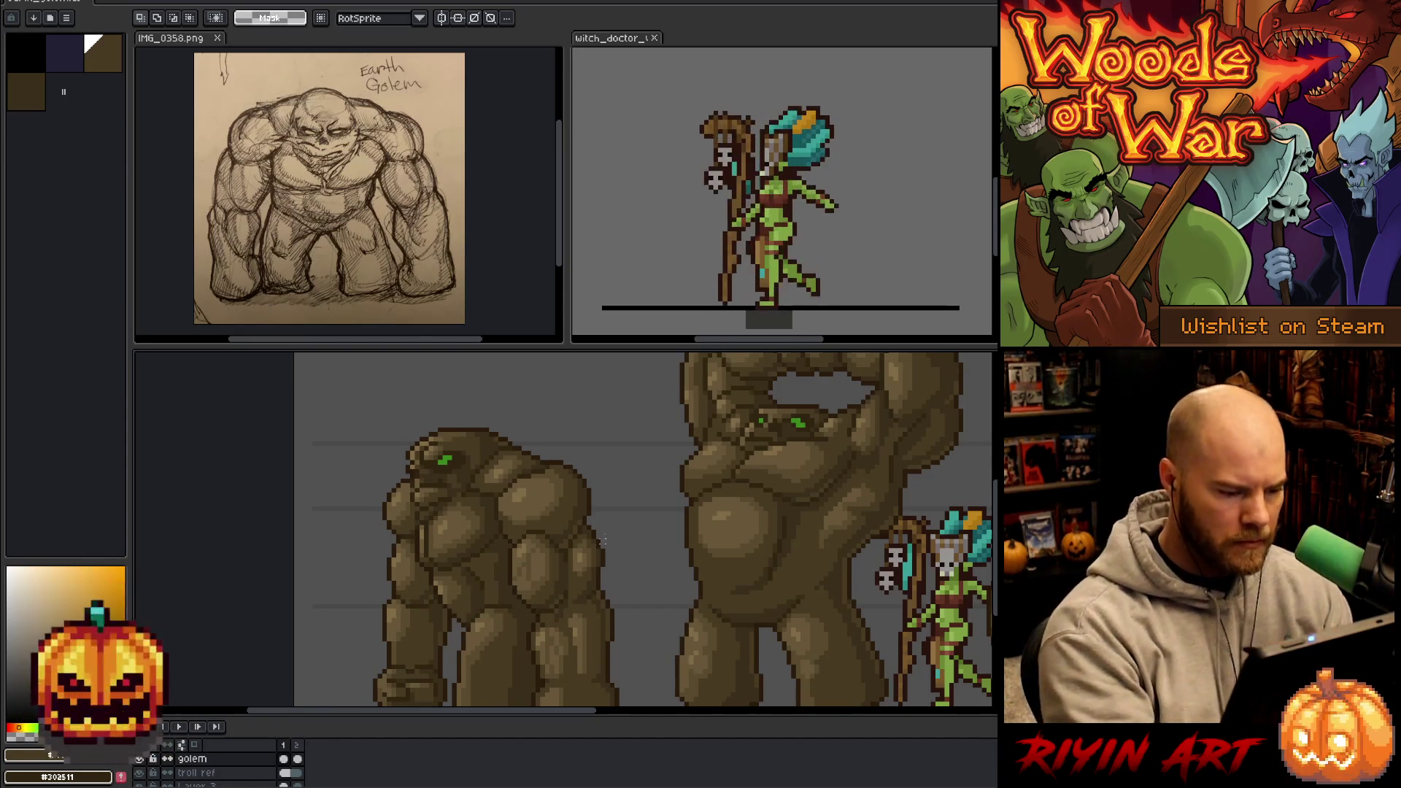
key(q)
mouse_move(617, 544)
mouse_down()
mouse_move(591, 580)
mouse_move(511, 564)
mouse_move(497, 499)
mouse_move(472, 489)
mouse_move(491, 453)
mouse_move(593, 438)
mouse_up()
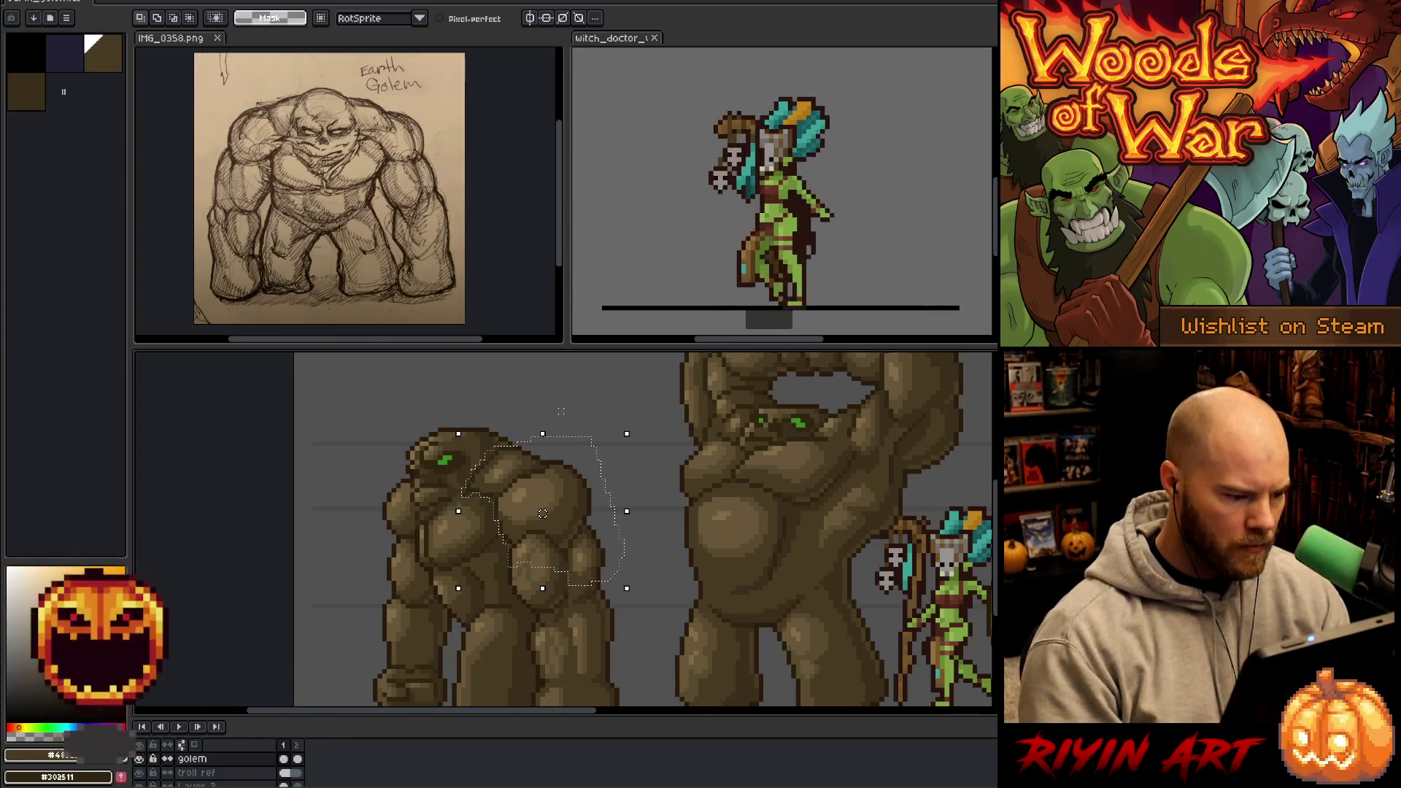
drag(542, 513, 542, 508)
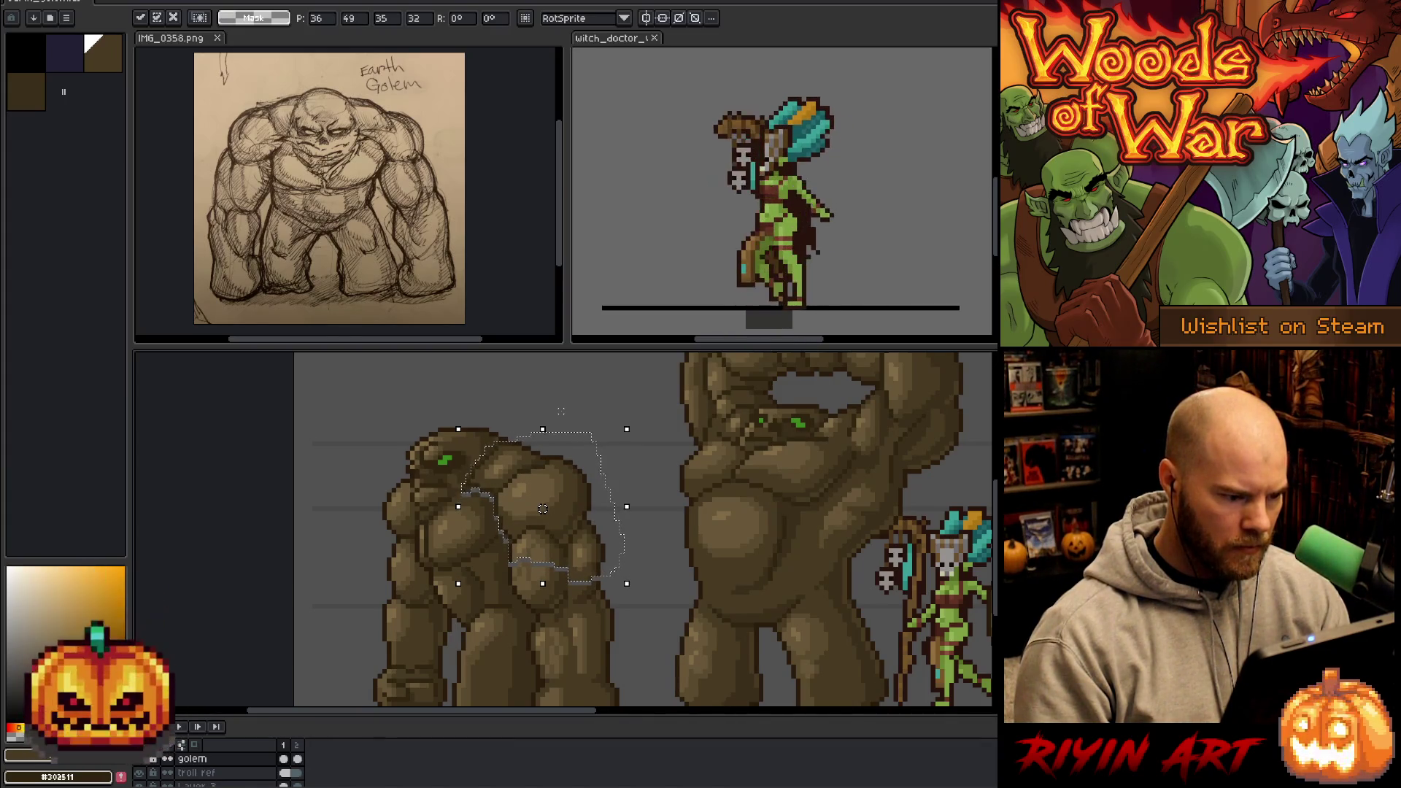
drag(542, 504, 542, 508)
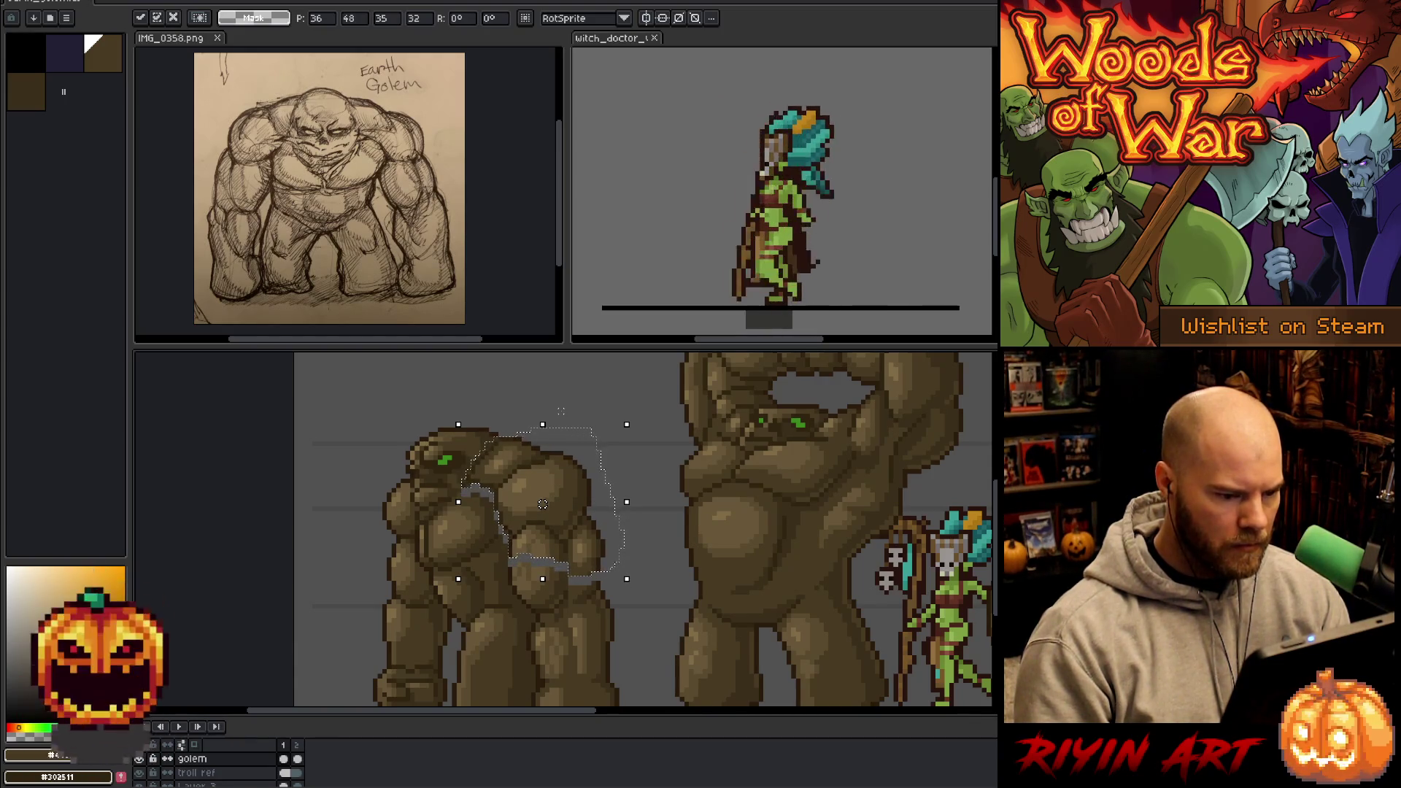
drag(542, 503, 543, 508)
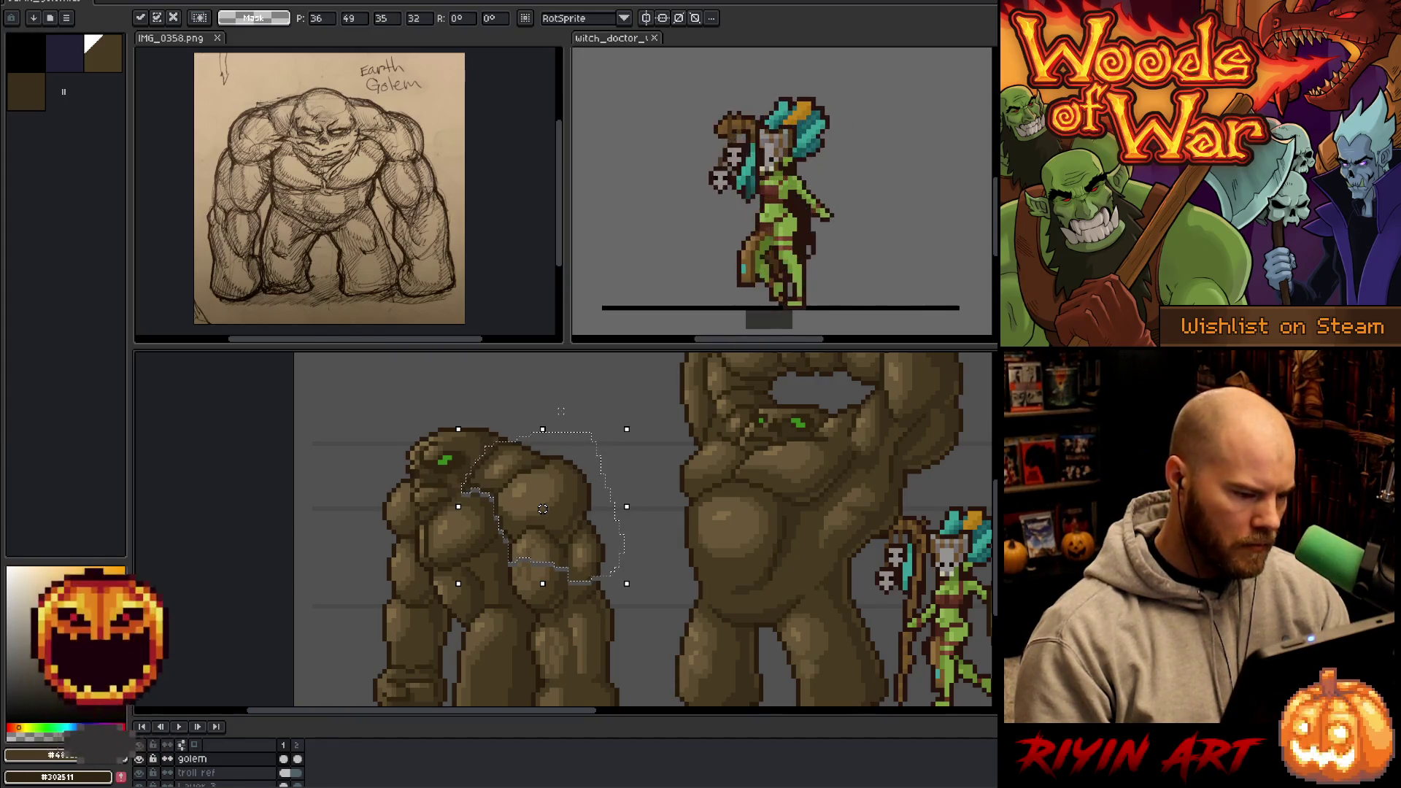
key(ctrl+d)
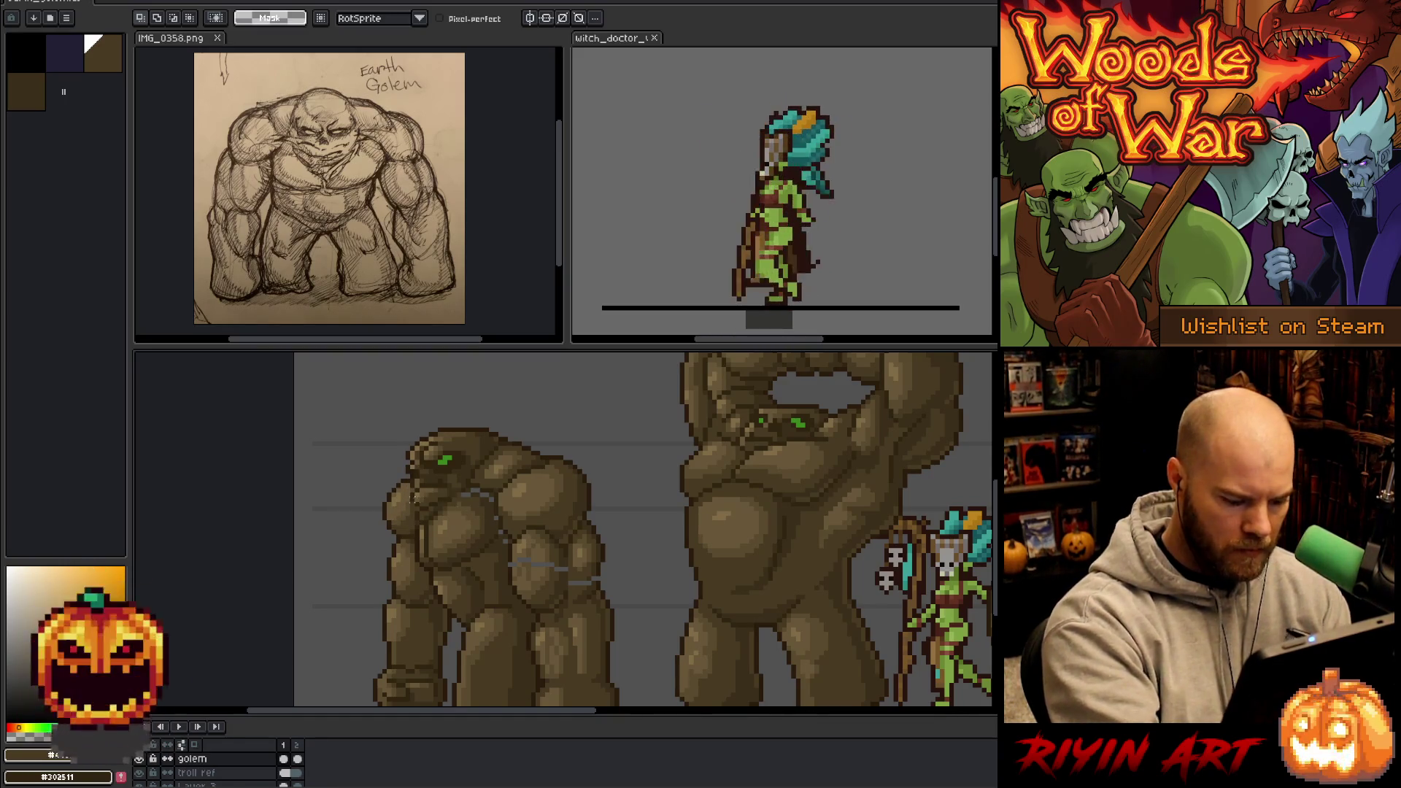
- Raise the arm's left-edge section a few pixels and redraw the head's left outline darker
key(m)
mouse_move(398, 532)
mouse_down()
mouse_move(576, 471)
mouse_move(583, 481)
mouse_up()
key(ctrl+d)
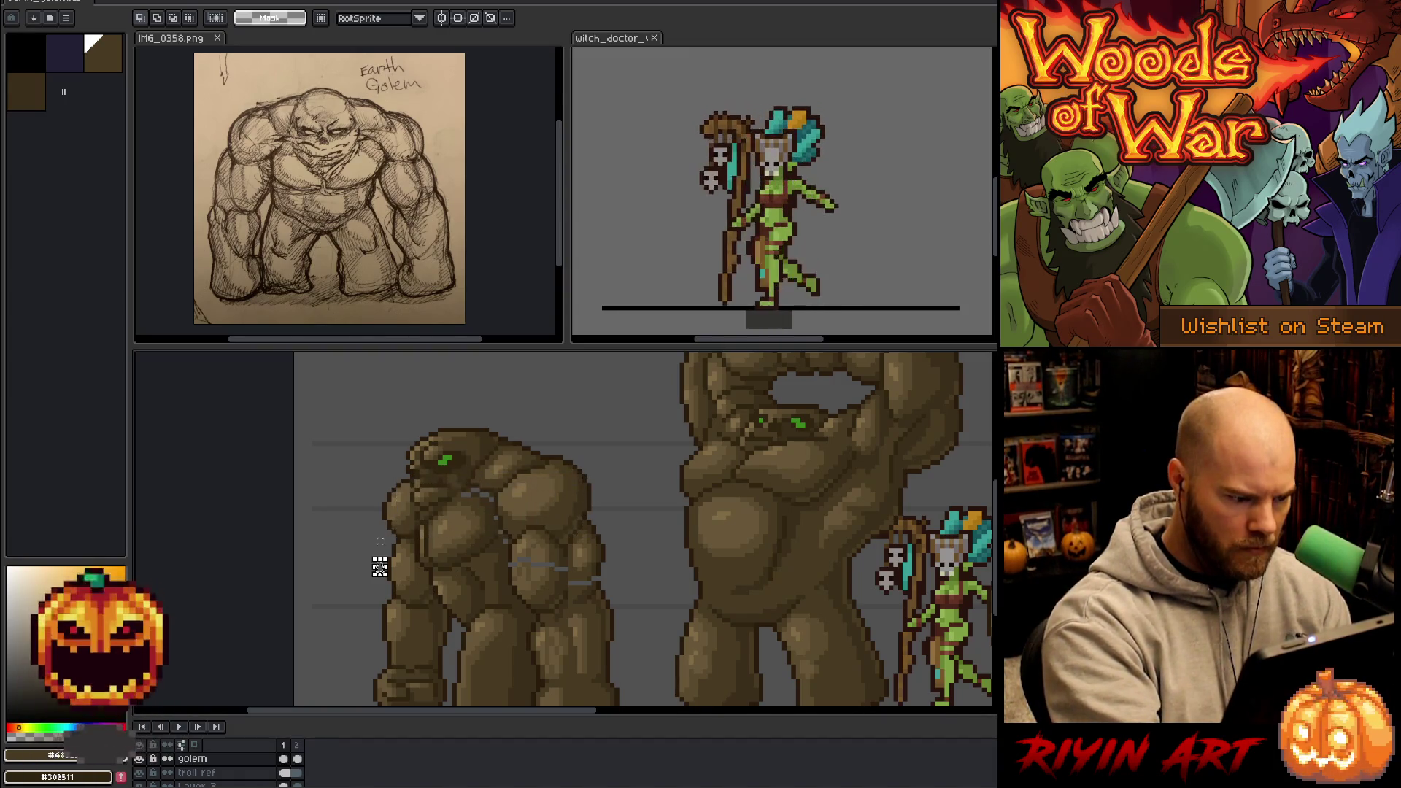
key(b)
mouse_move(378, 567)
mouse_down()
mouse_move(411, 568)
mouse_move(408, 499)
mouse_move(372, 545)
mouse_move(378, 562)
mouse_up()
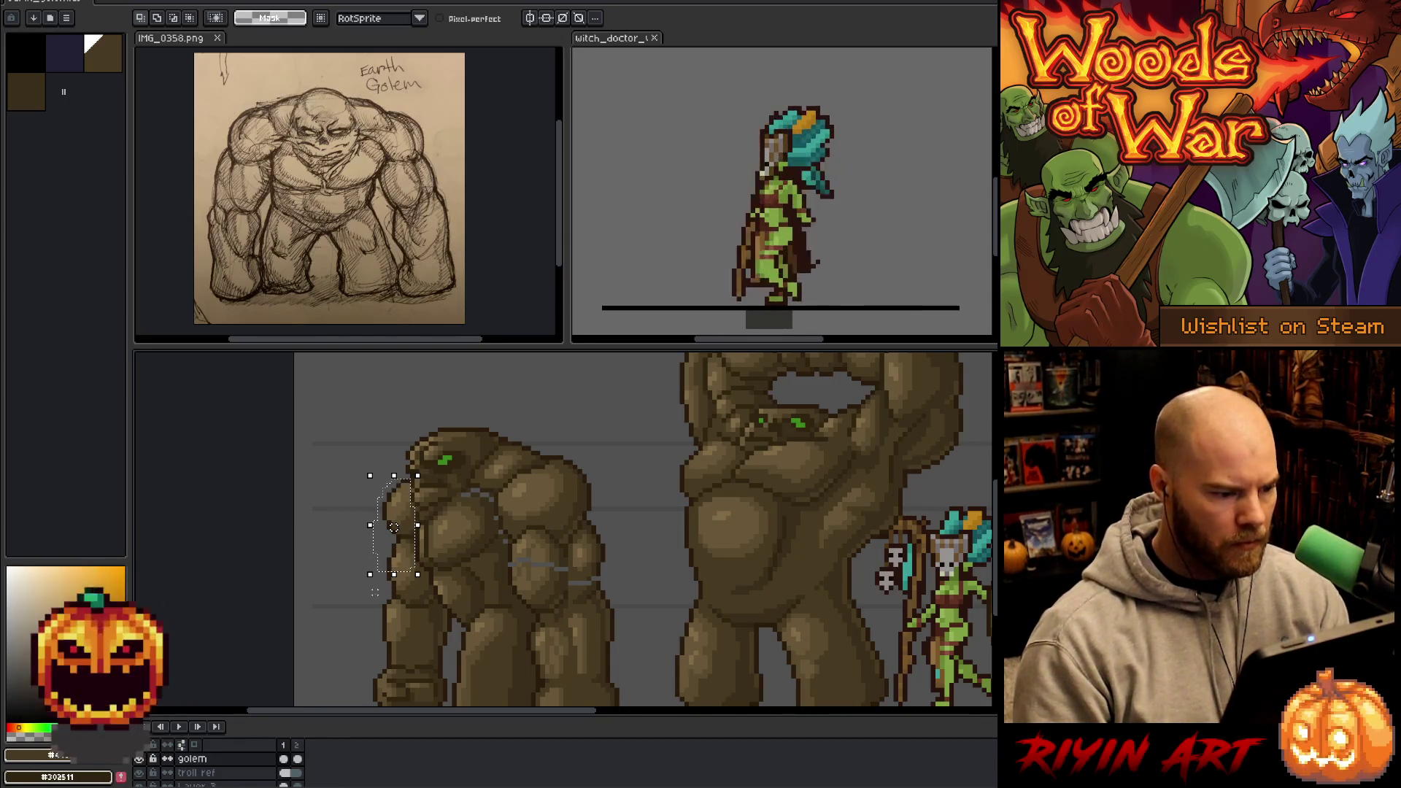
drag(394, 527, 394, 522)
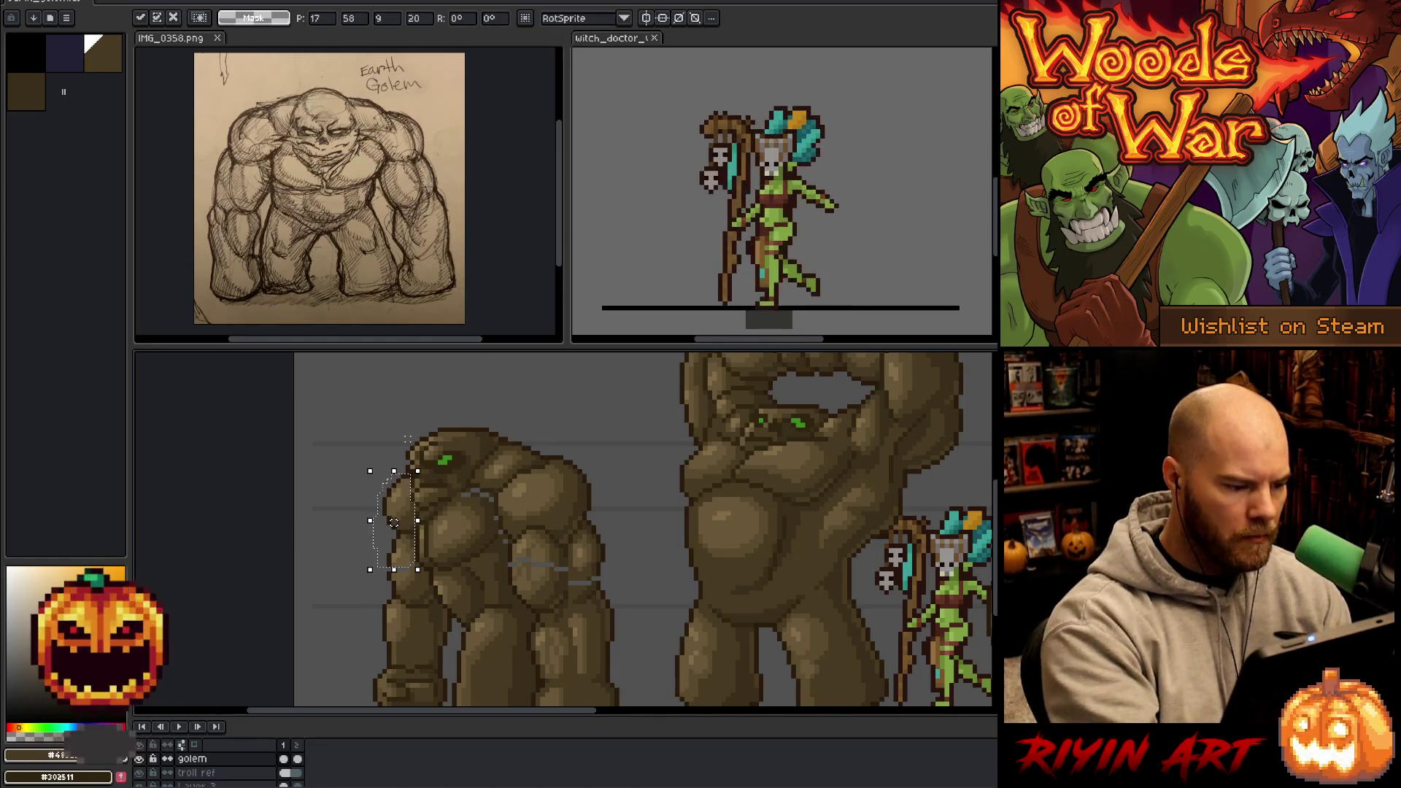
key(ctrl+d)
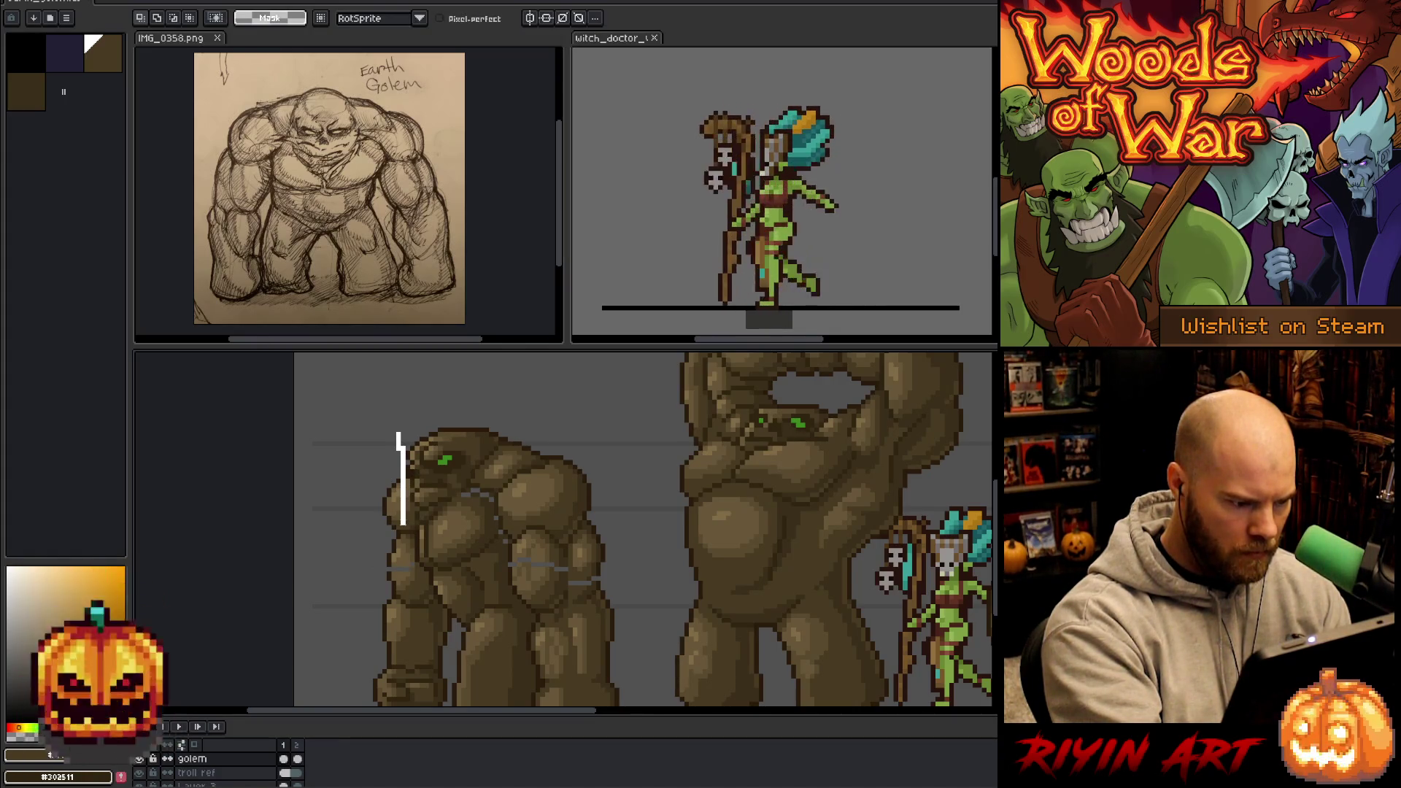
mouse_move(399, 516)
mouse_down()
mouse_move(401, 438)
mouse_move(403, 529)
mouse_up()
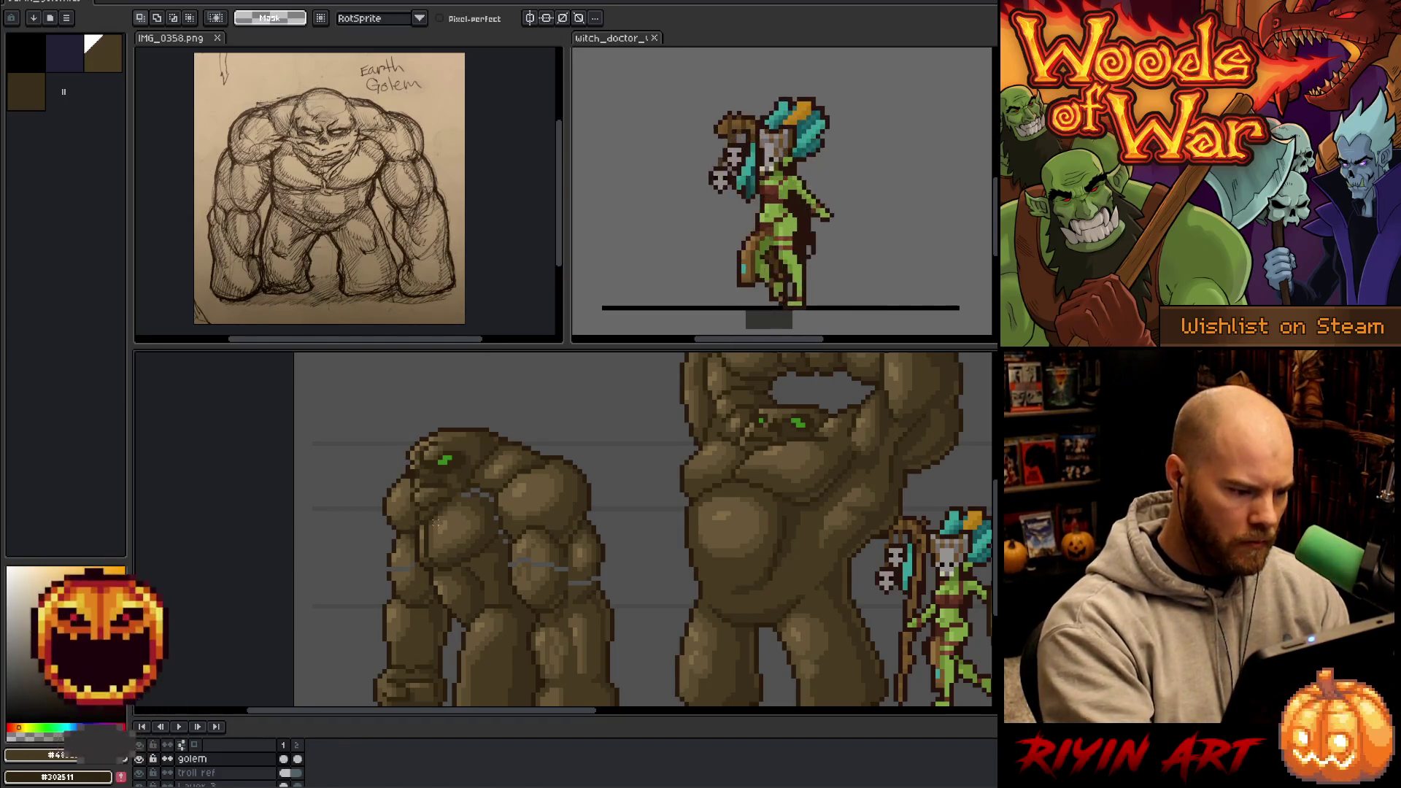
- Repaint the left golem's shoulder shading with sampled dark and mid browns
key(b)
alt+click(406, 476)
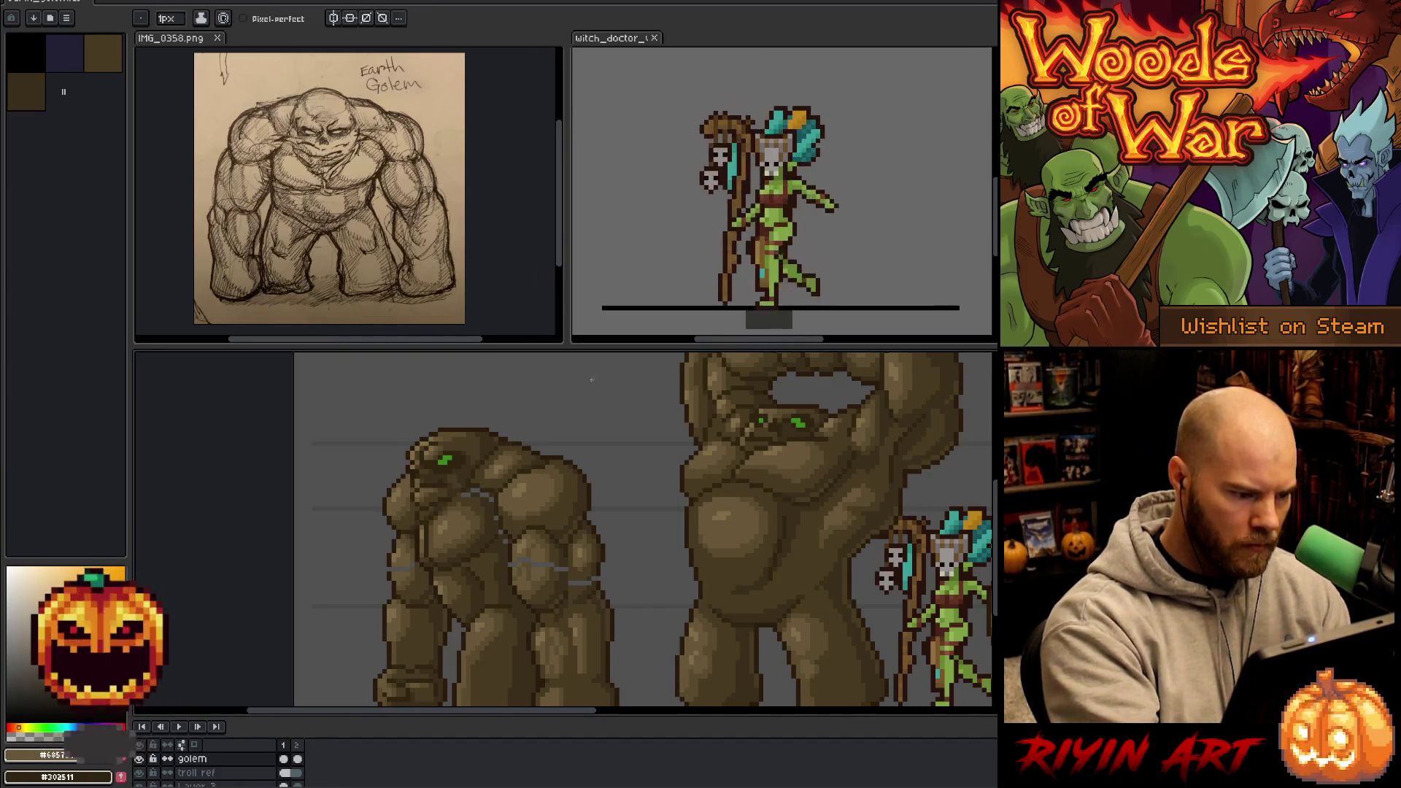
drag(652, 559, 610, 491)
drag(622, 551, 622, 575)
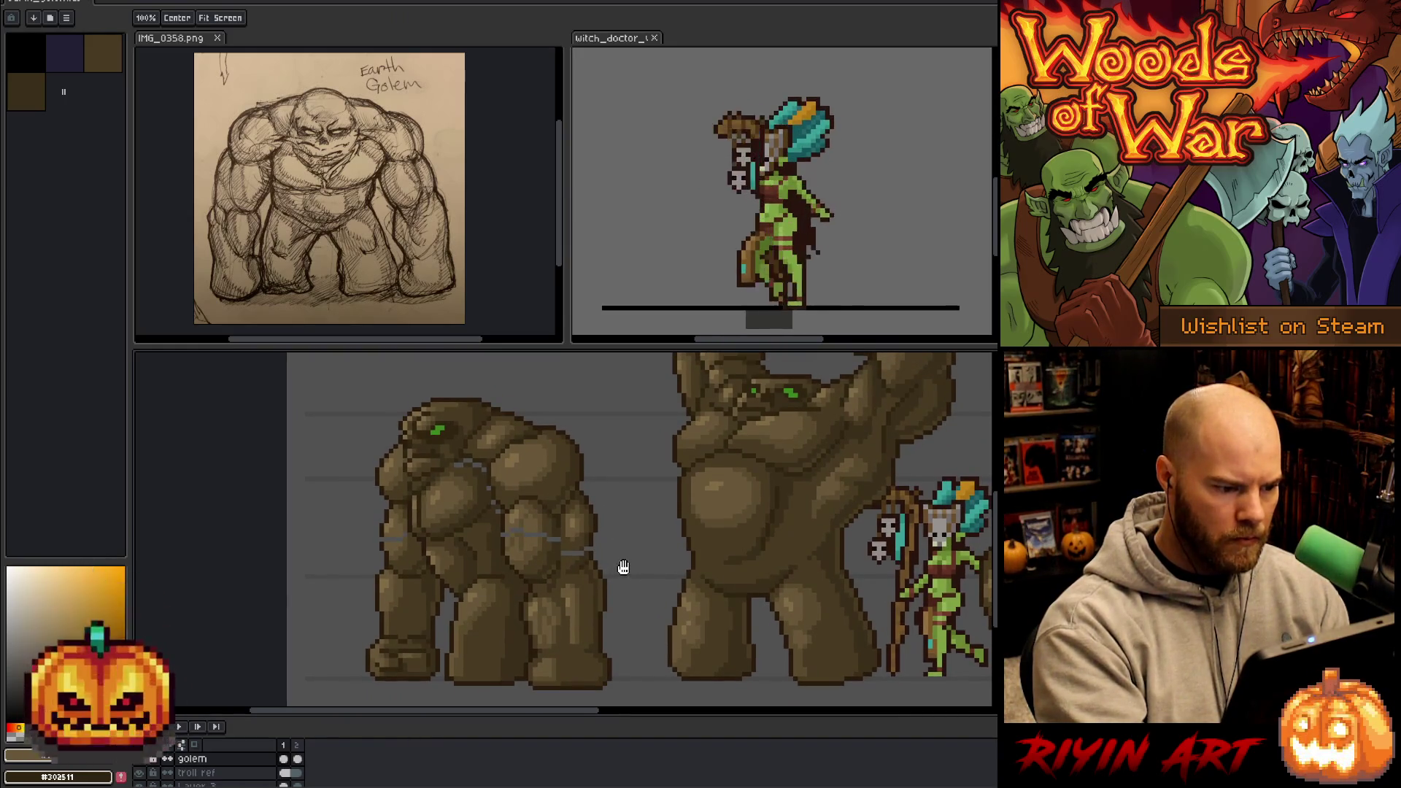
key(b)
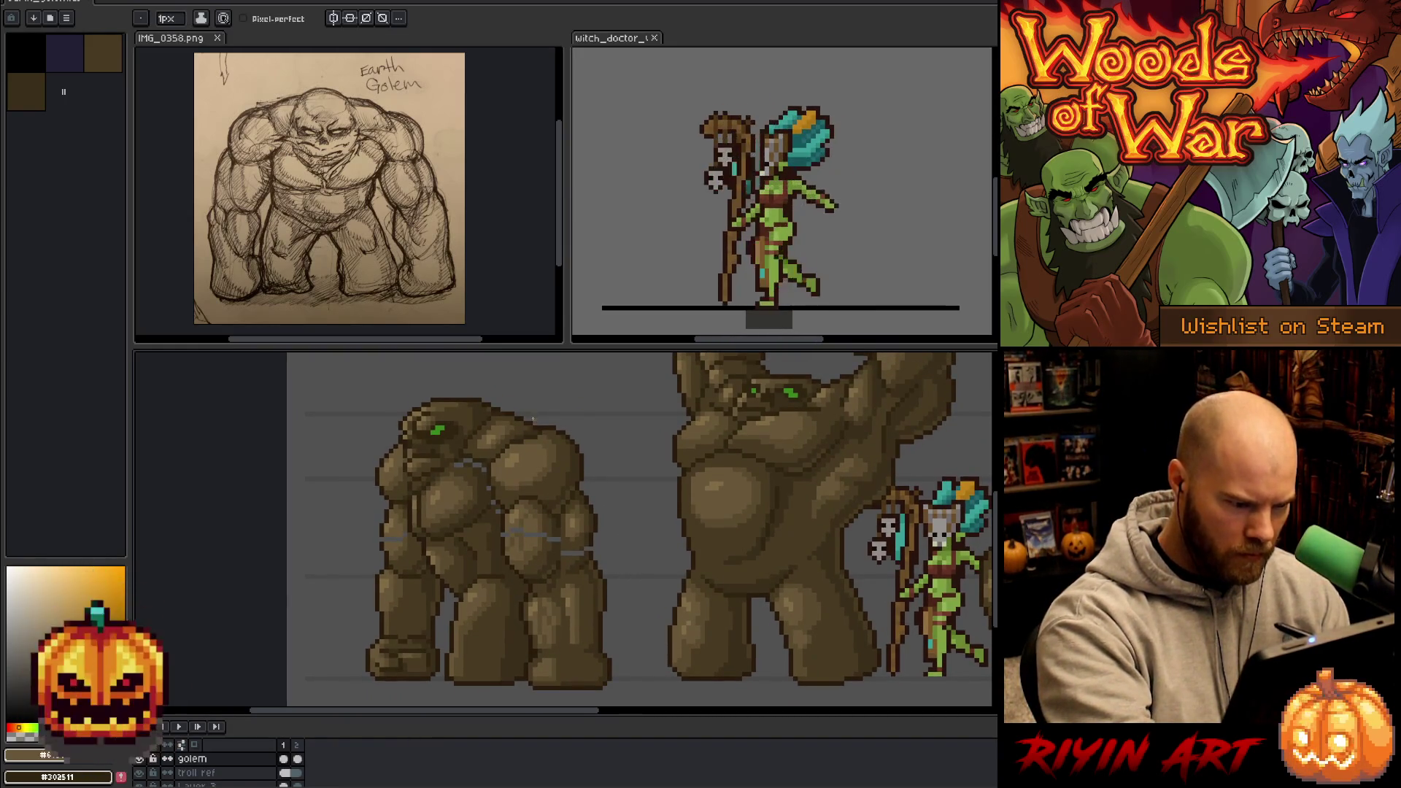
alt+click(519, 414)
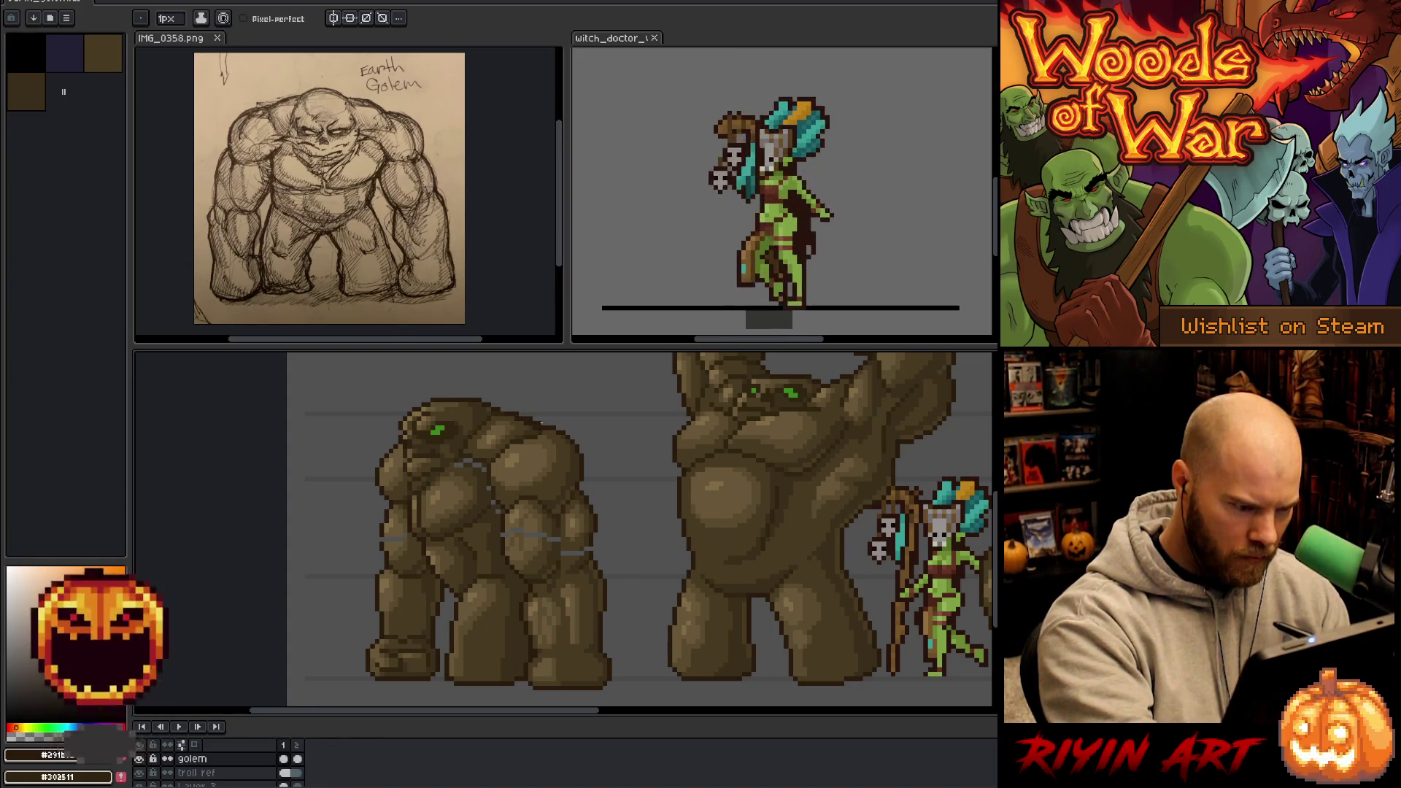
alt+click(539, 426)
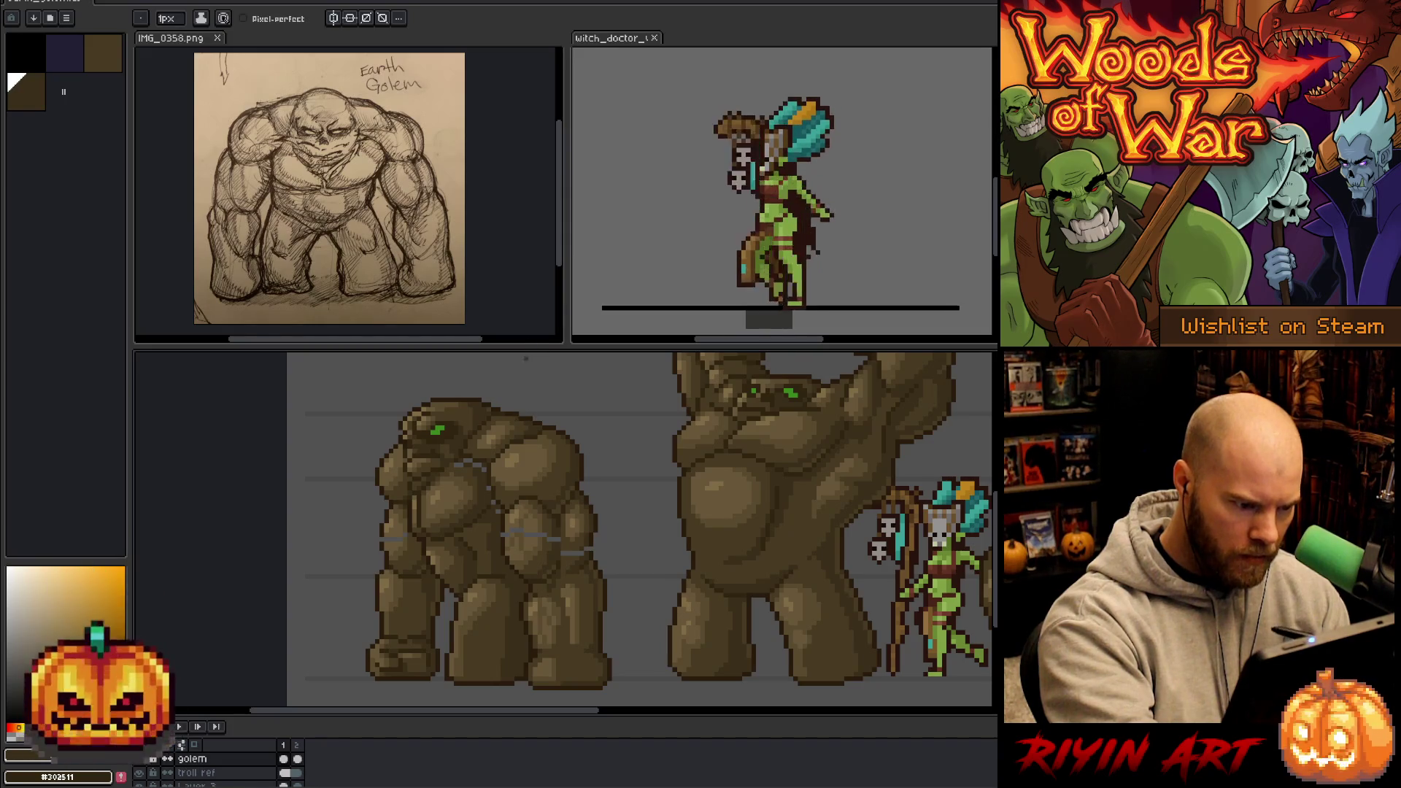
alt+click(516, 418)
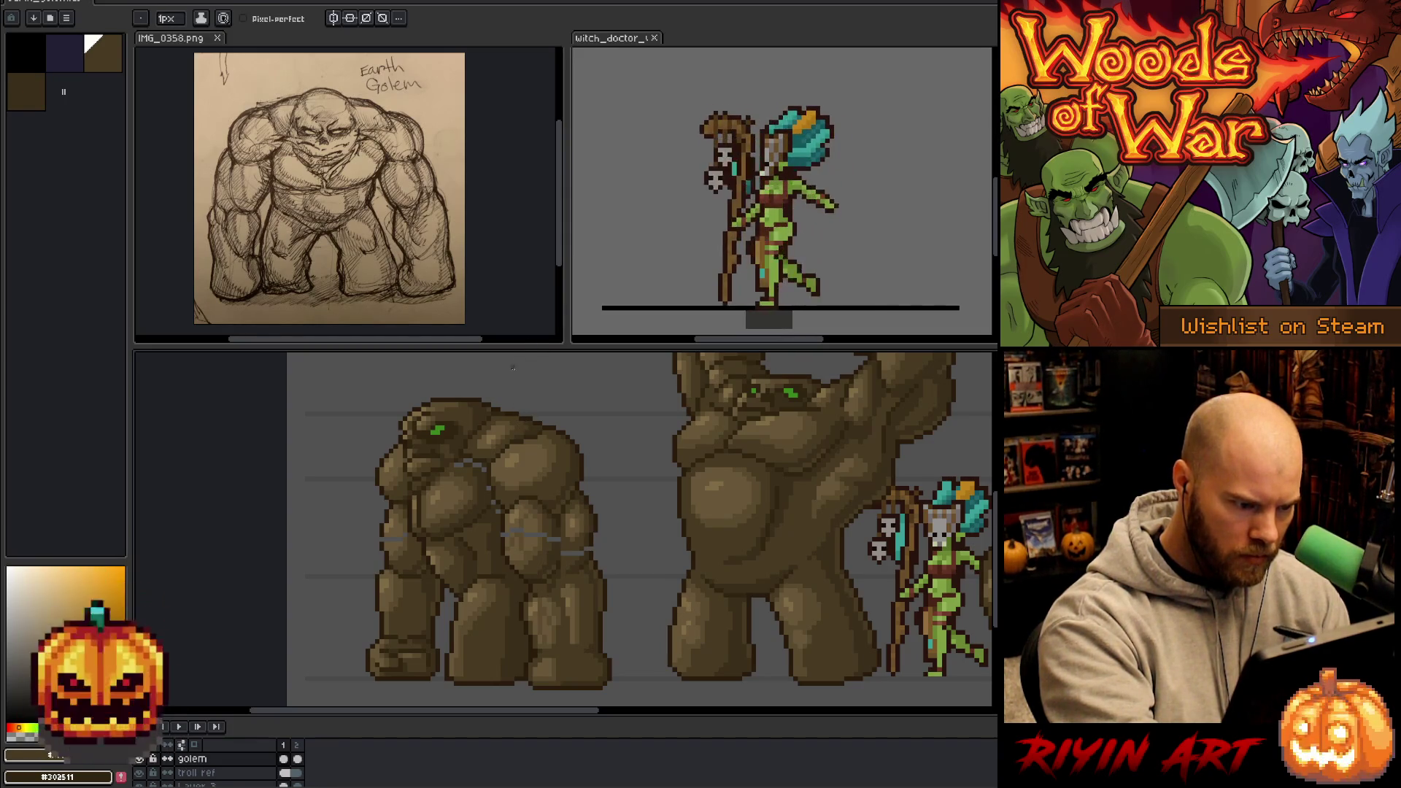
alt+click(500, 414)
alt+click(511, 404)
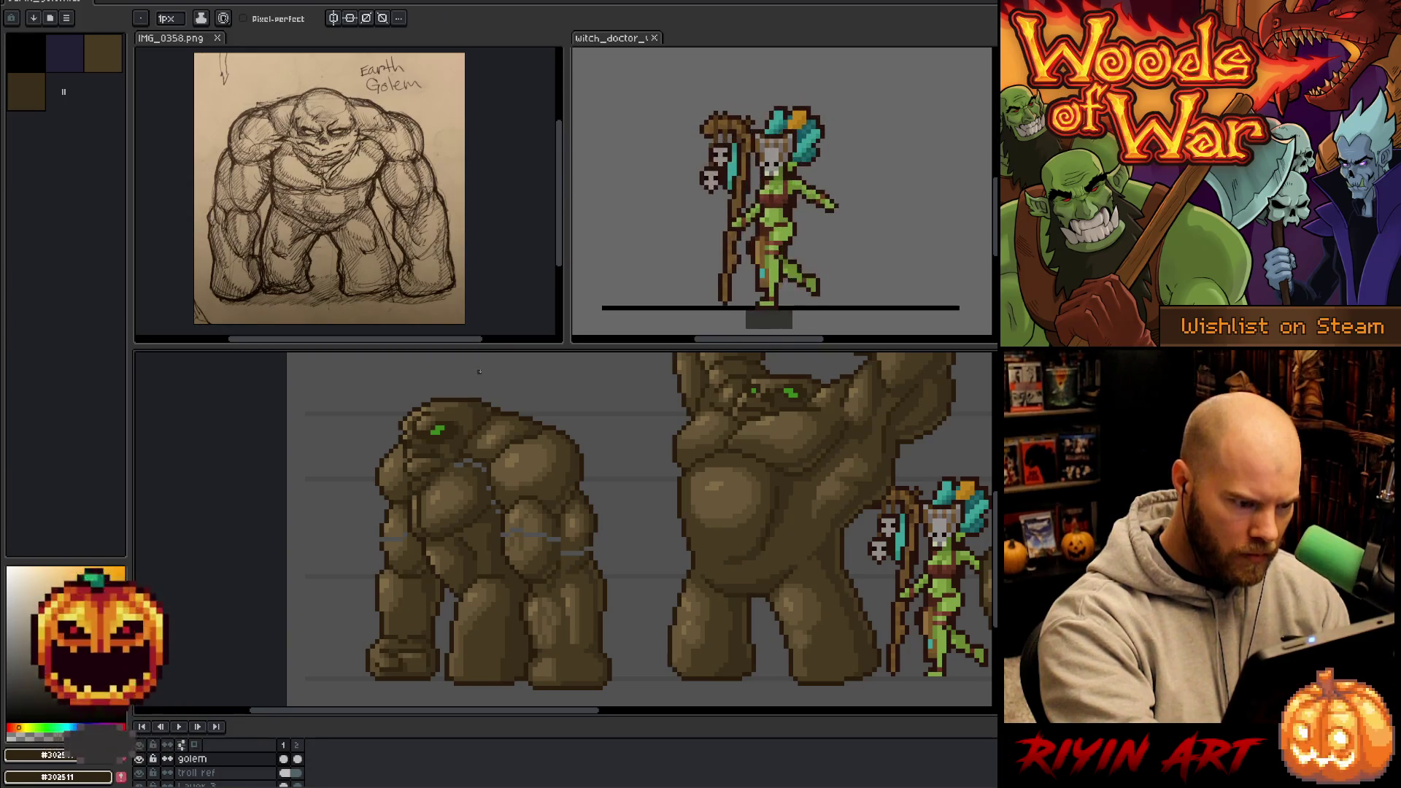
alt+click(487, 410)
alt+click(494, 405)
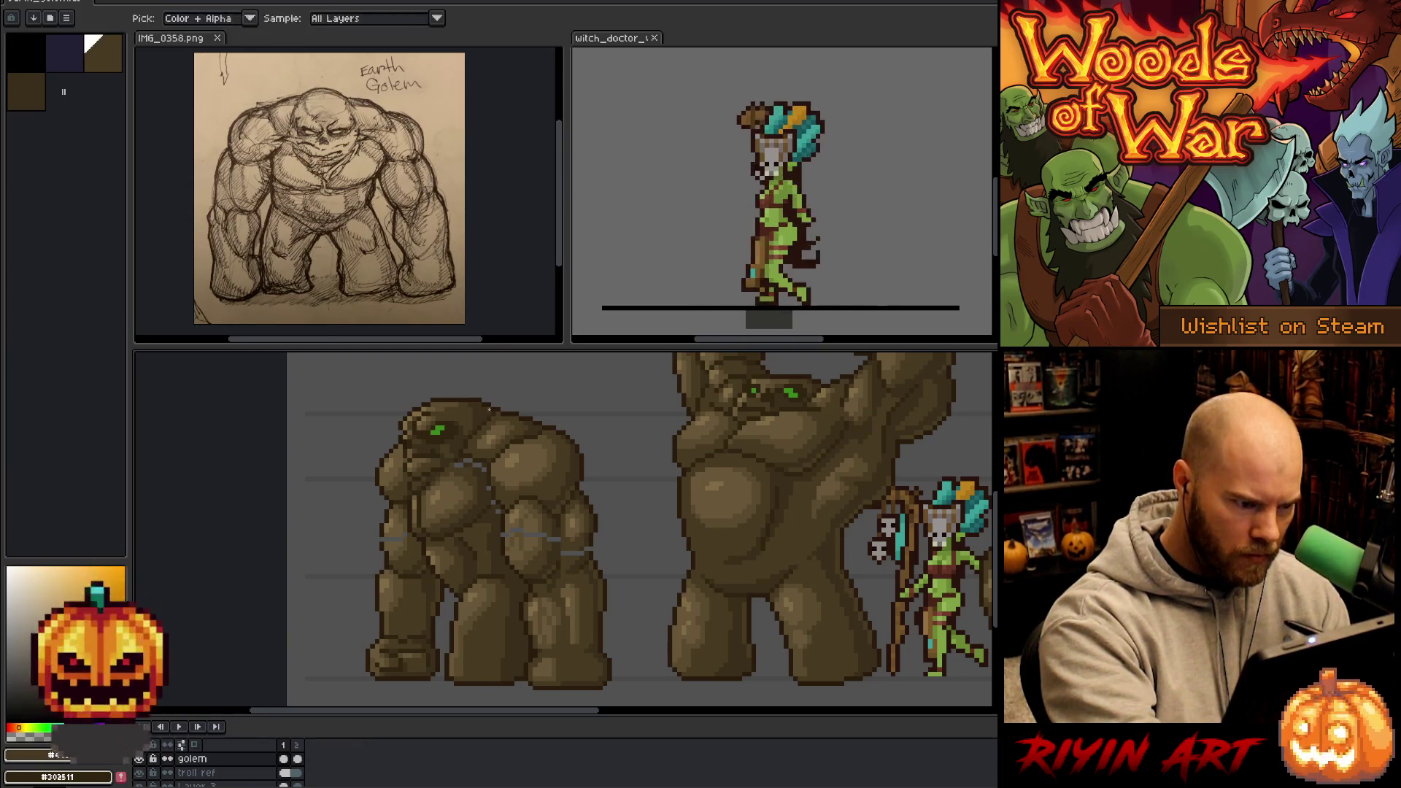
alt+click(502, 409)
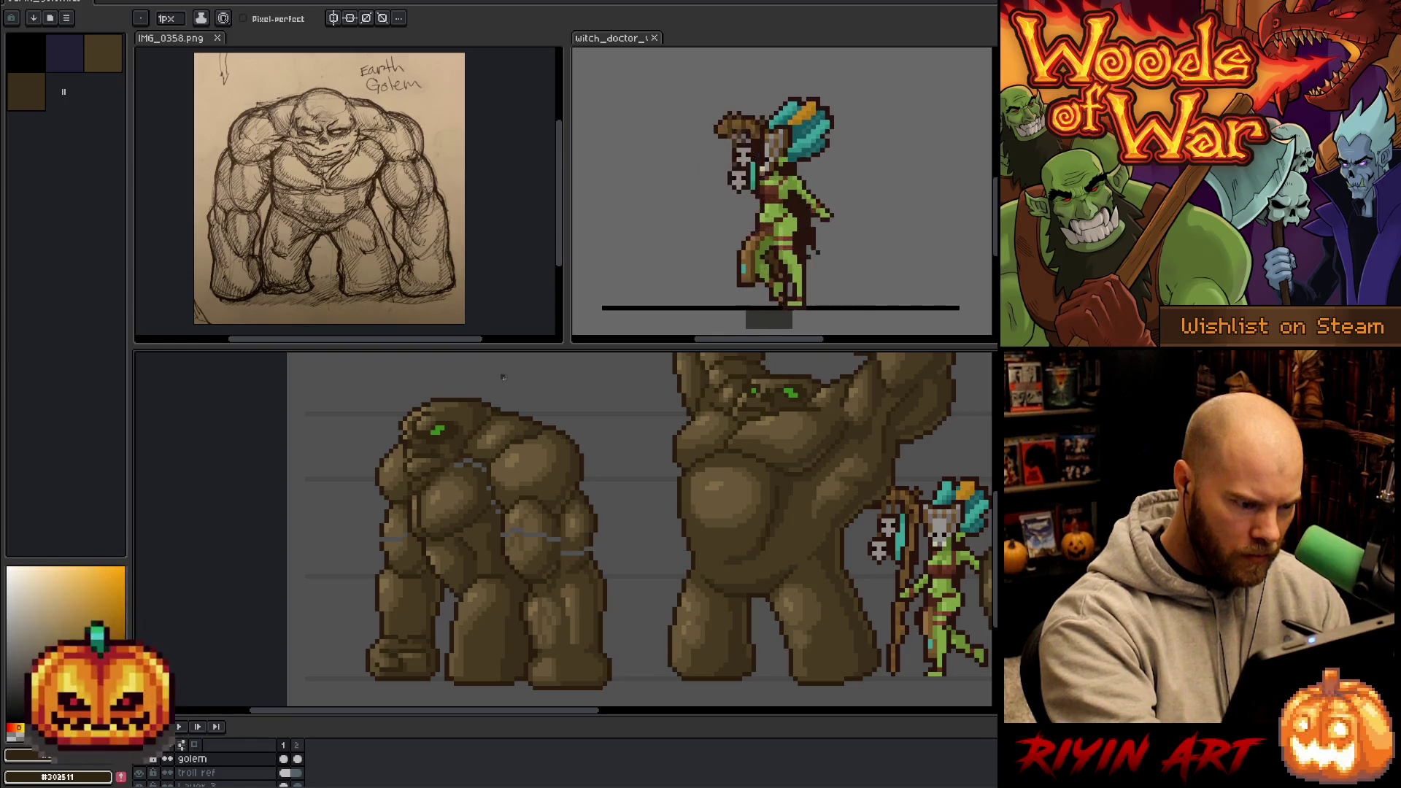
alt+click(484, 416)
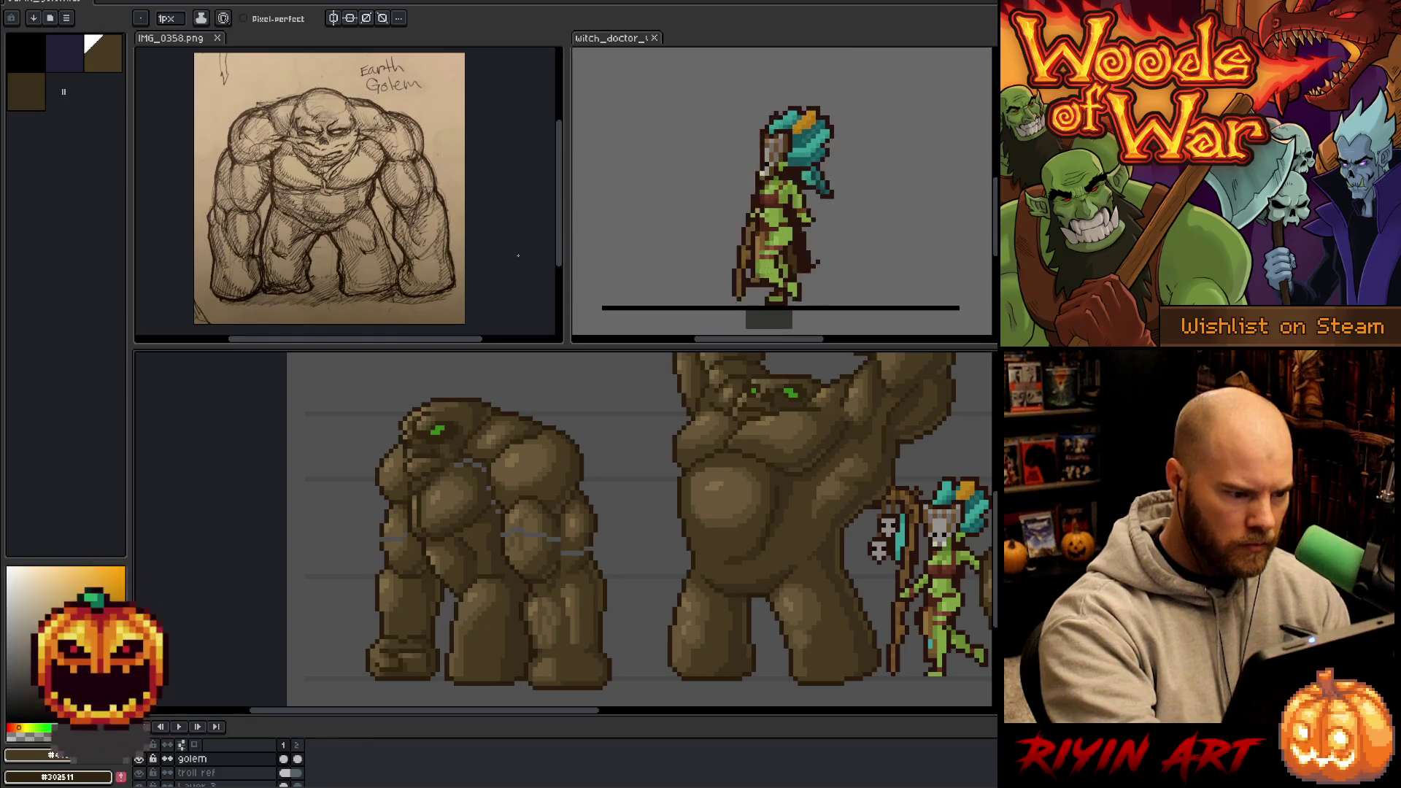
alt+click(470, 458)
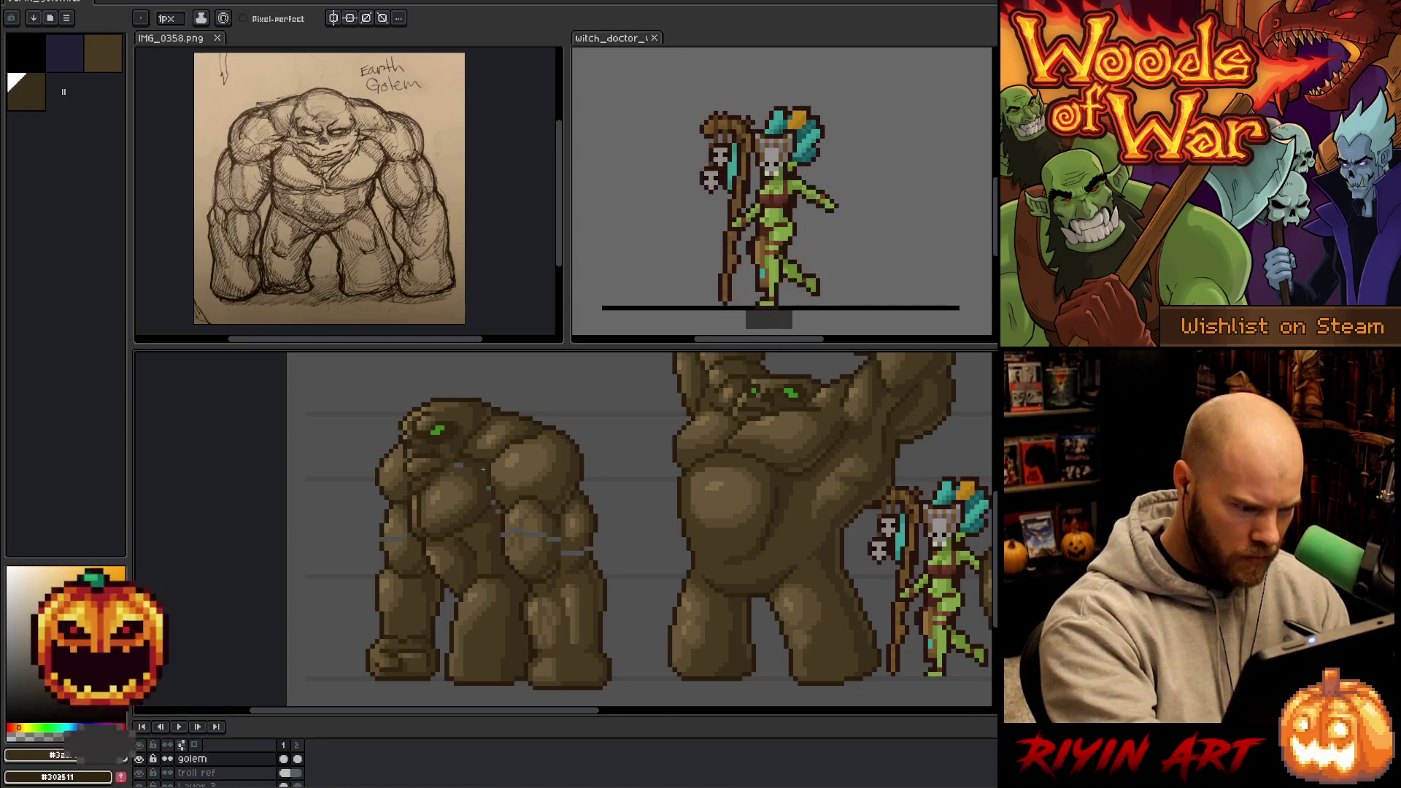
- Shade the golem's chest and outer left edge with sampled browns, covering the grey marks
alt+click(489, 506)
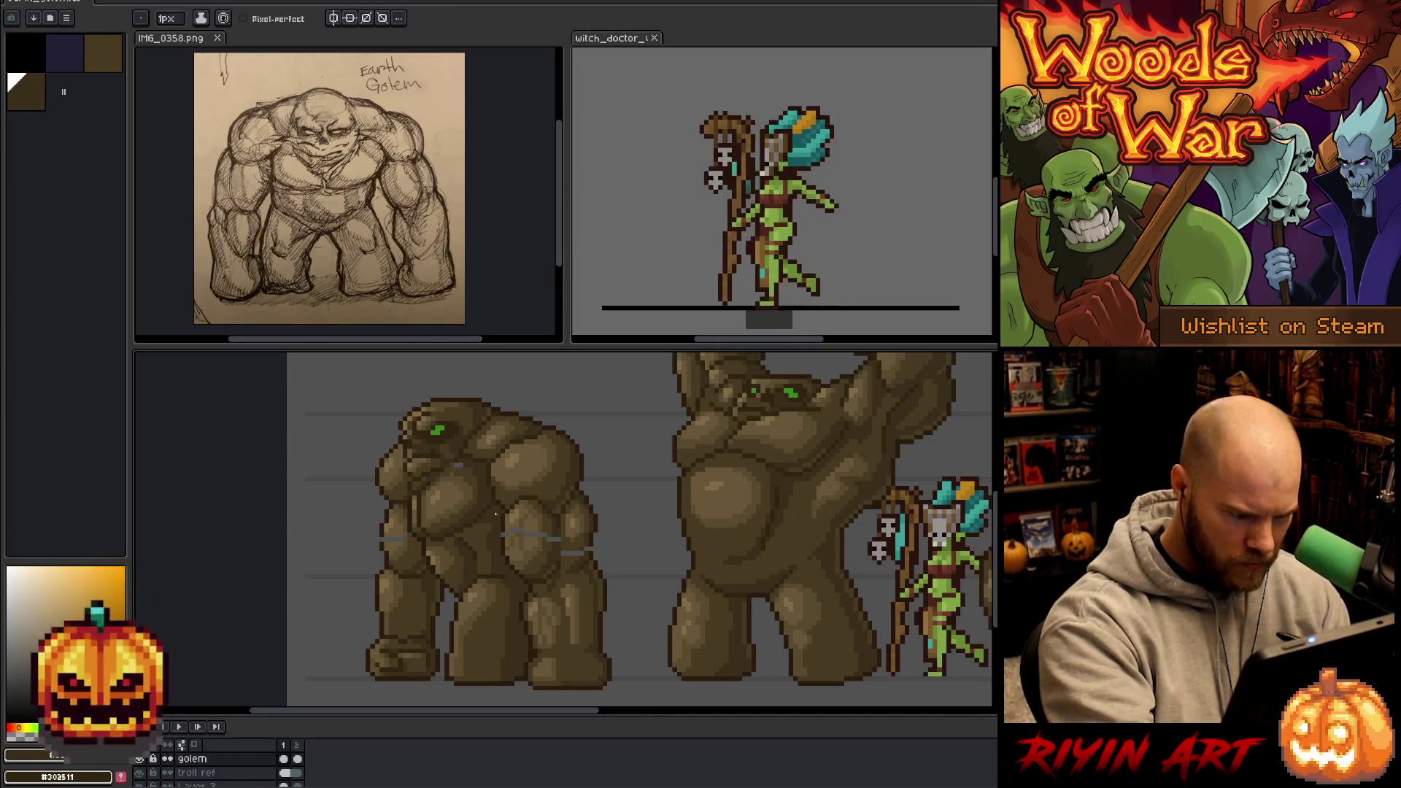
alt+click(491, 510)
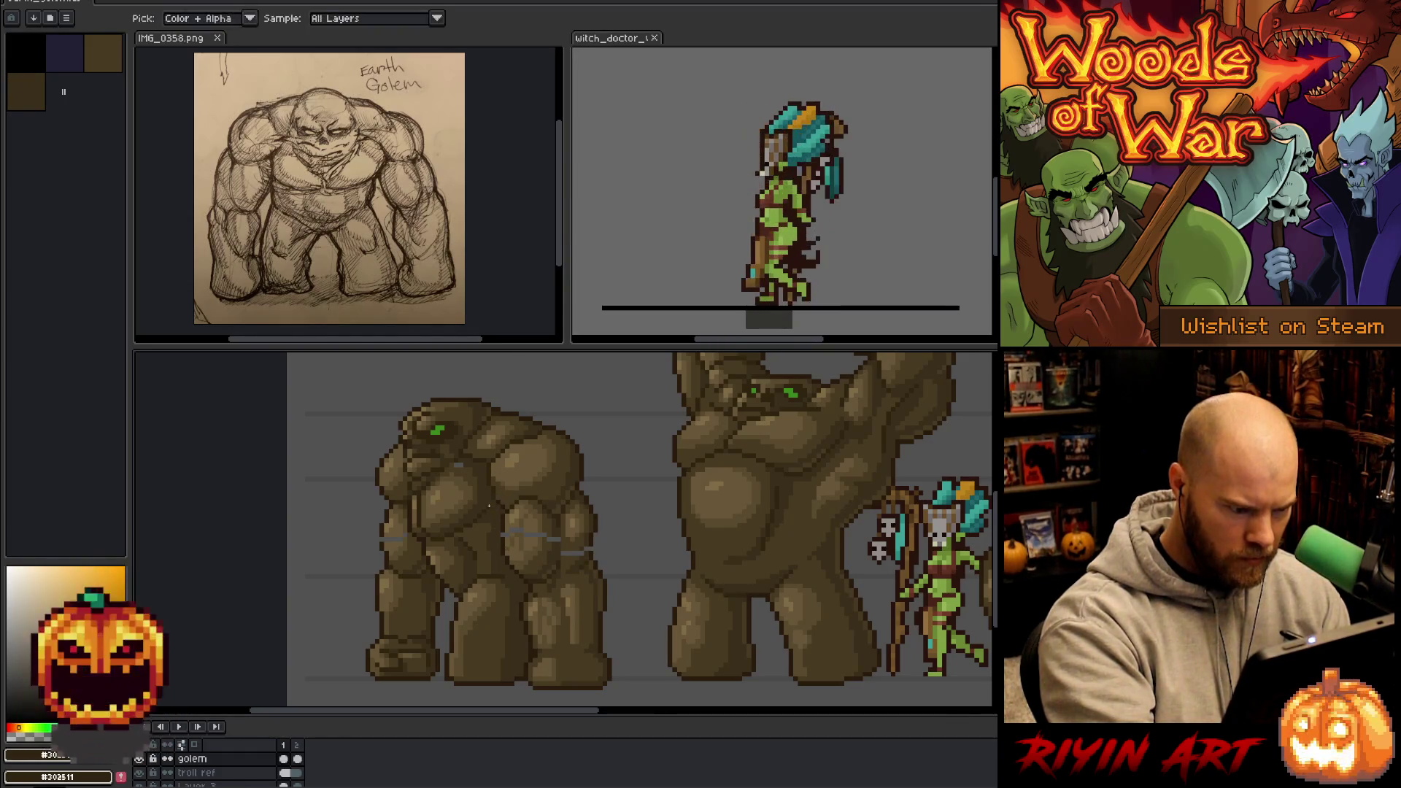
alt+click(455, 464)
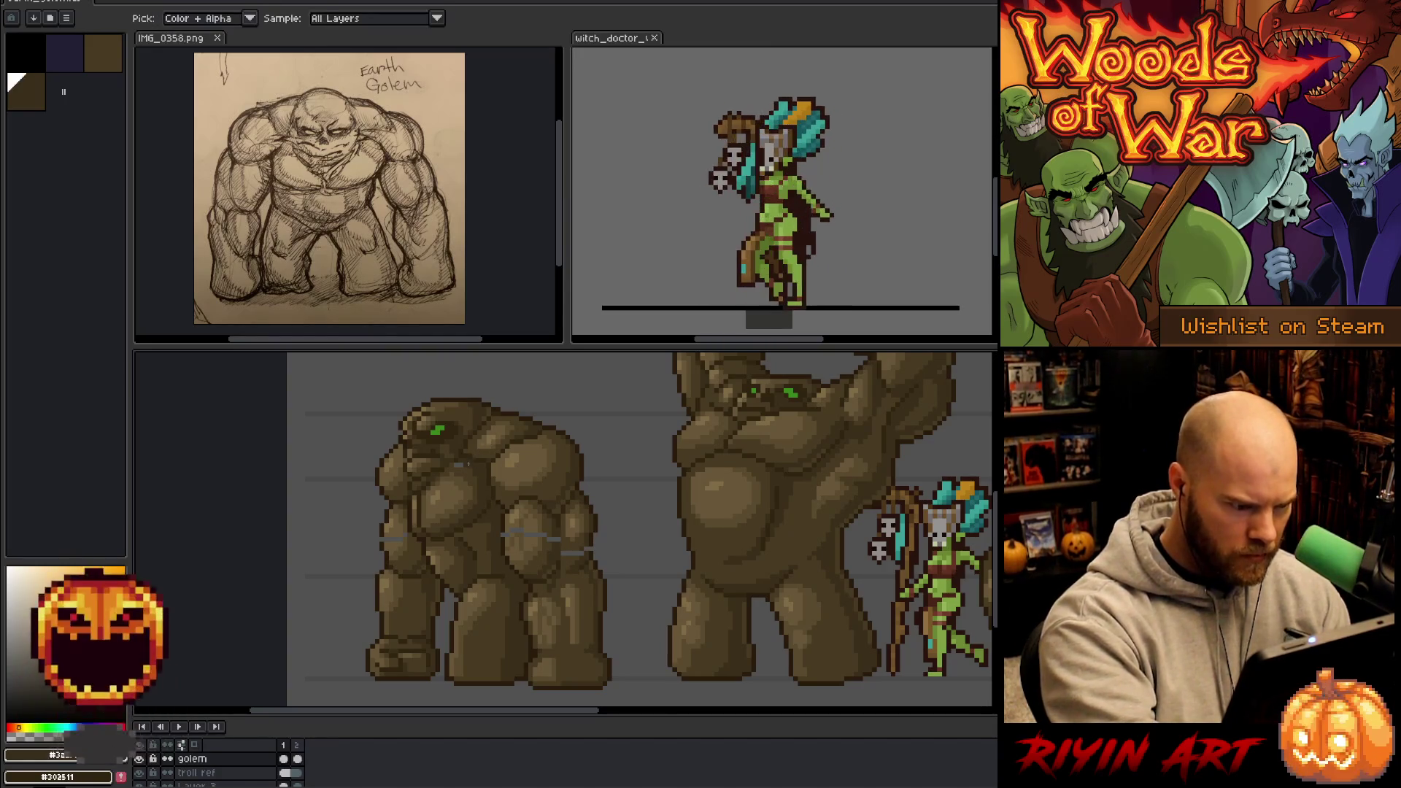
alt+click(470, 453)
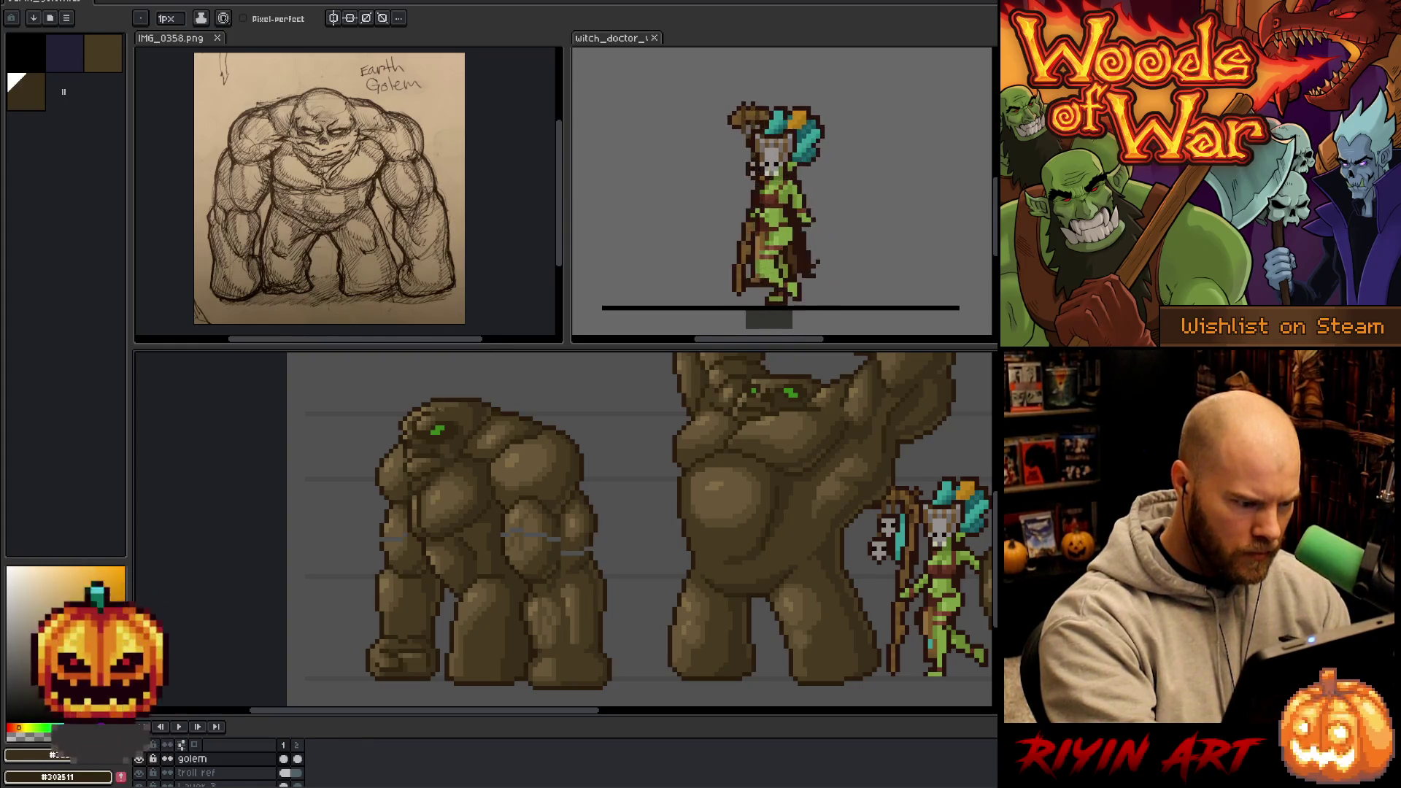
alt+click(405, 529)
alt+click(394, 540)
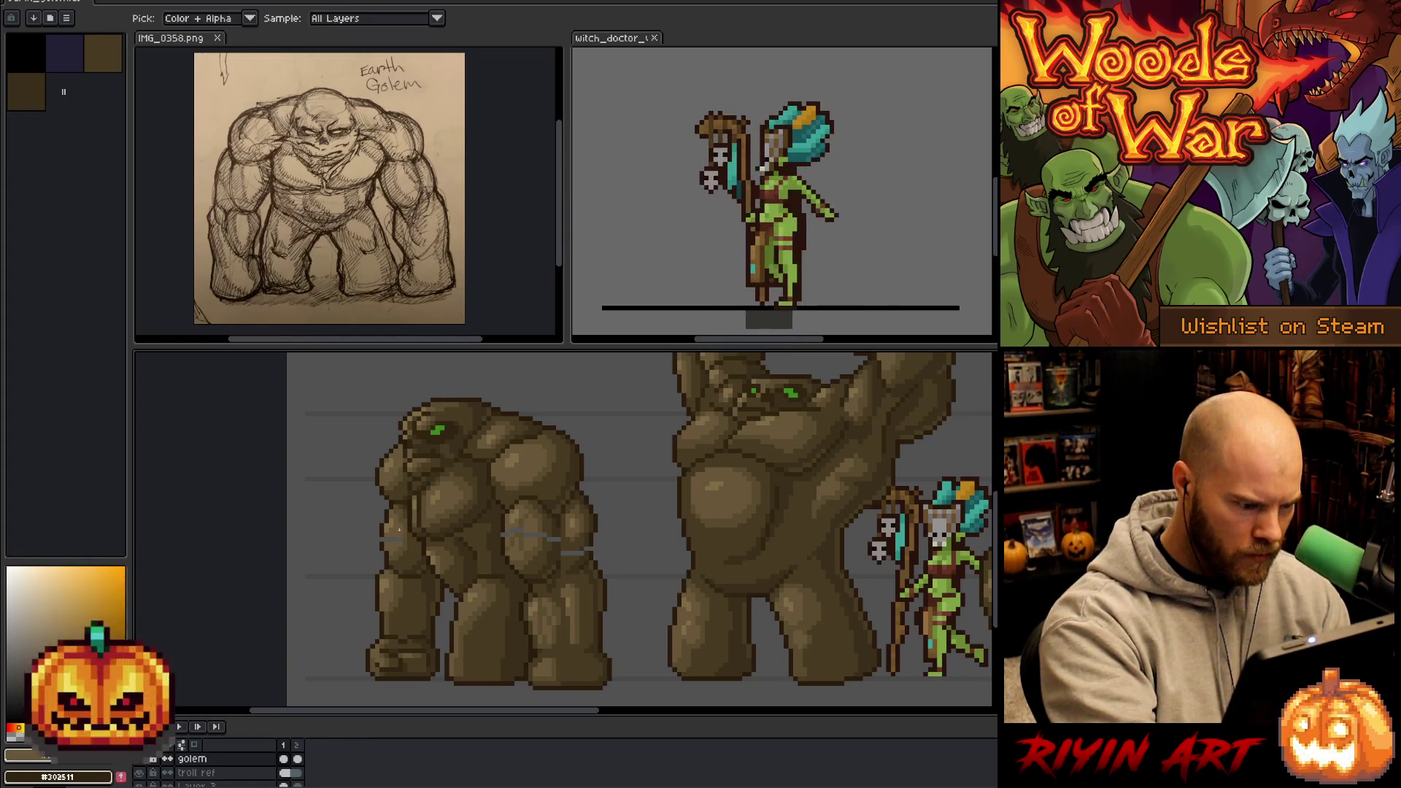
alt+click(623, 460)
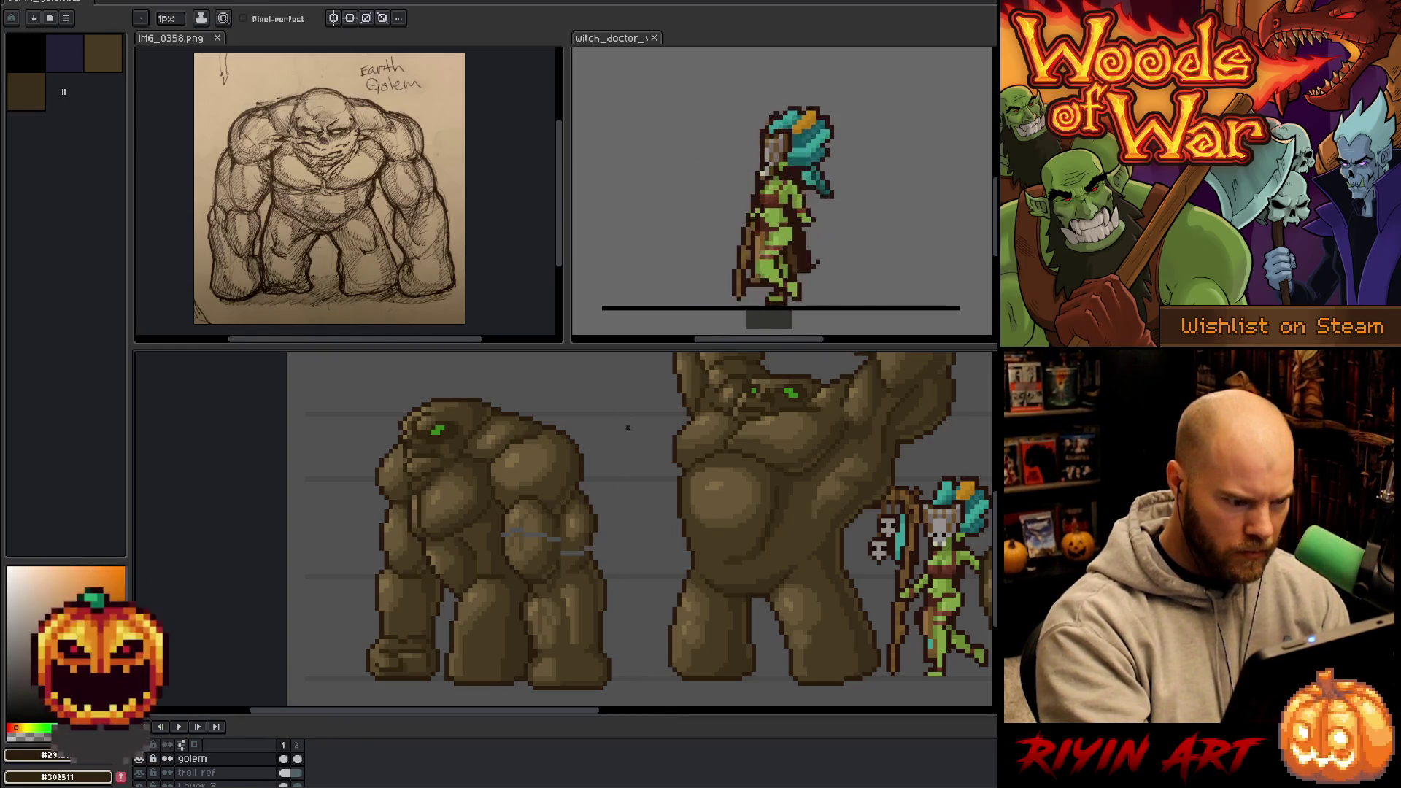
alt+click(388, 496)
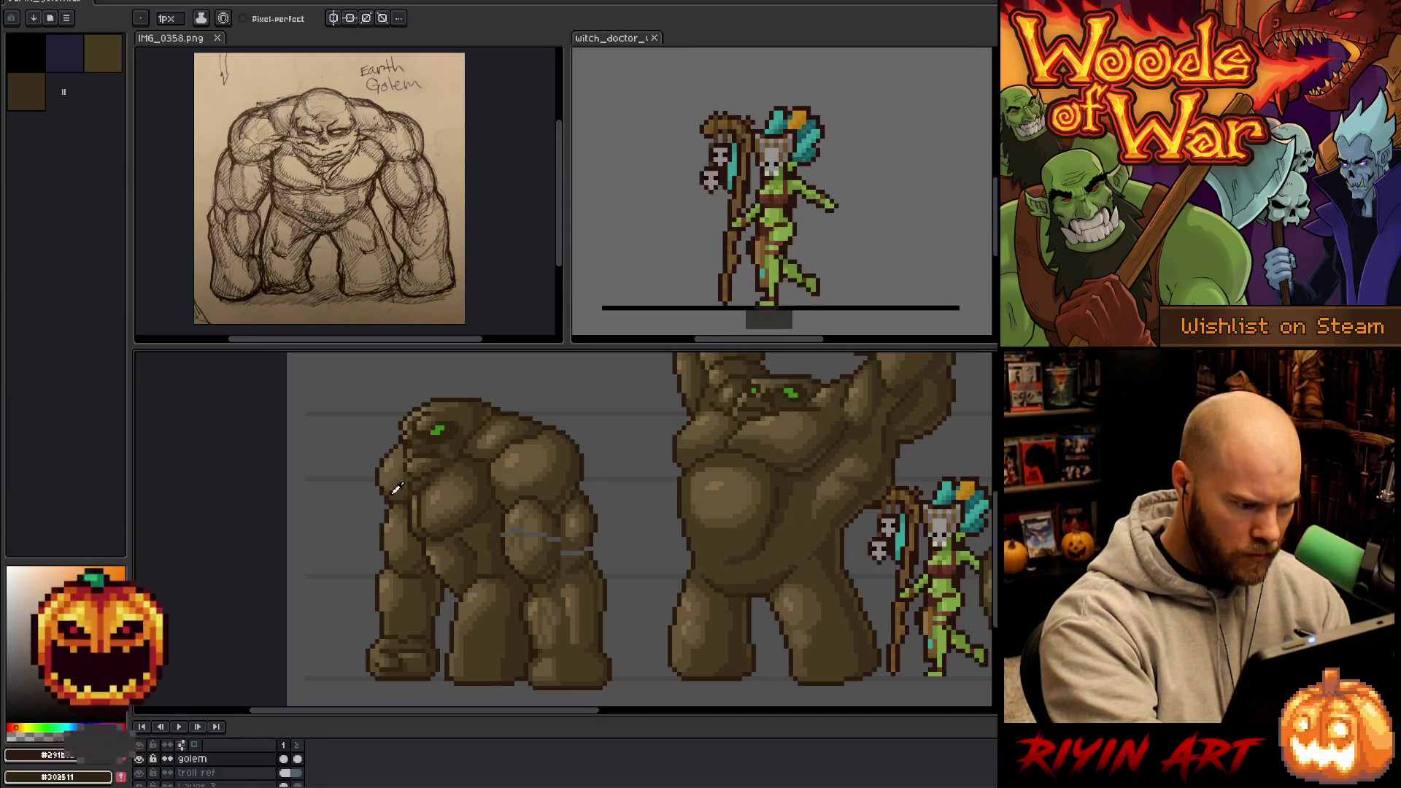
alt+click(390, 502)
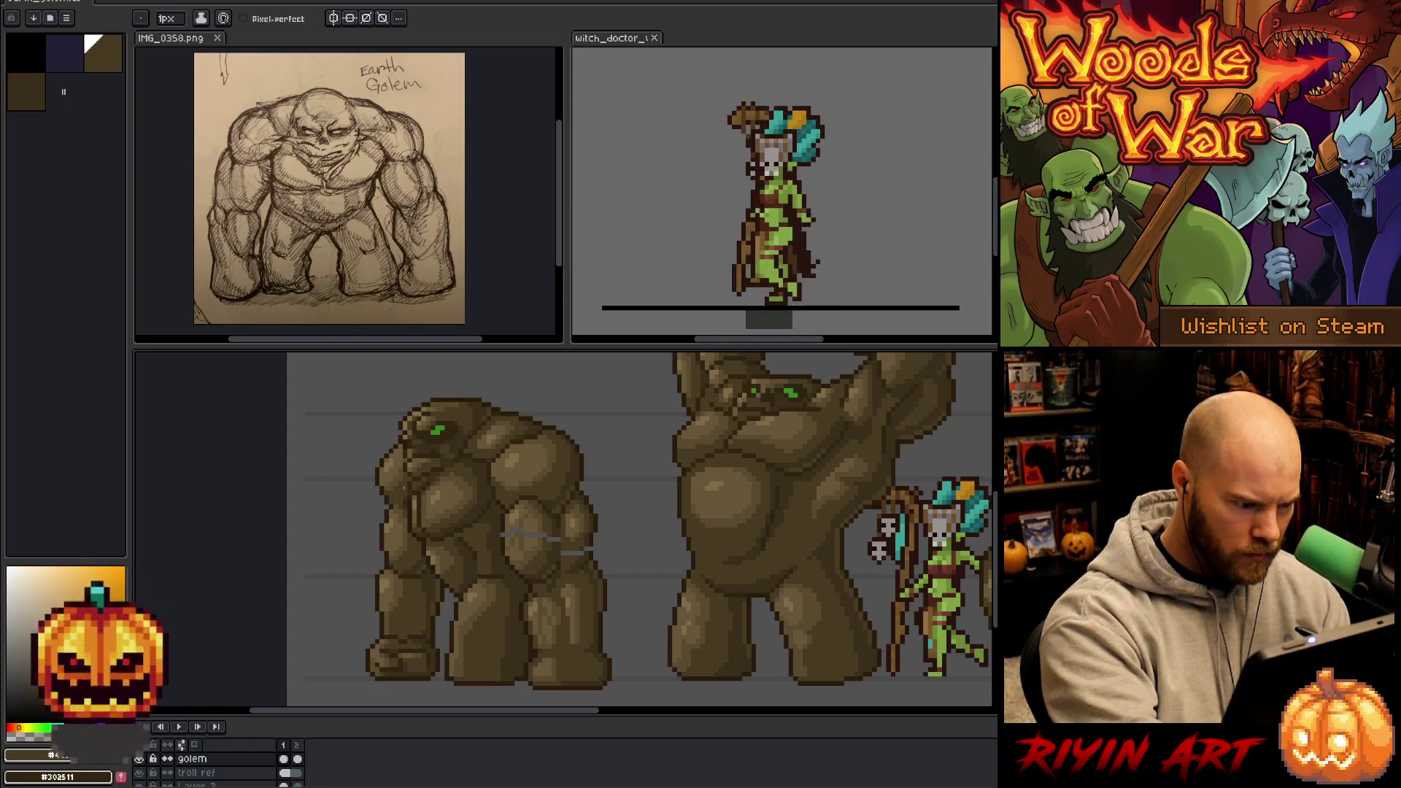
alt+click(406, 494)
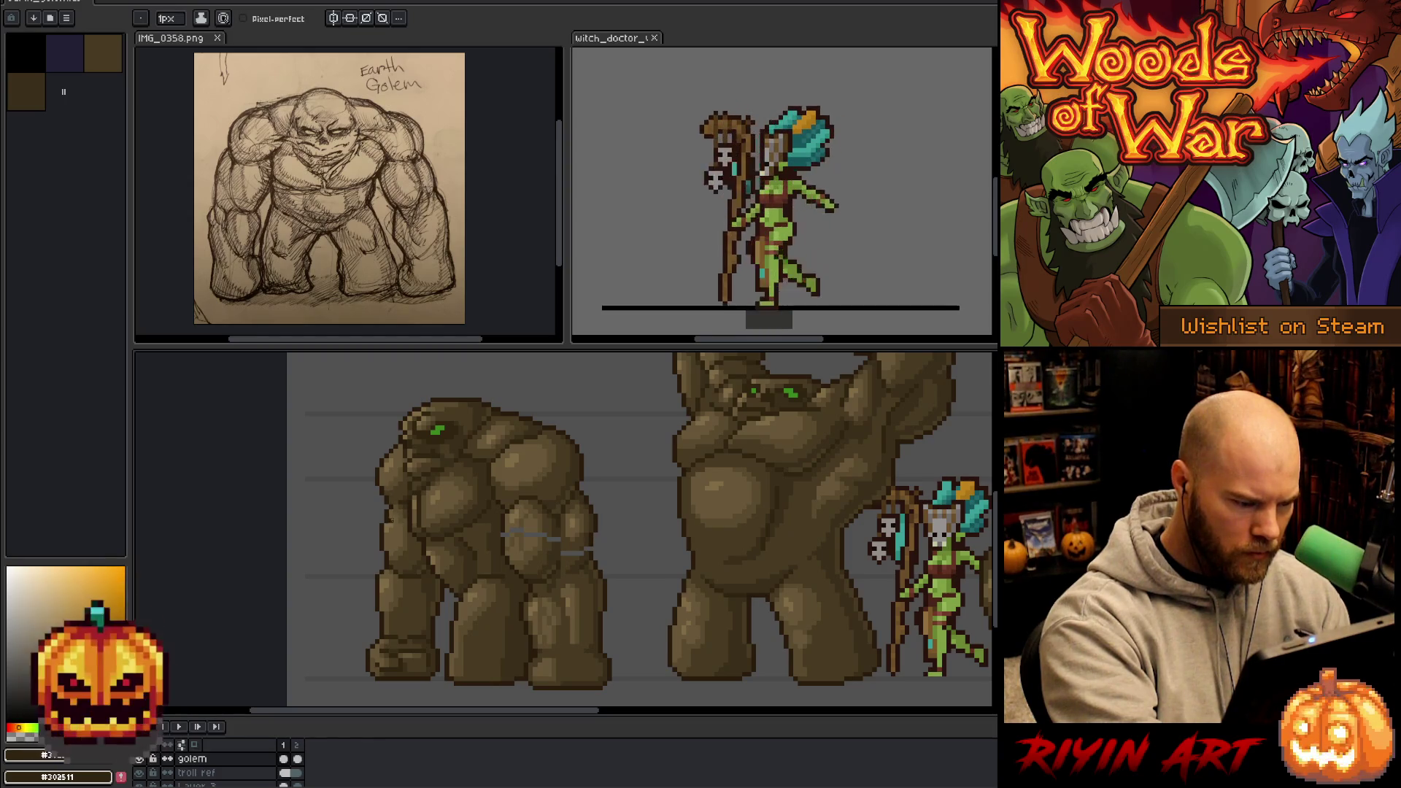
alt+click(411, 491)
alt+click(411, 491)
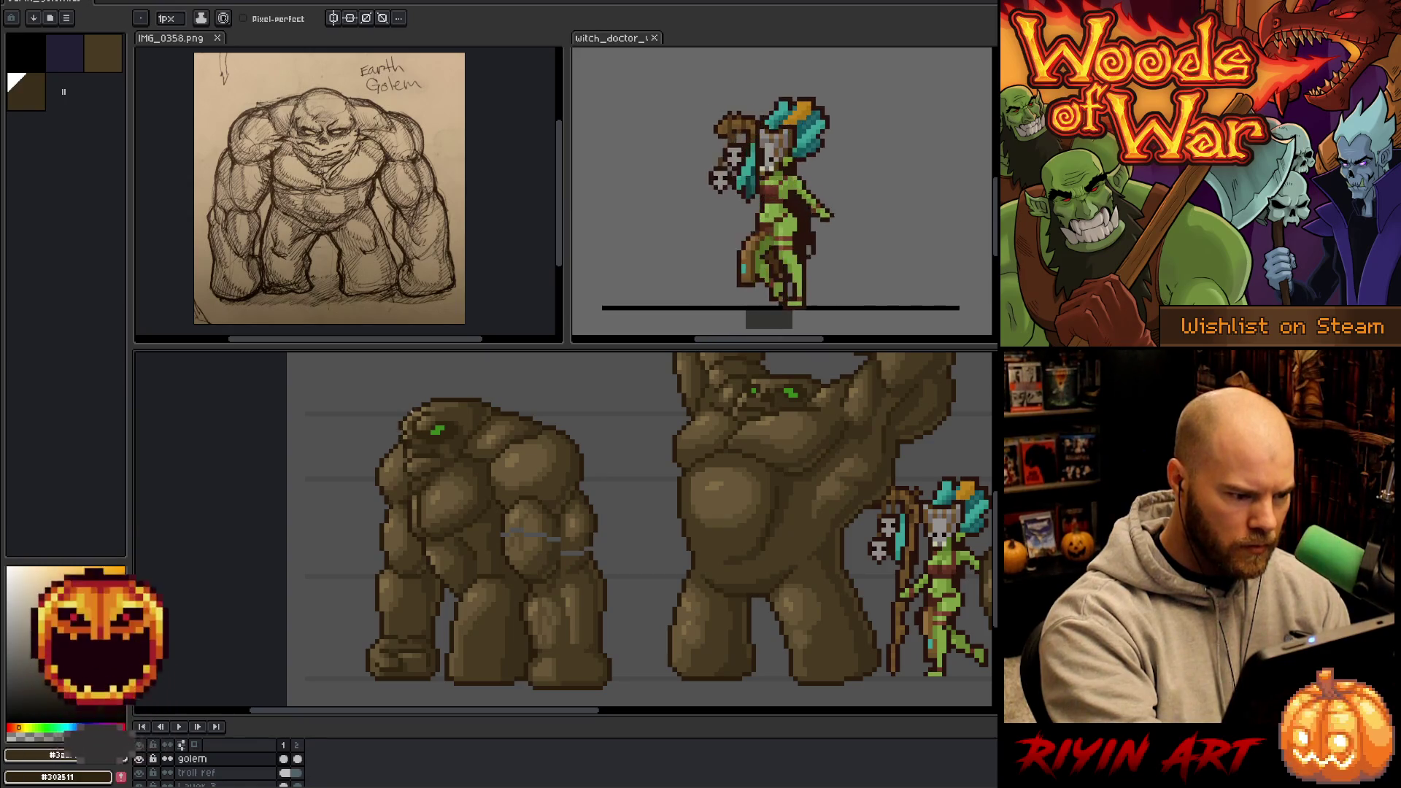
- Touch up the lower arm with light, mid and dark browns
alt+click(503, 532)
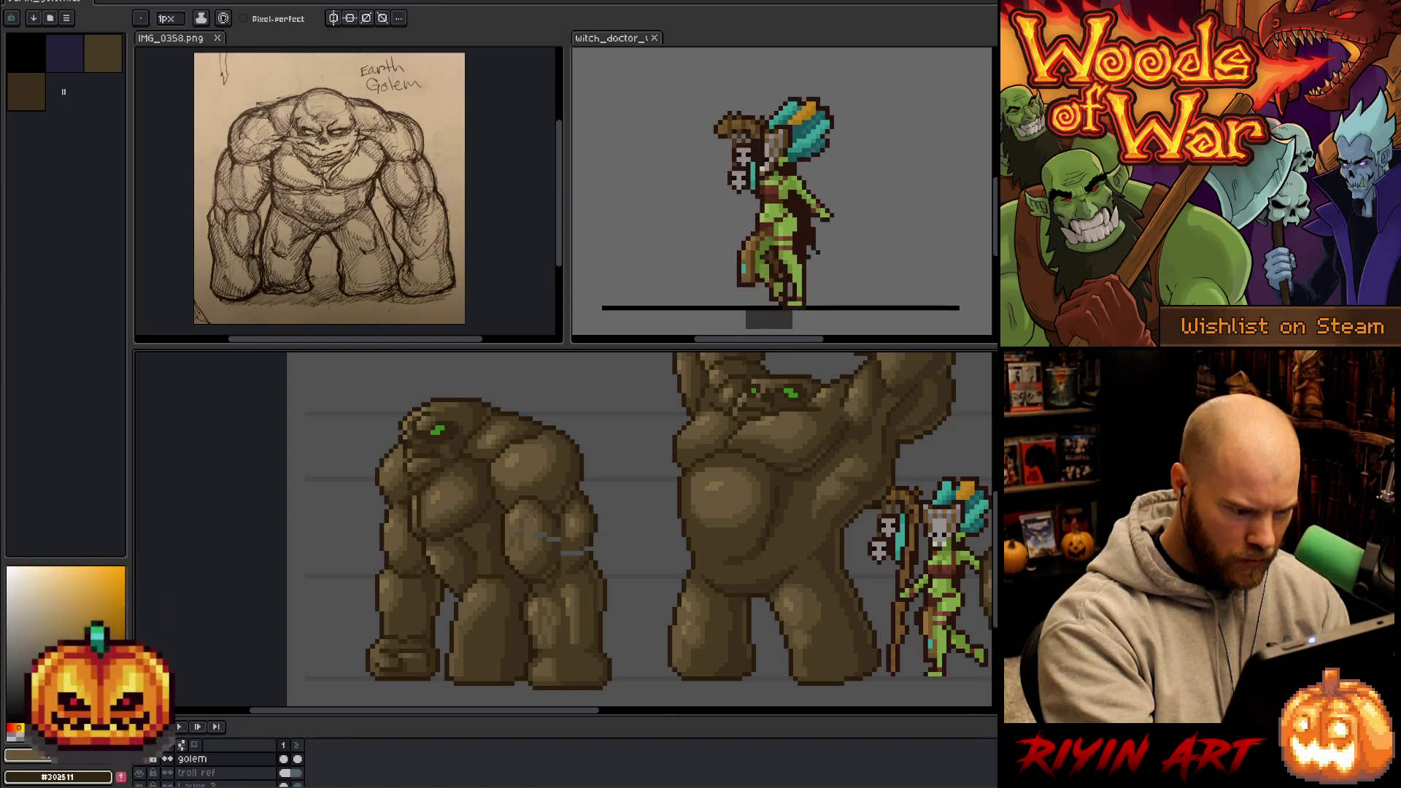
alt+click(523, 524)
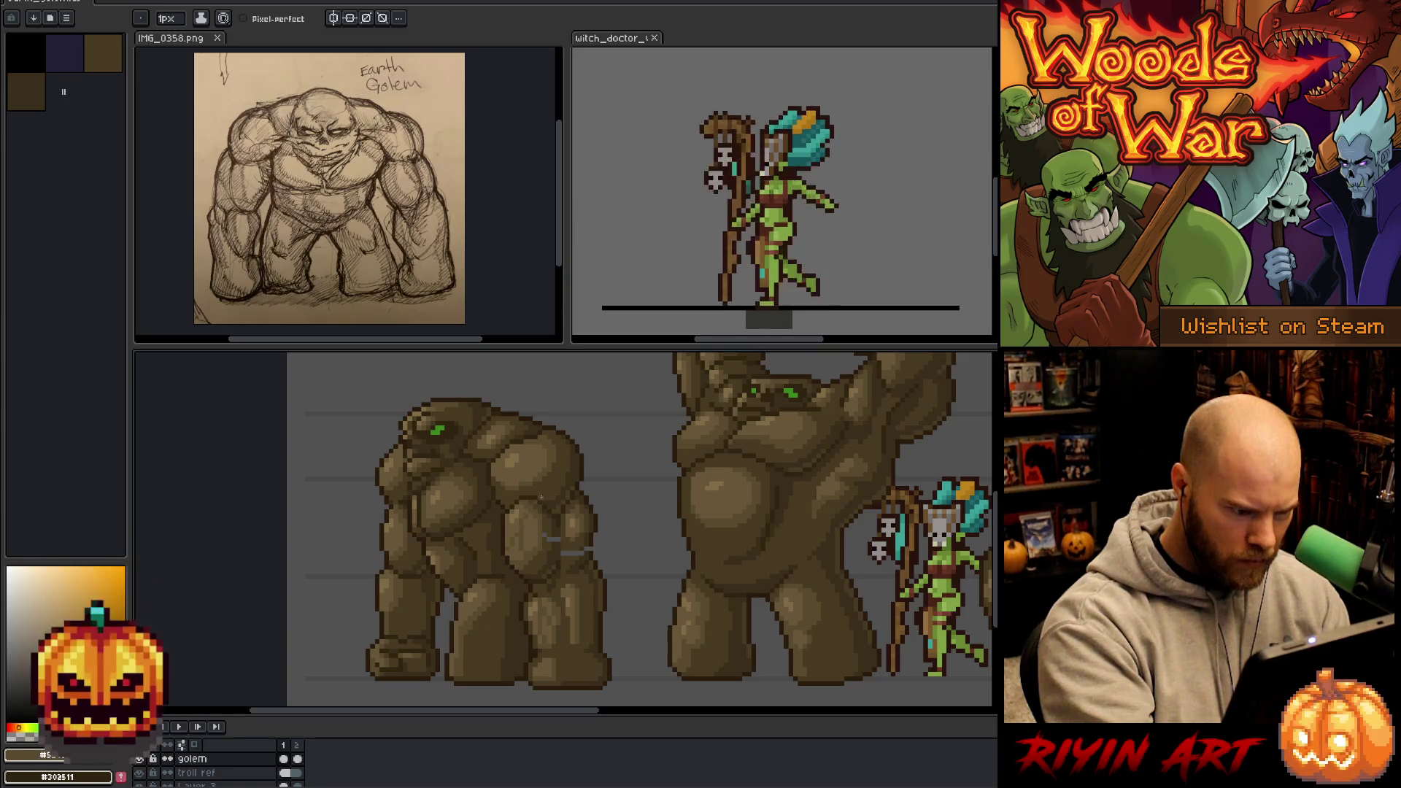
alt+click(556, 525)
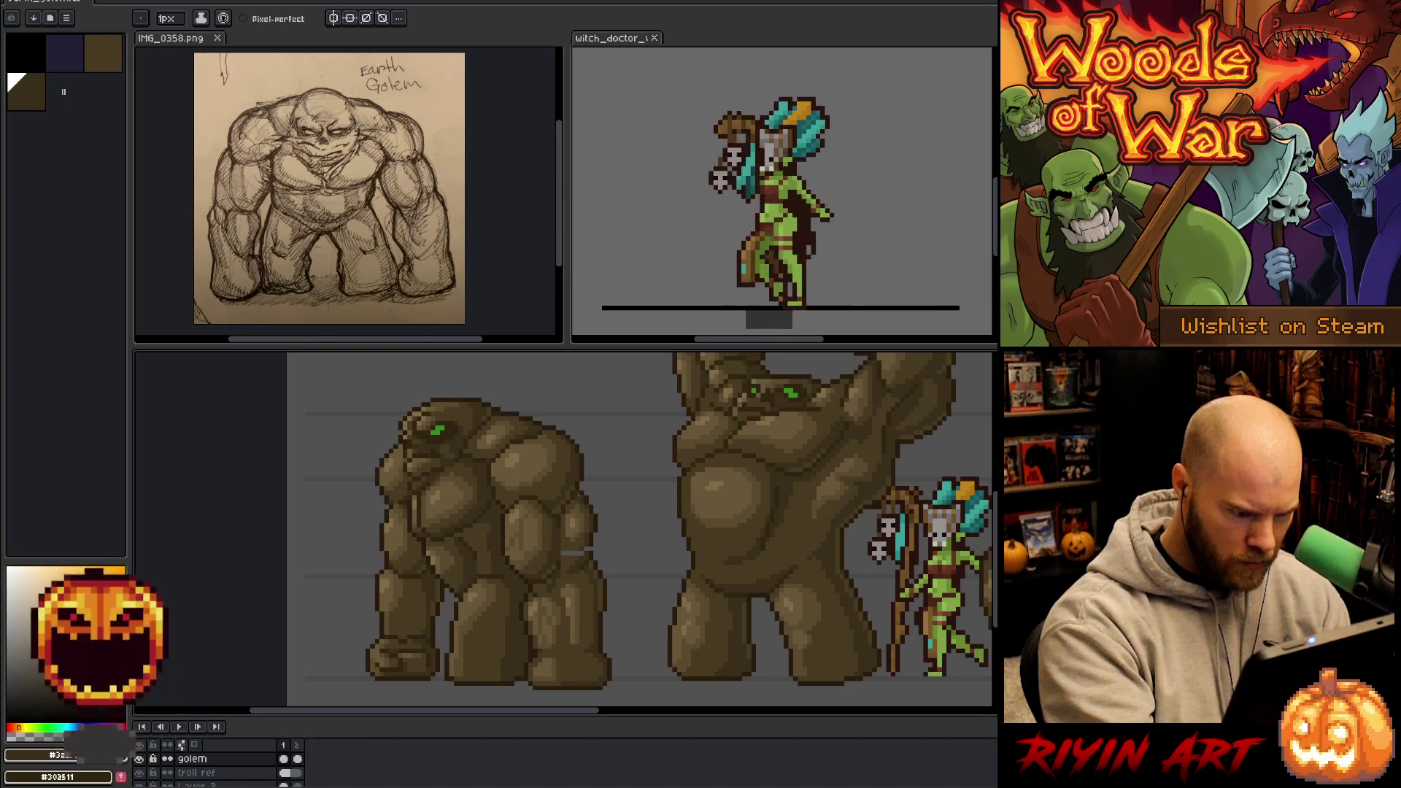
alt+click(571, 538)
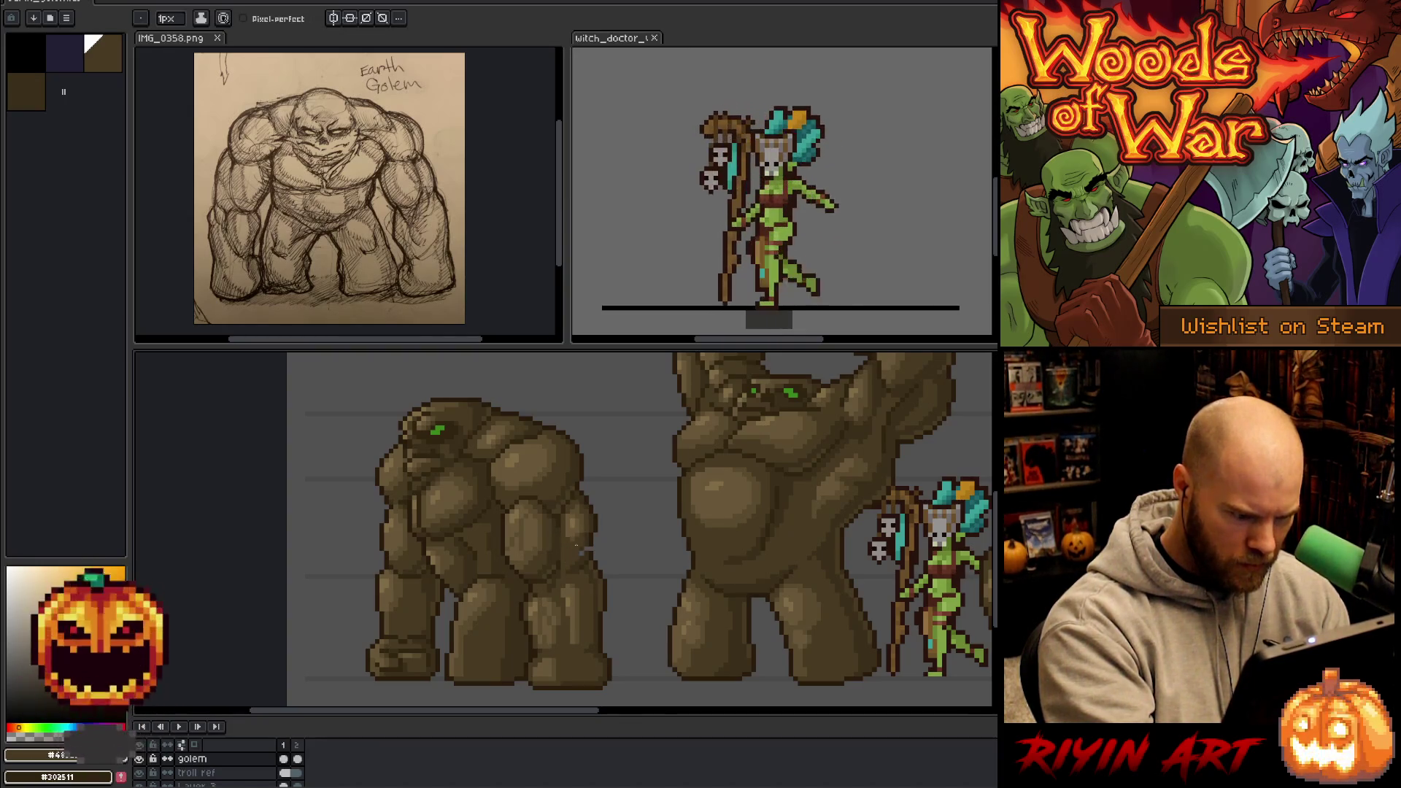
alt+click(583, 558)
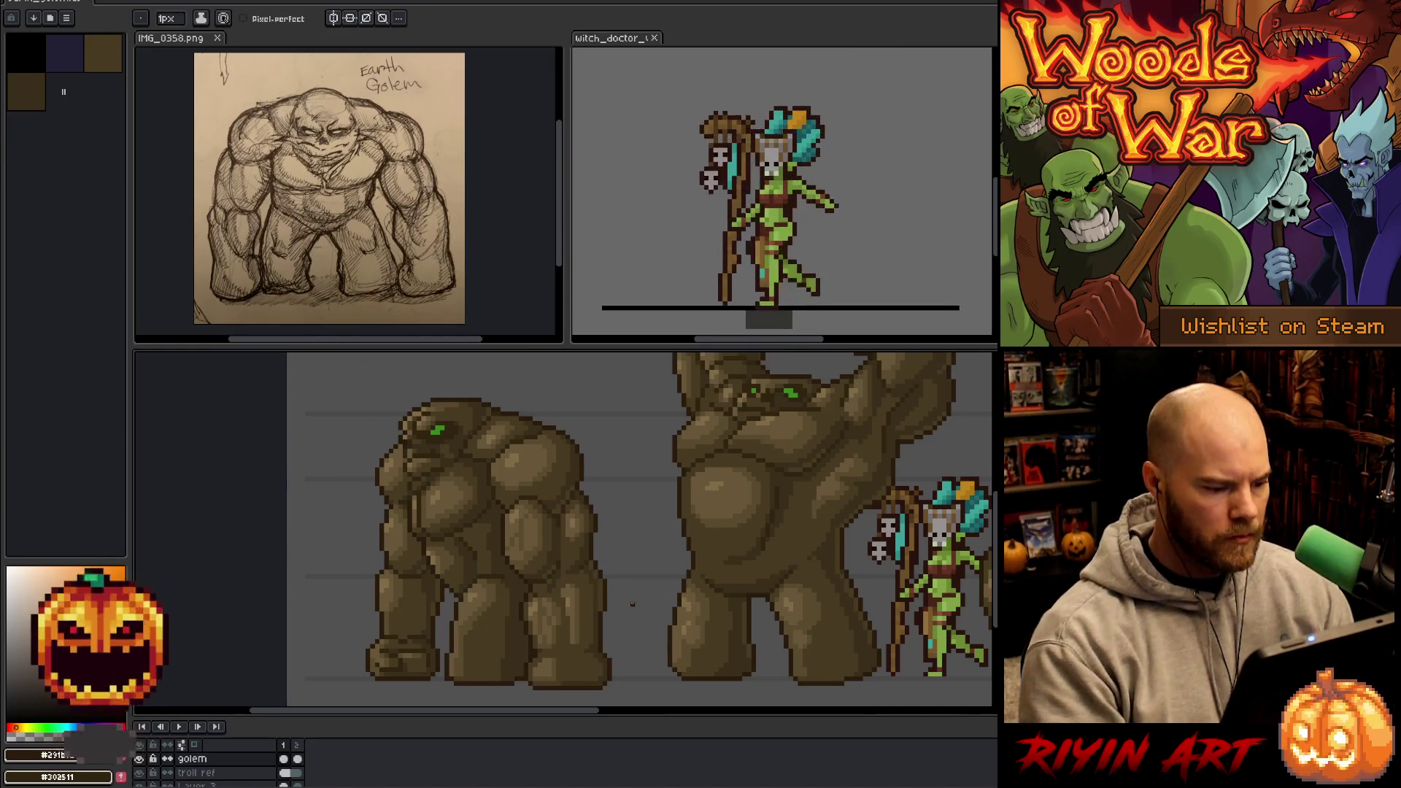
- Zoom out and pan to show all three golems and the witch doctor, then sample the right golem's dark brown
scroll(632, 604, down, 2)
scroll(479, 591, up, 1)
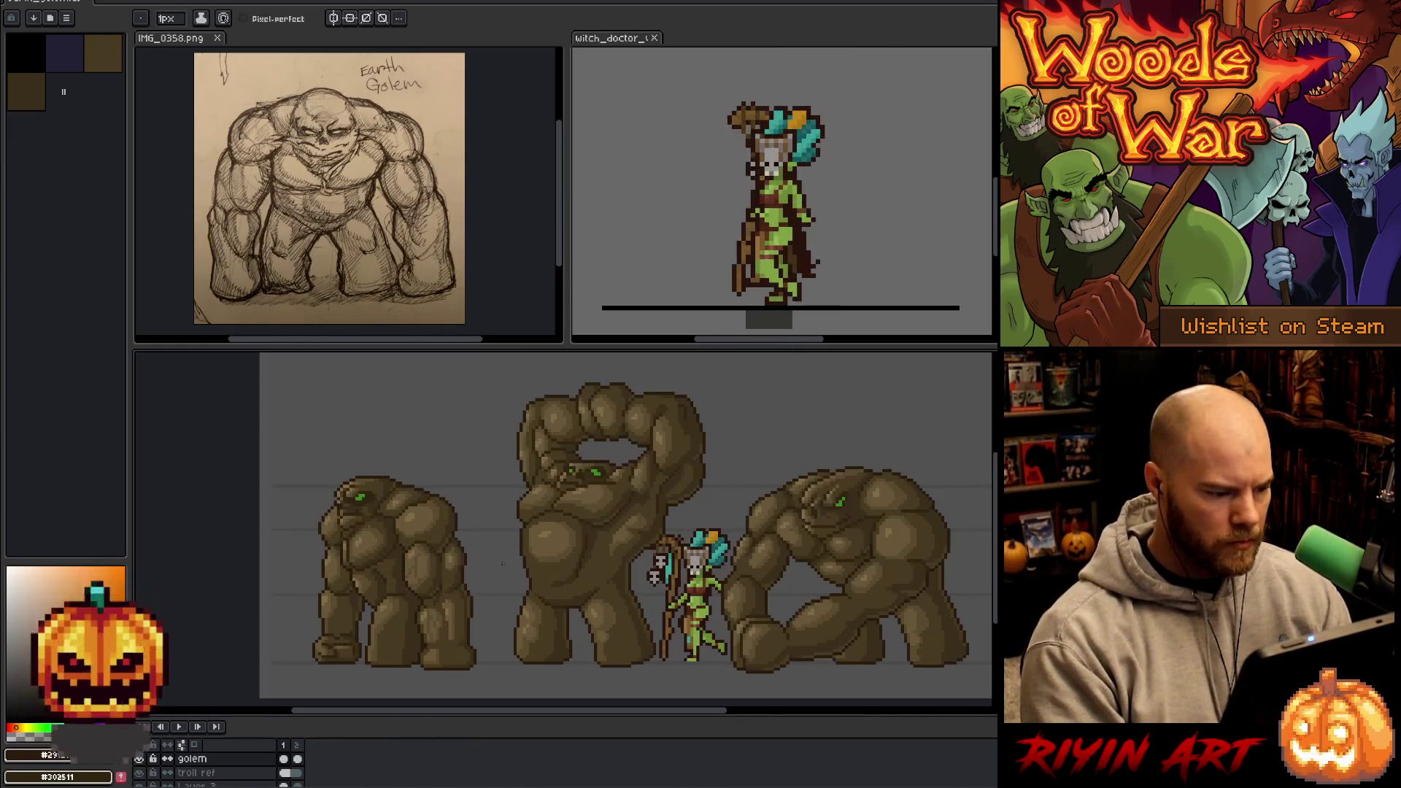
scroll(502, 564, right, 3)
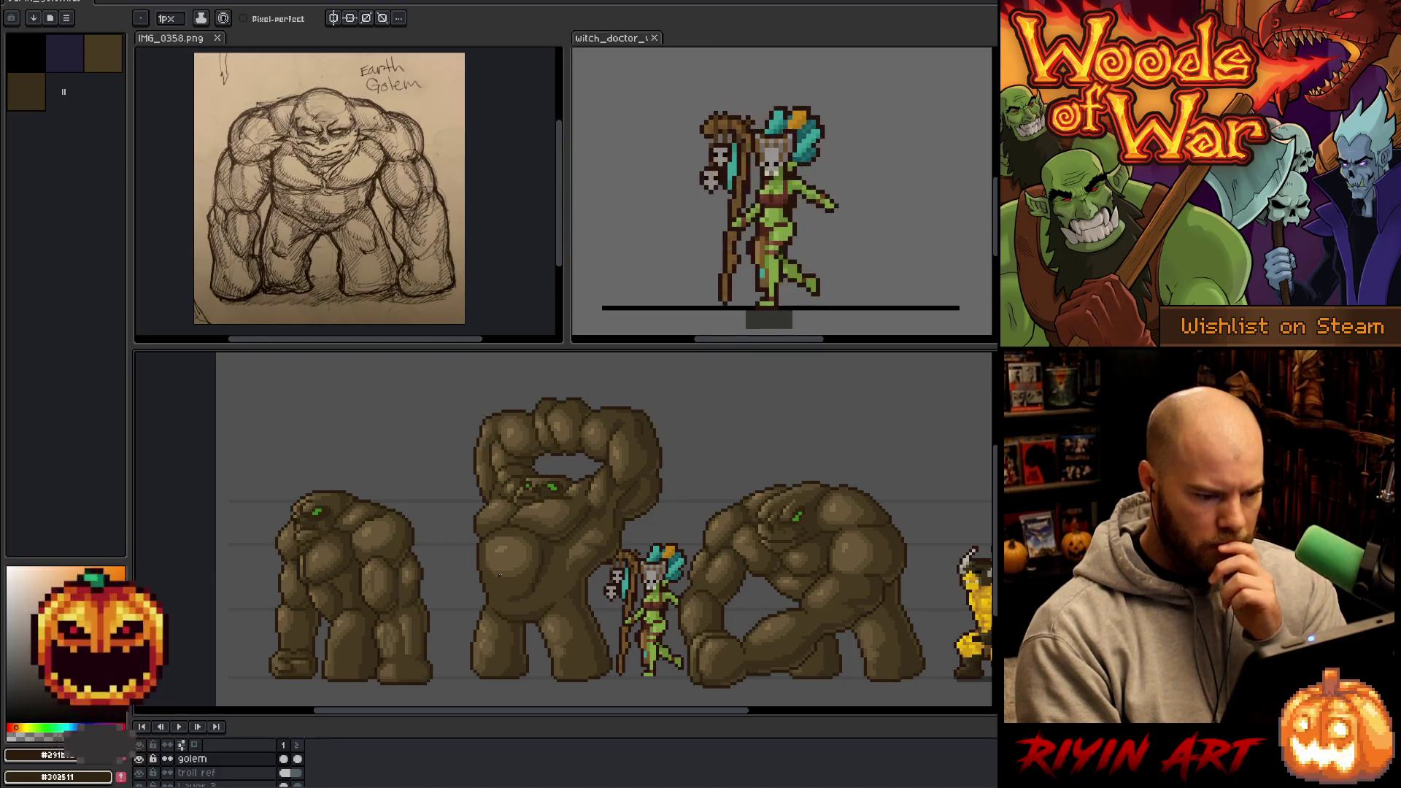
alt+click(791, 529)
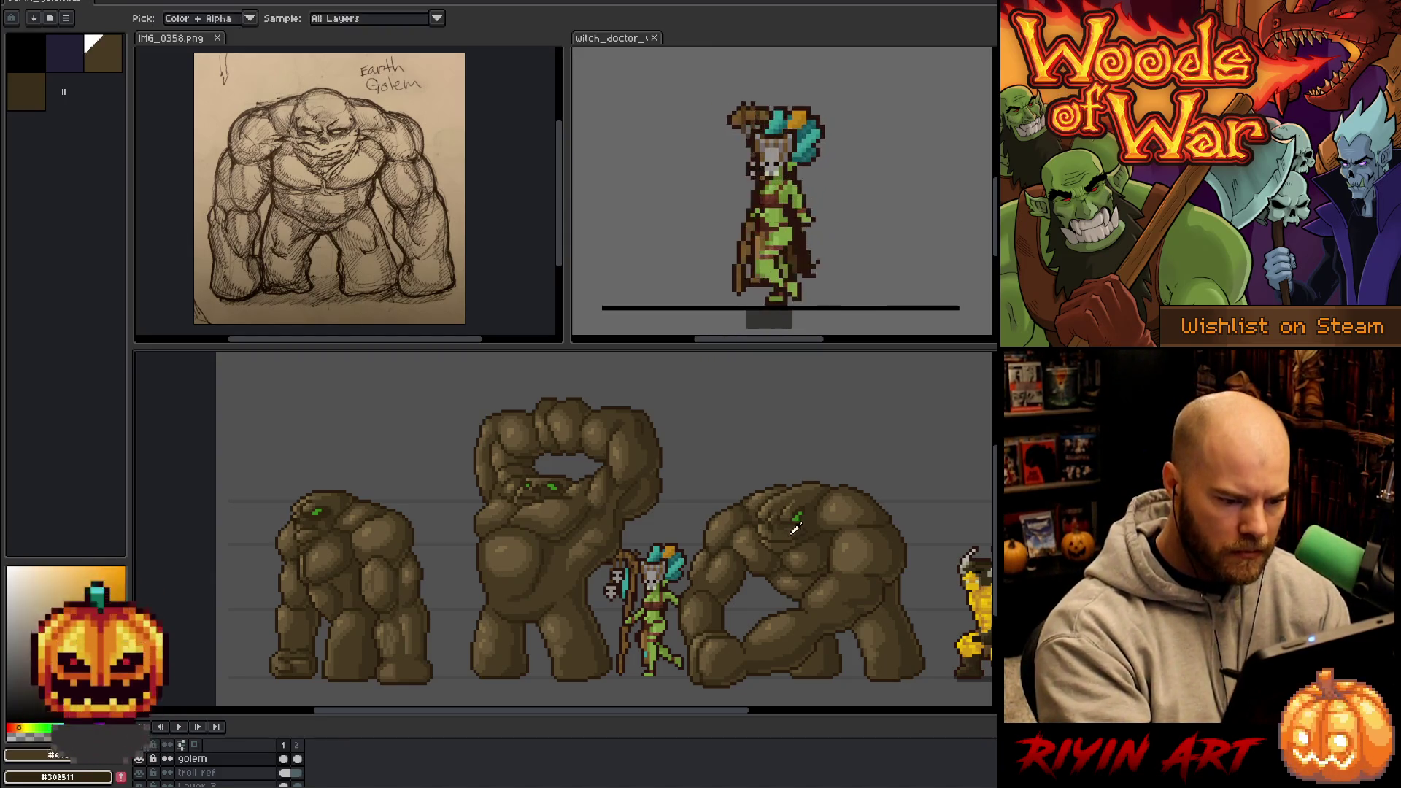
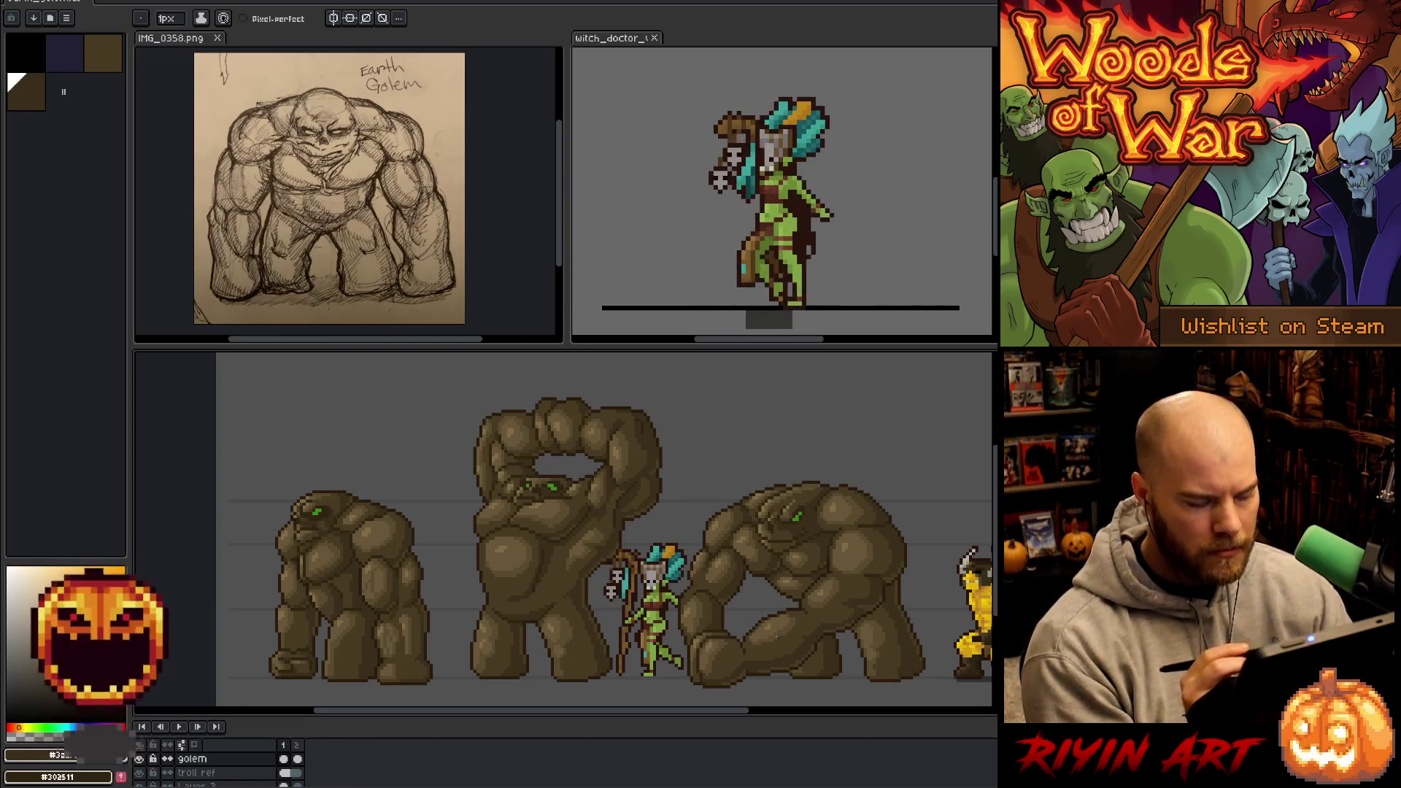
- Zoom in on the right golem and sample browns from its head and shoulder
scroll(816, 500, up, 1)
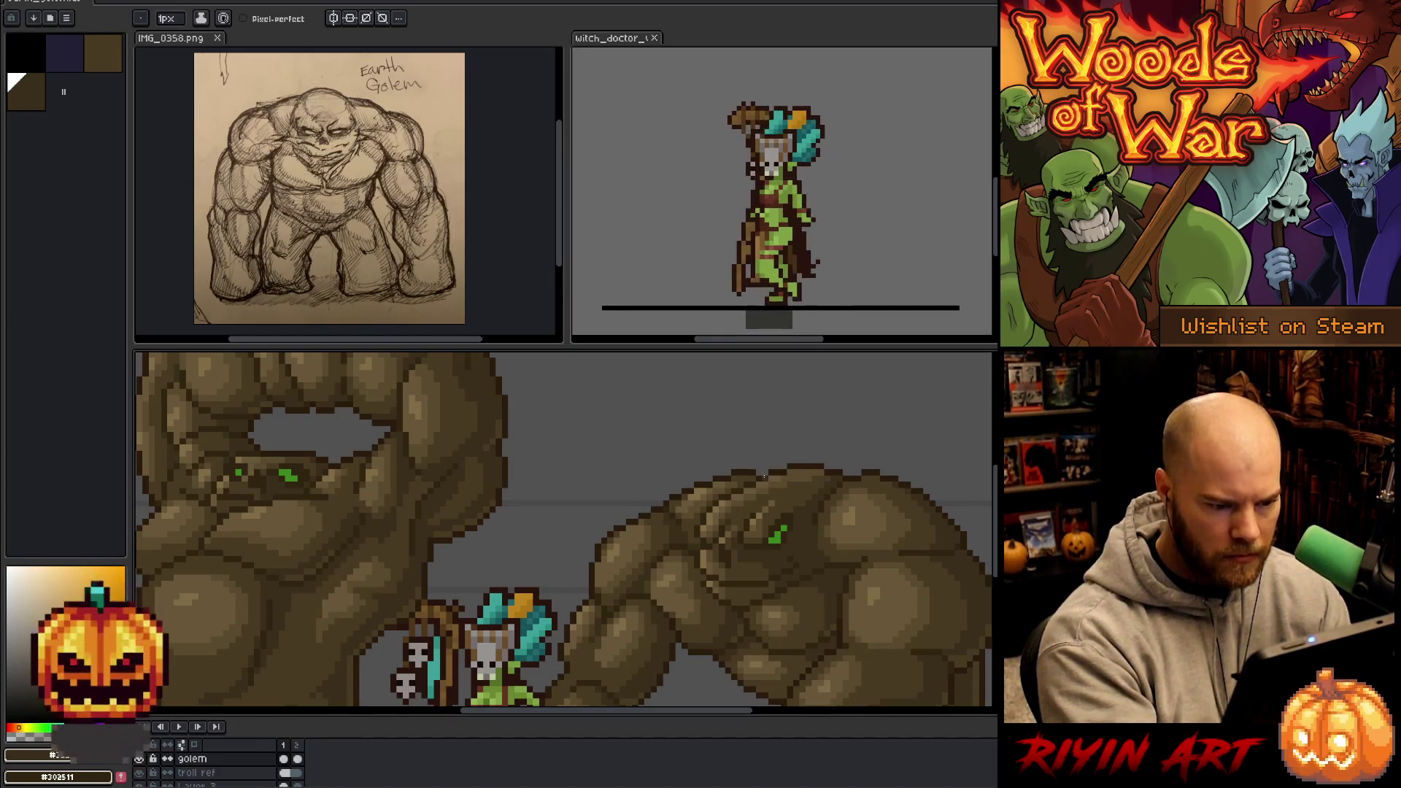
alt+click(874, 464)
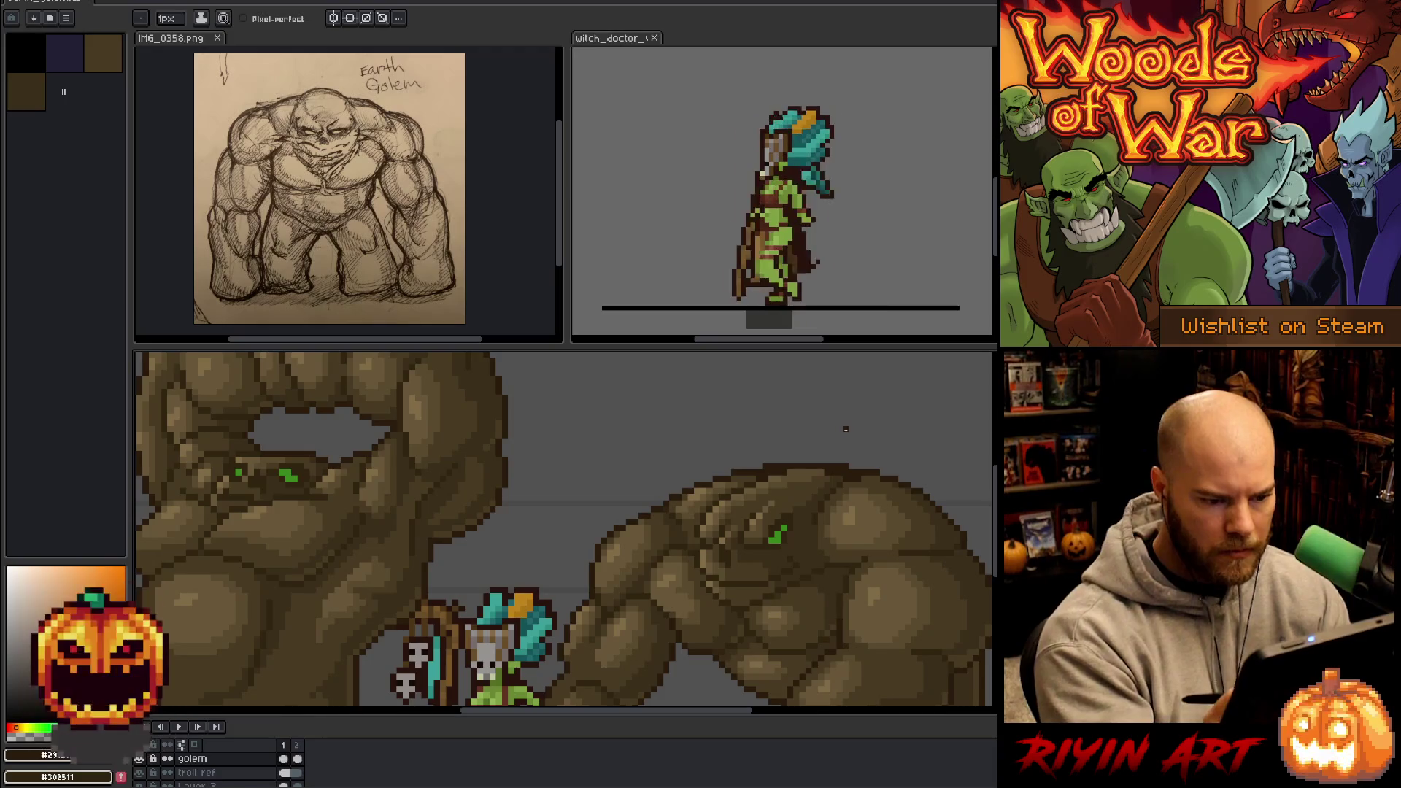
alt+click(870, 477)
alt+click(870, 477)
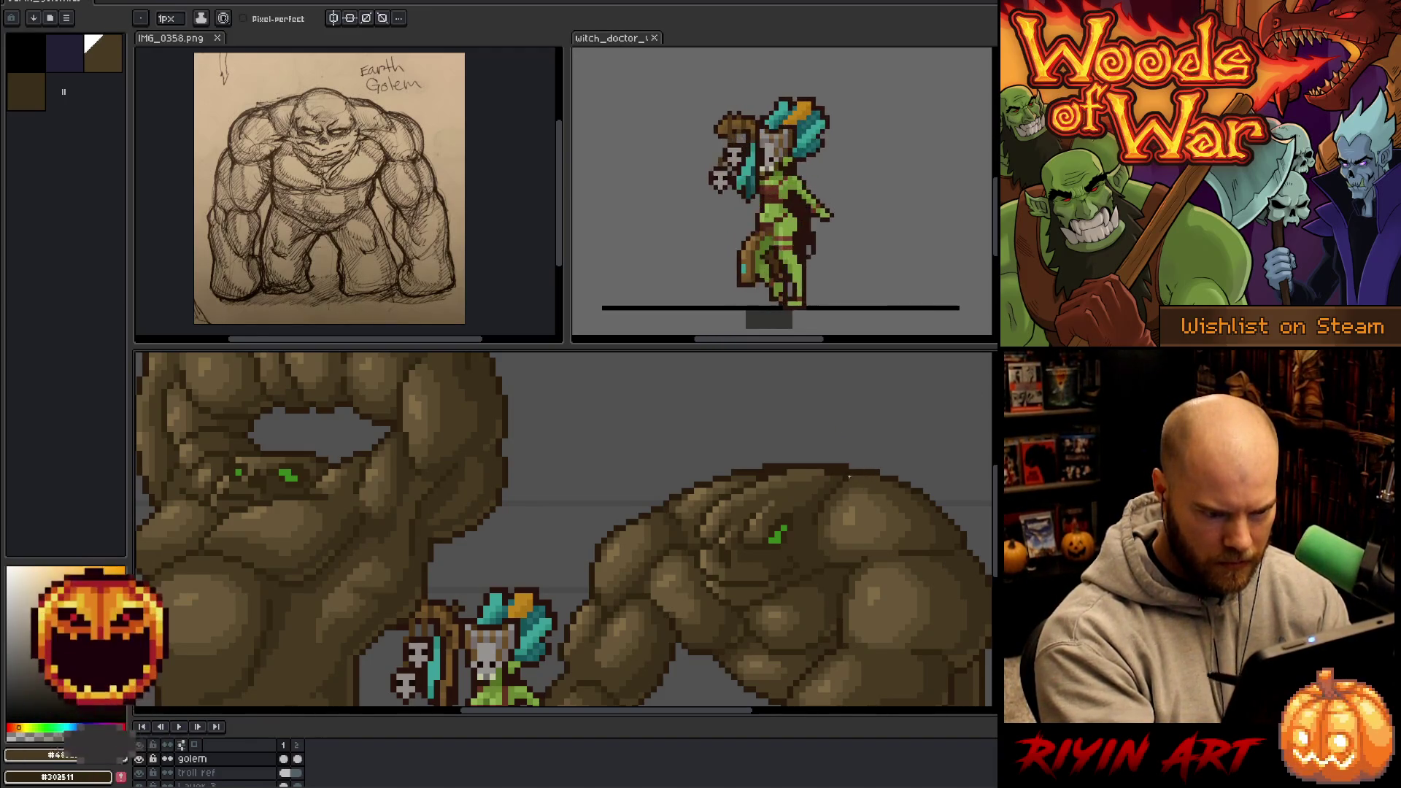
alt+click(855, 475)
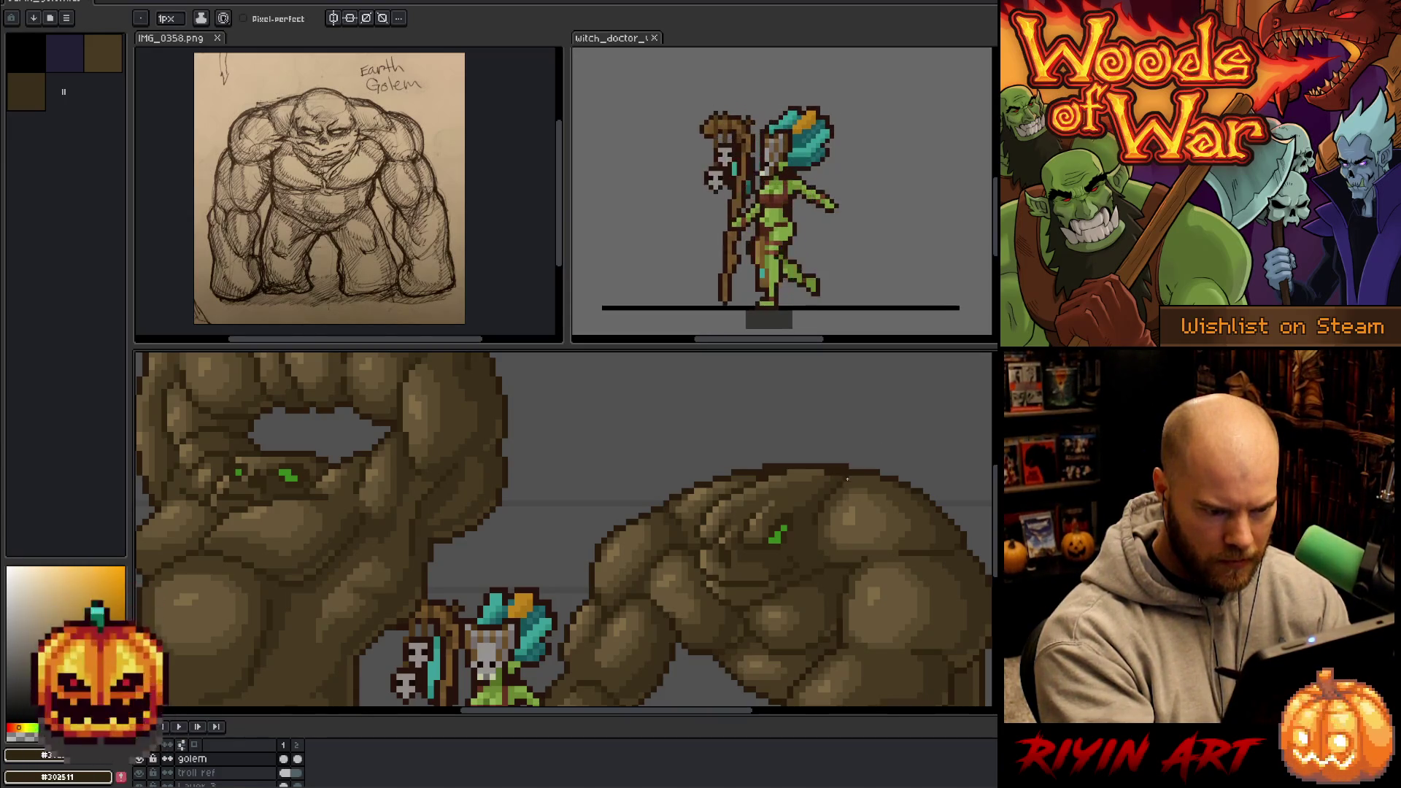
key(alt)
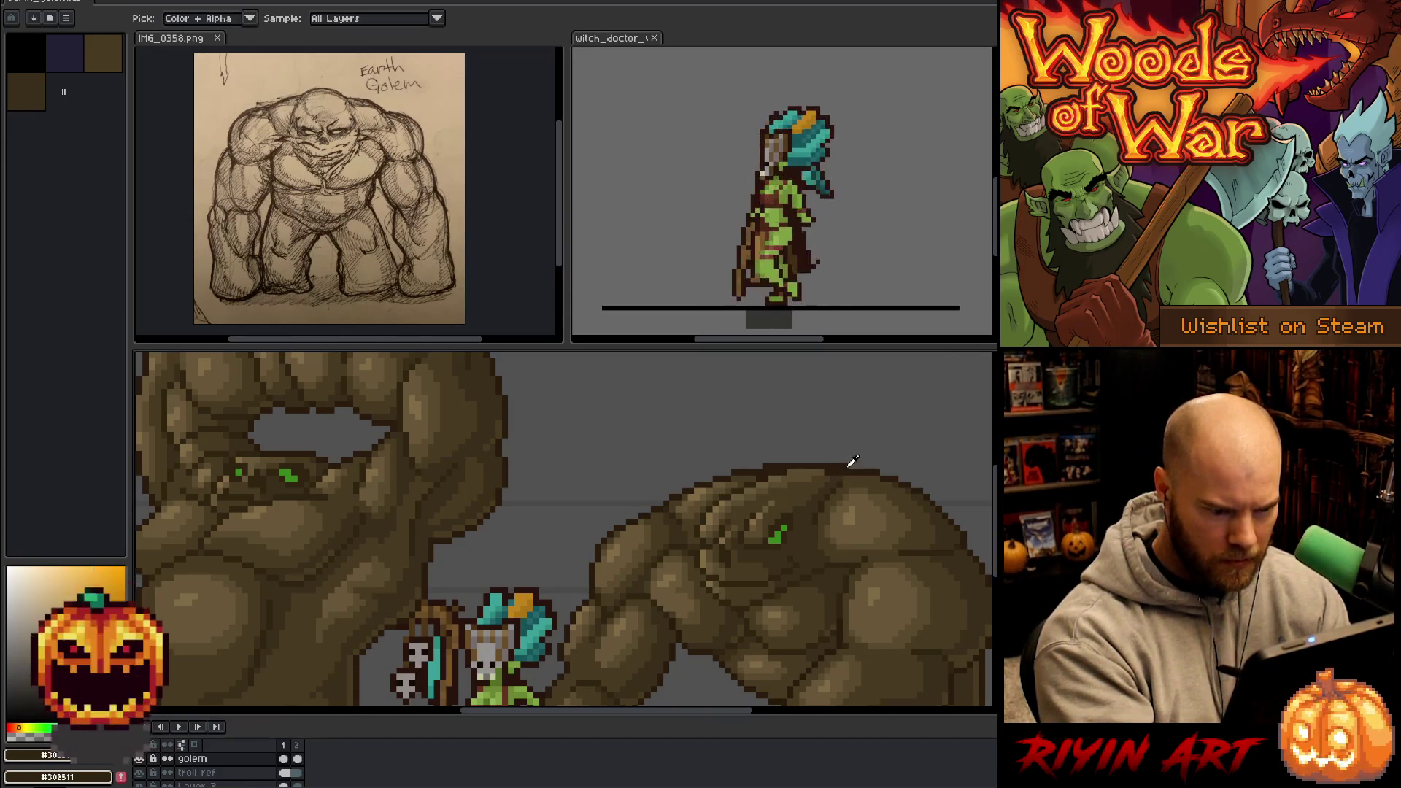
alt+click(851, 471)
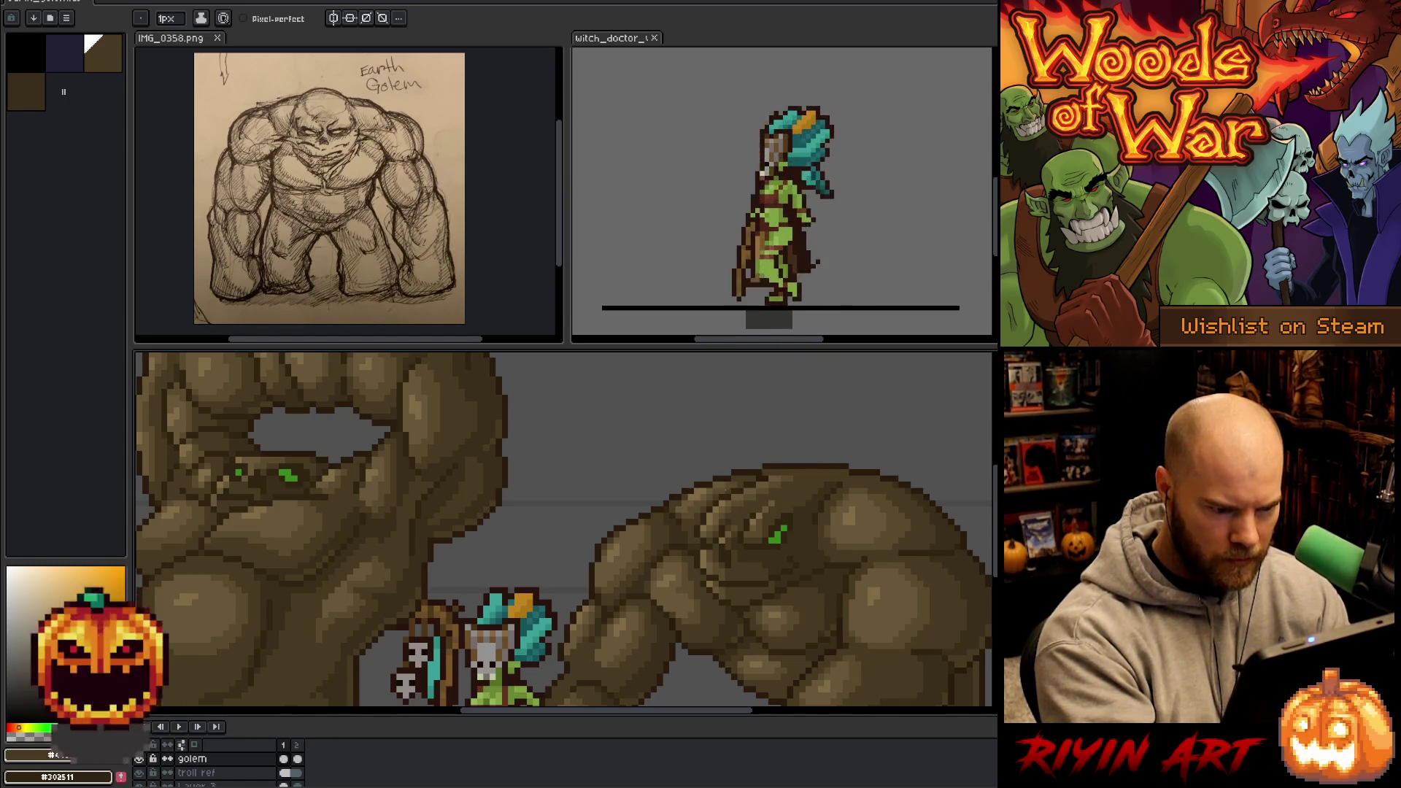
- Sample along the golem's top edge until its dark brown outline colour is selected
alt+click(730, 483)
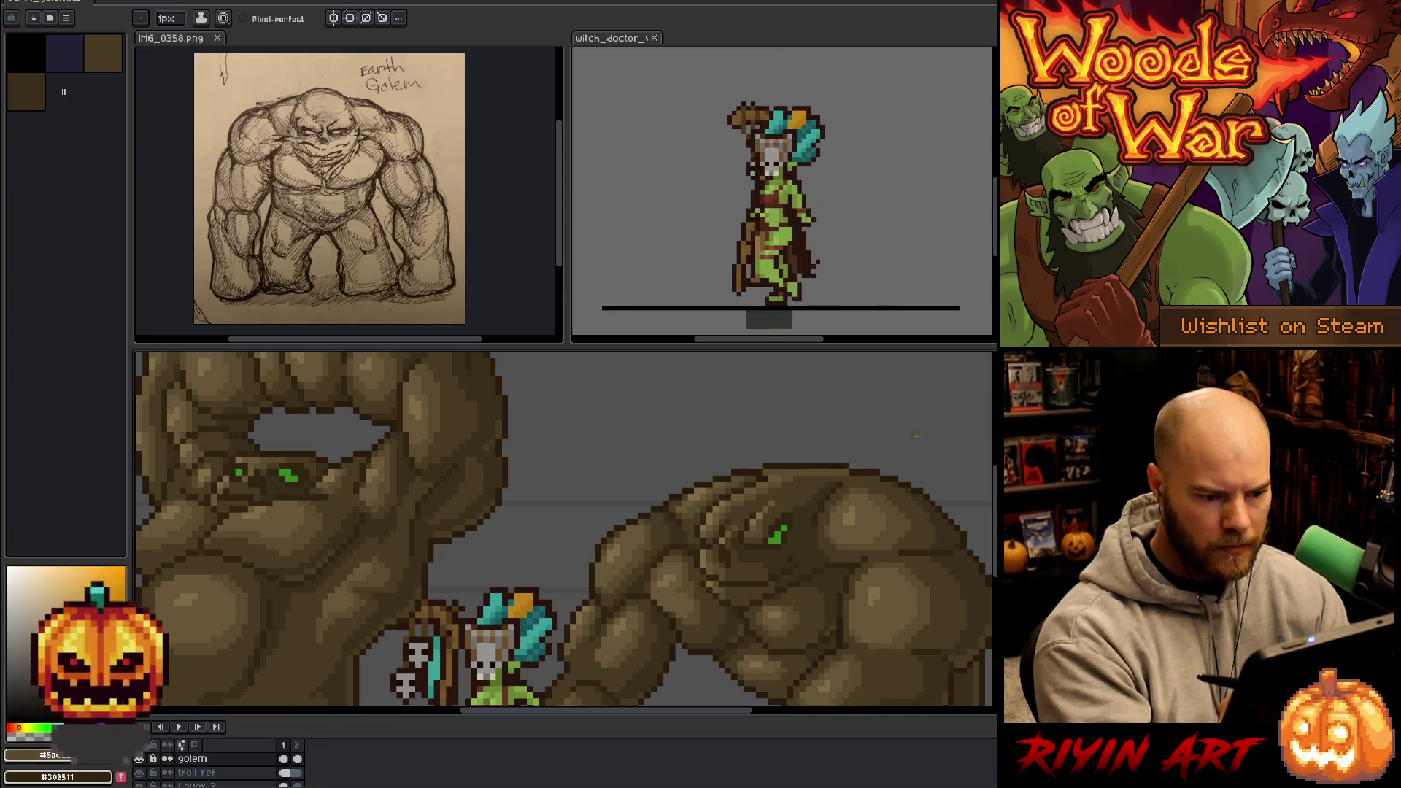
alt+click(773, 478)
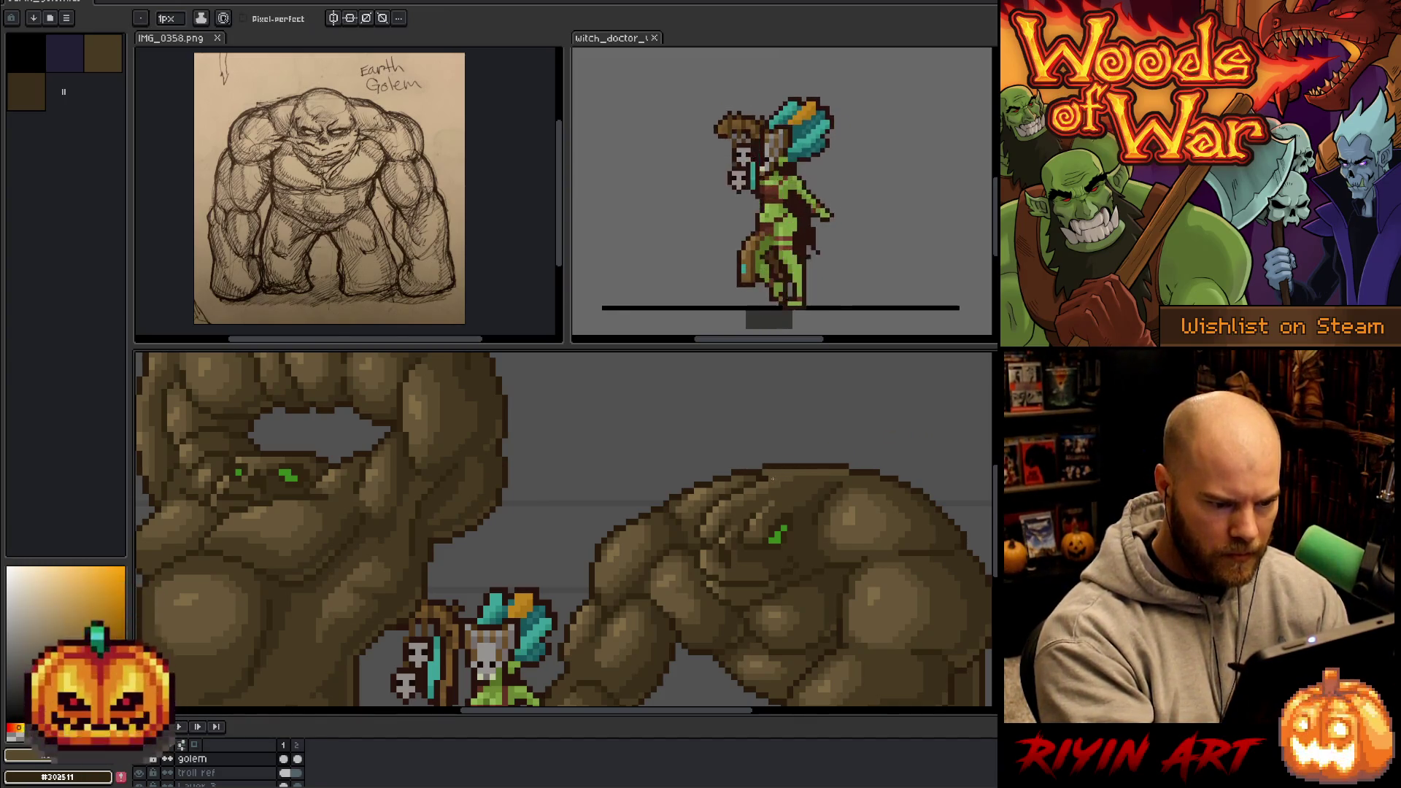
alt+click(802, 473)
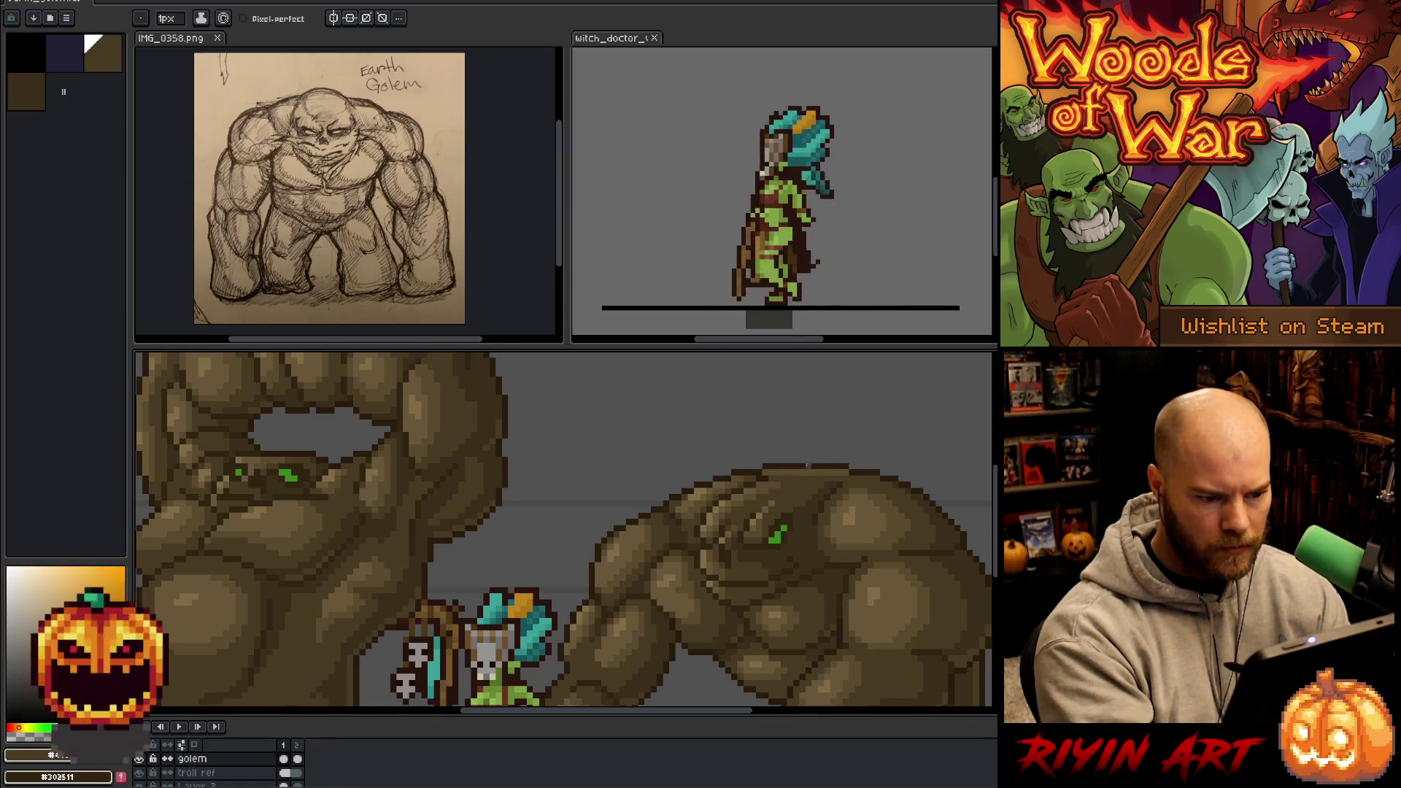
alt+click(823, 488)
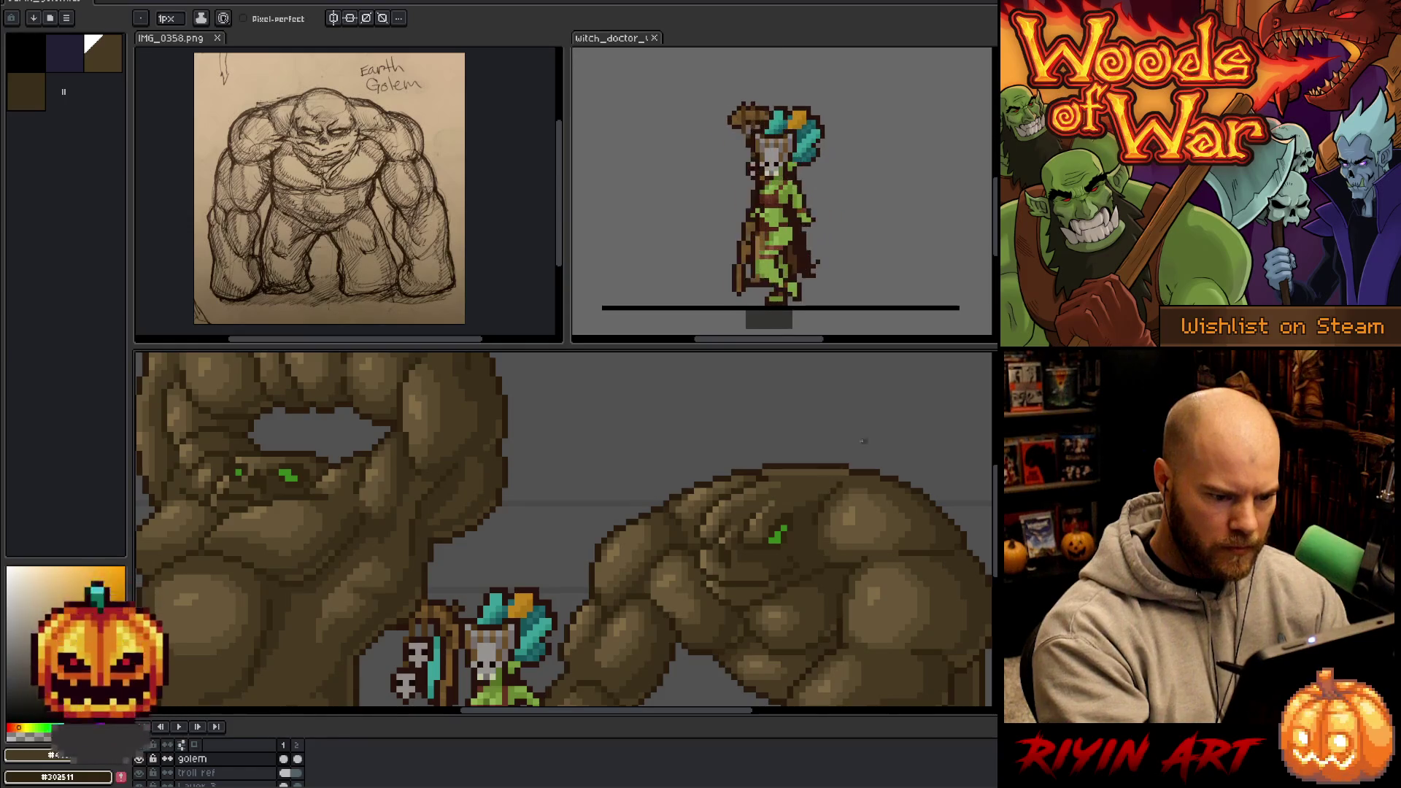
alt+click(817, 491)
alt+click(822, 487)
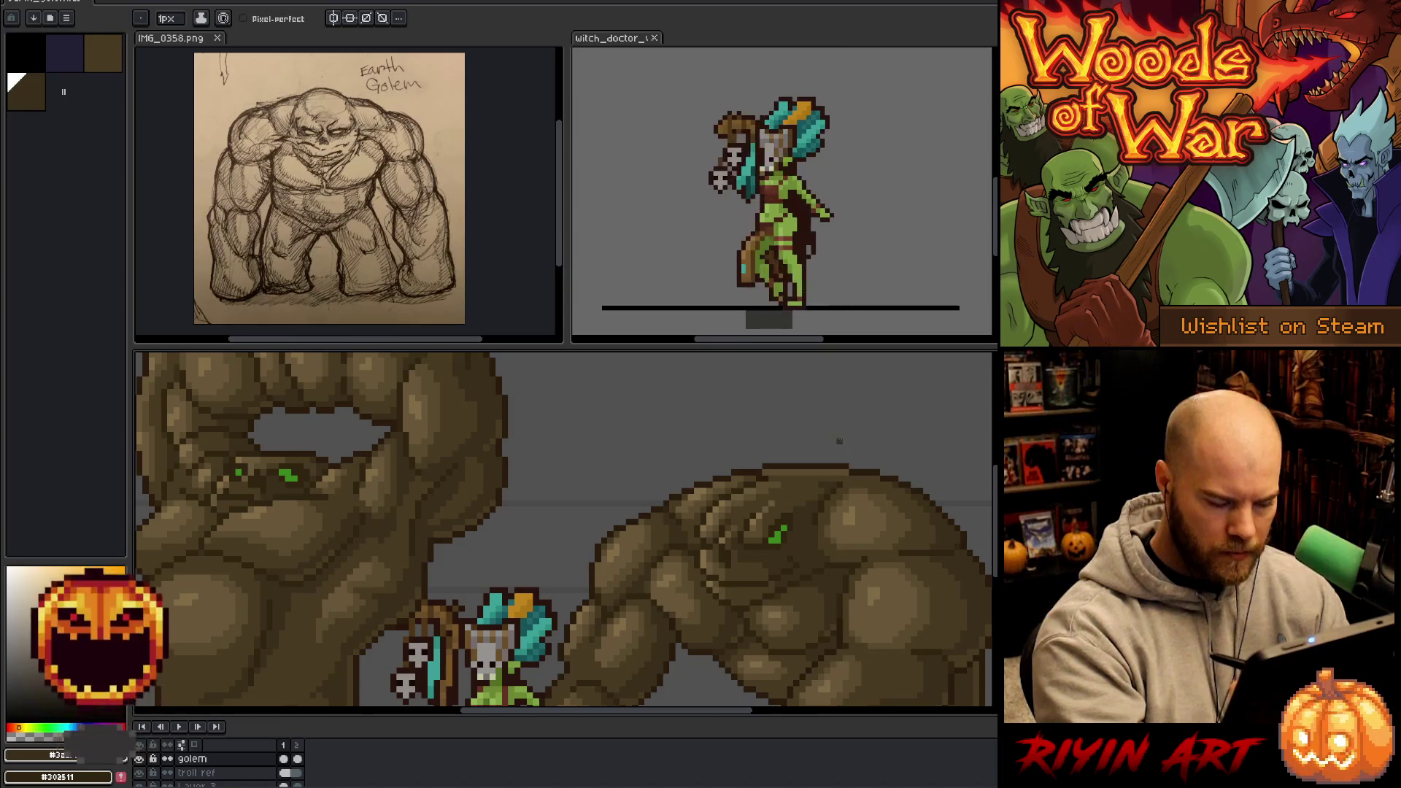
alt+click(824, 478)
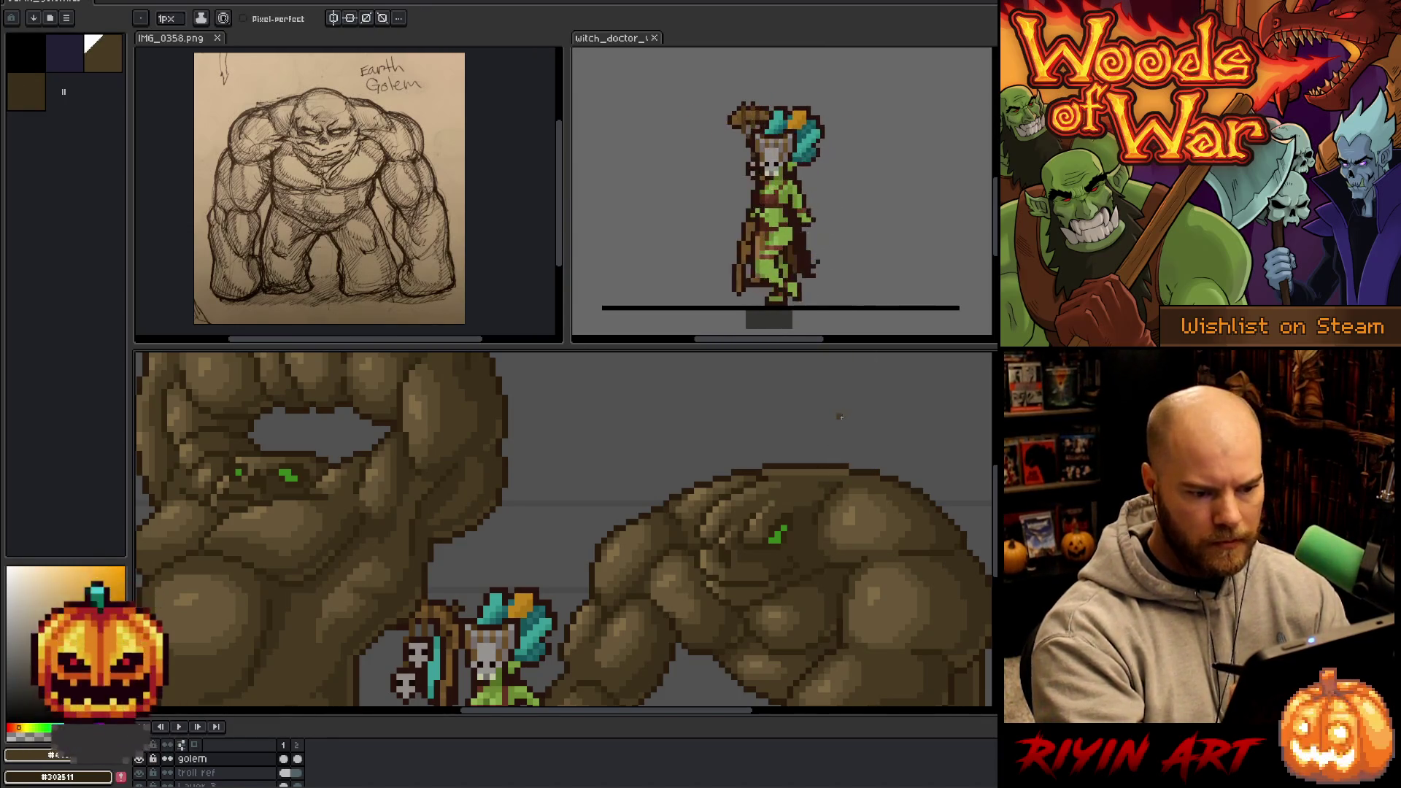
alt+click(824, 480)
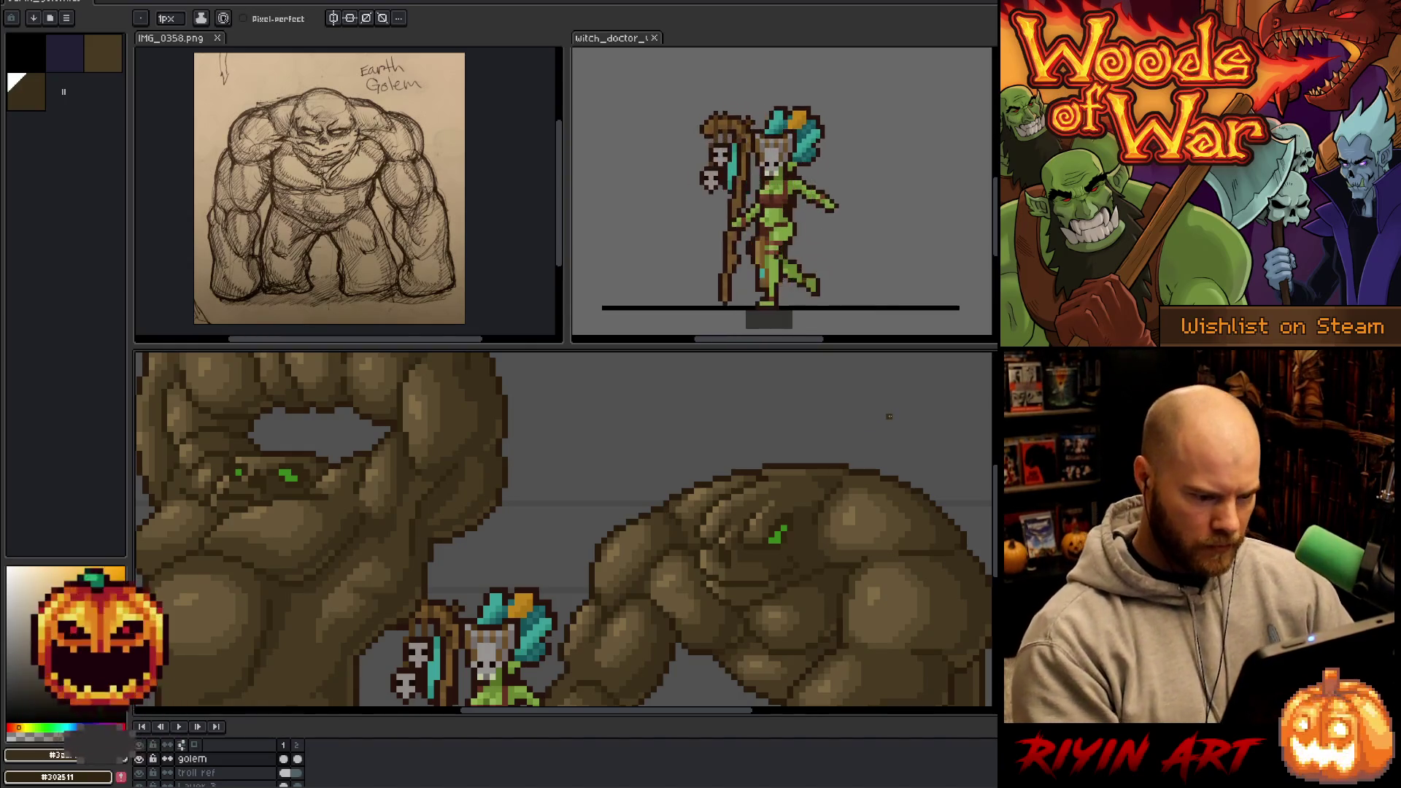
alt+click(800, 475)
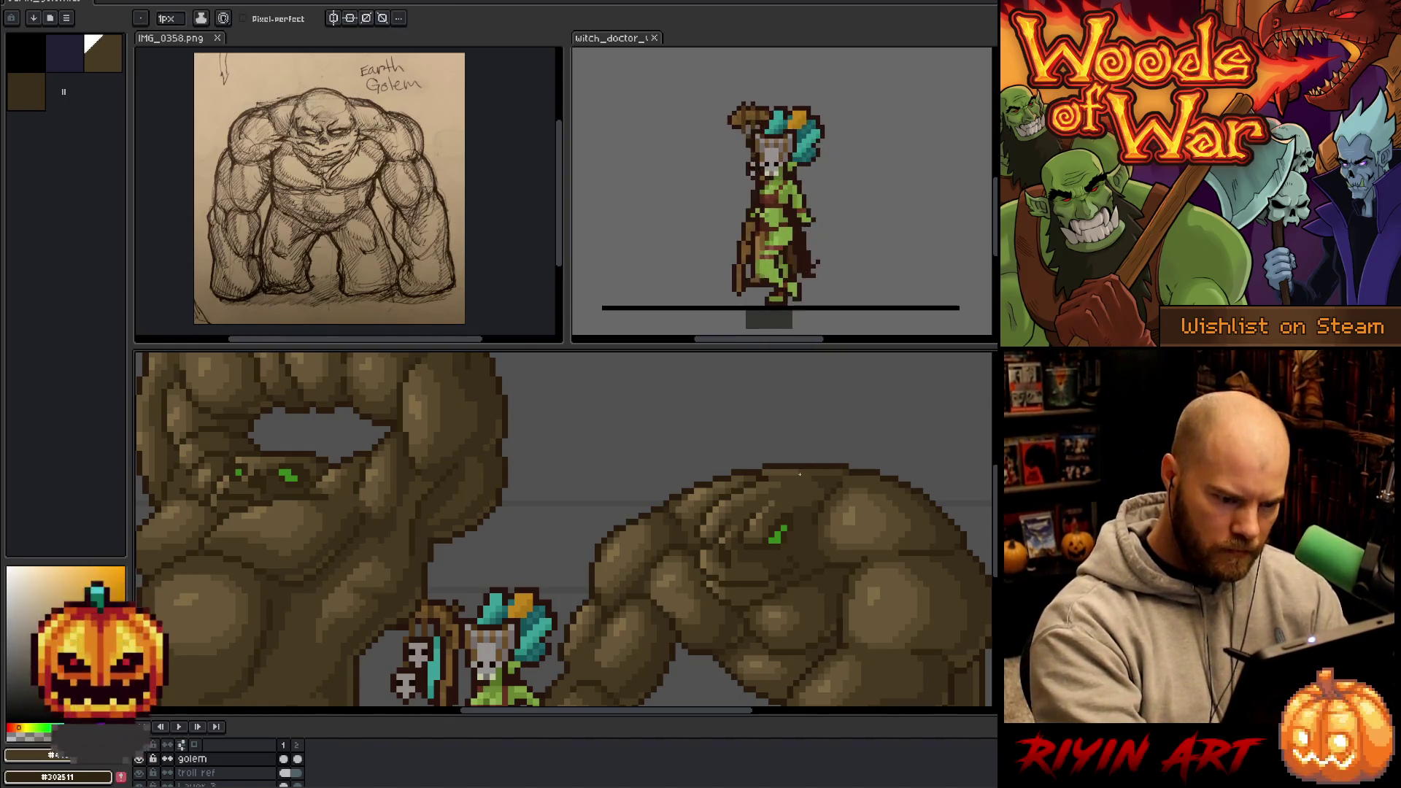
alt+click(753, 478)
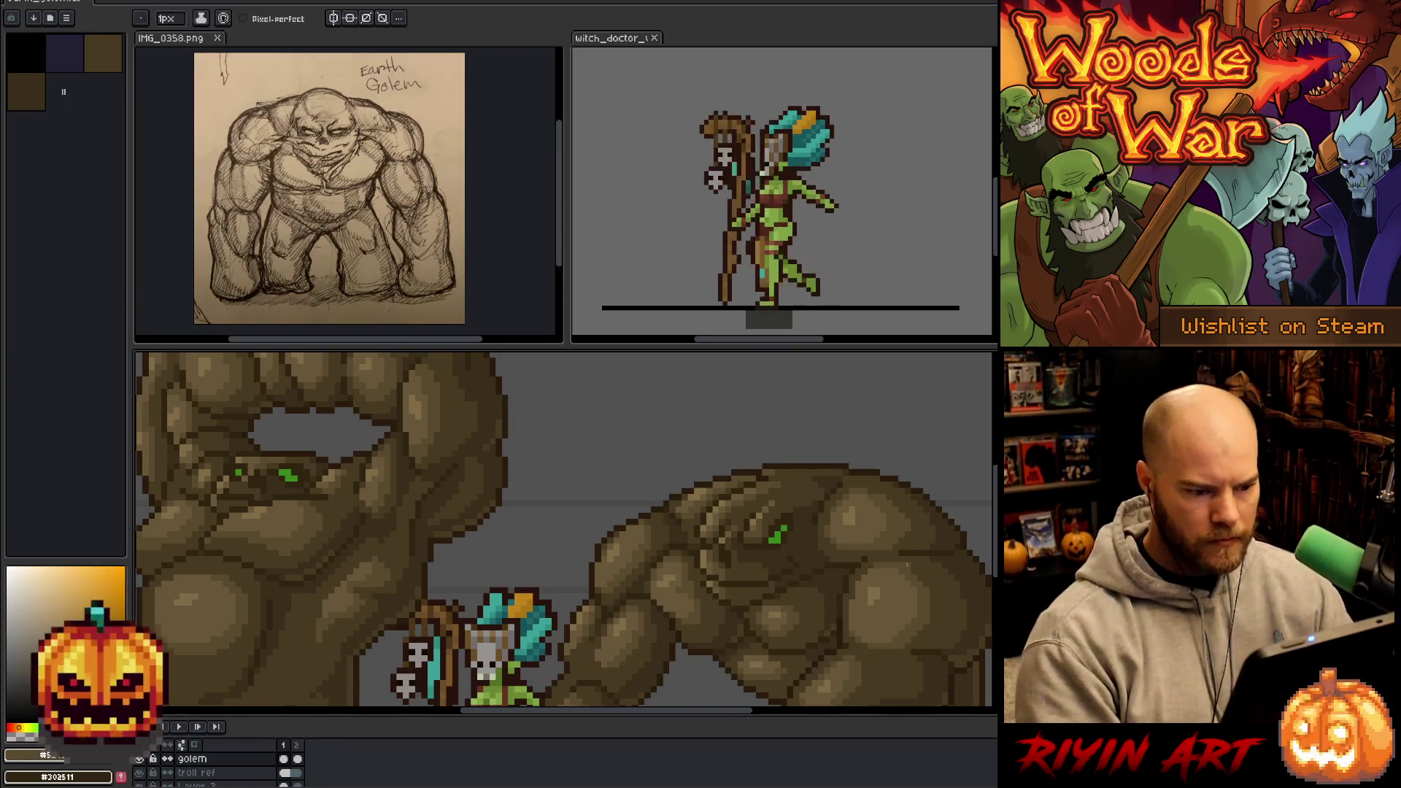
alt+click(761, 479)
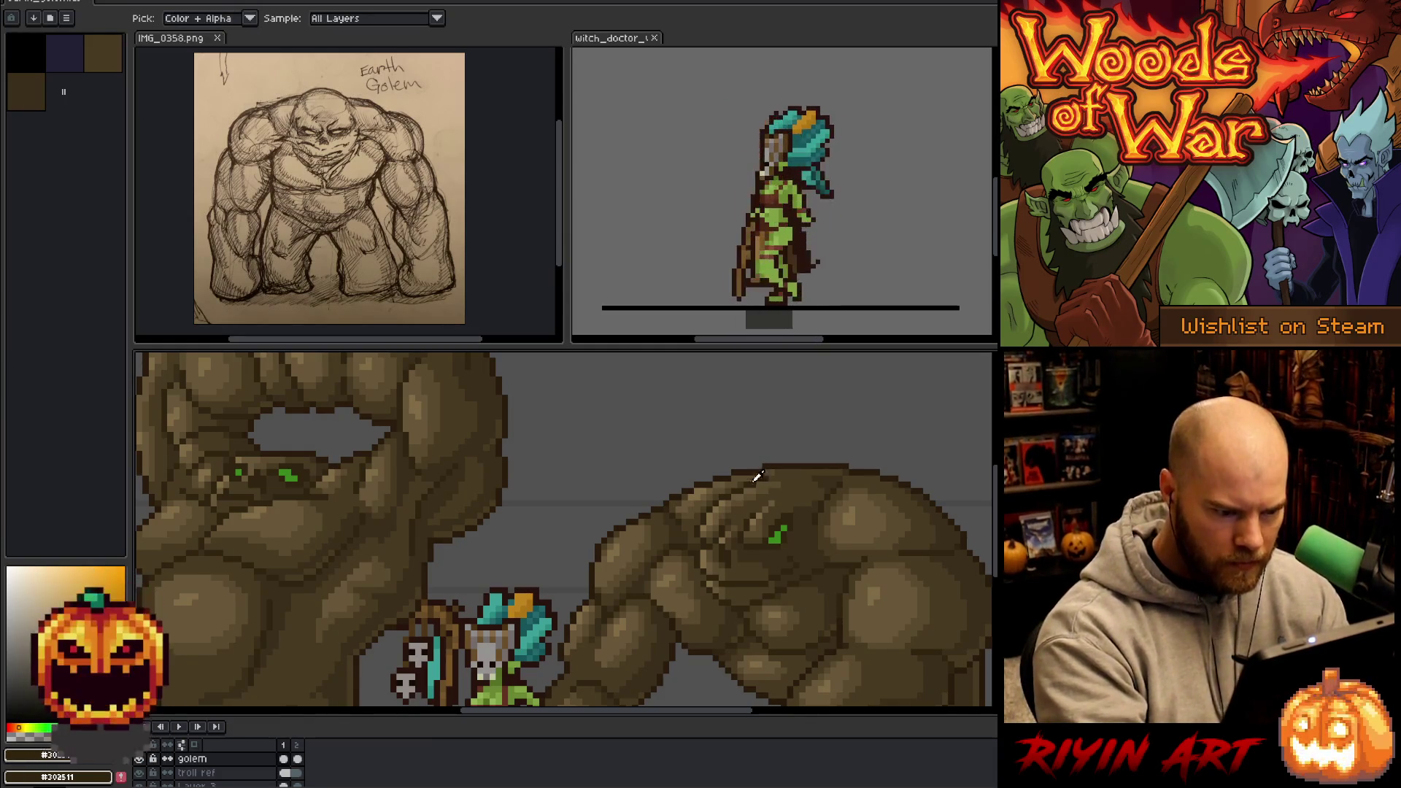
- Zoom in on the hunched golem and alternate between its brown and dark brown, ending on brown
scroll(815, 559, down, 4)
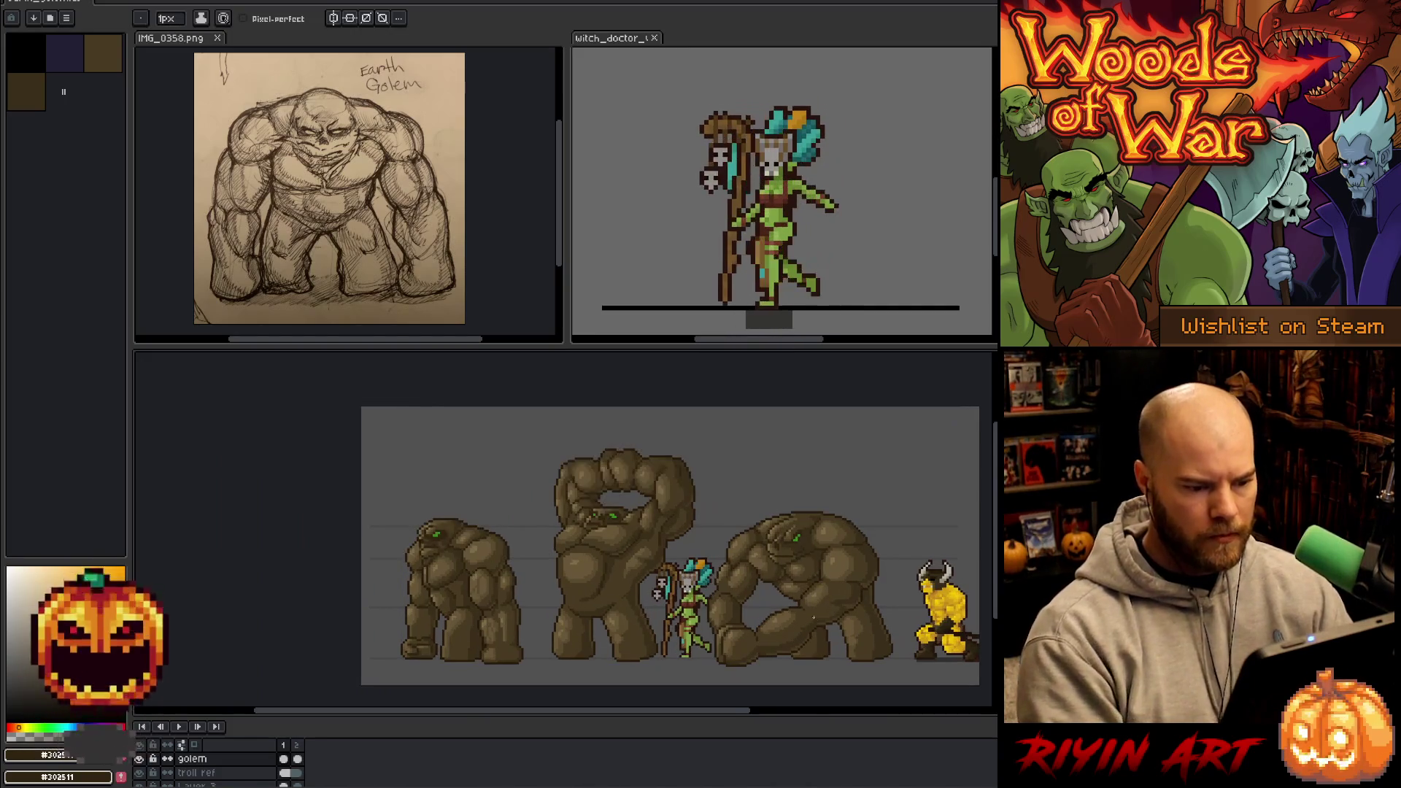
scroll(810, 617, up, 3)
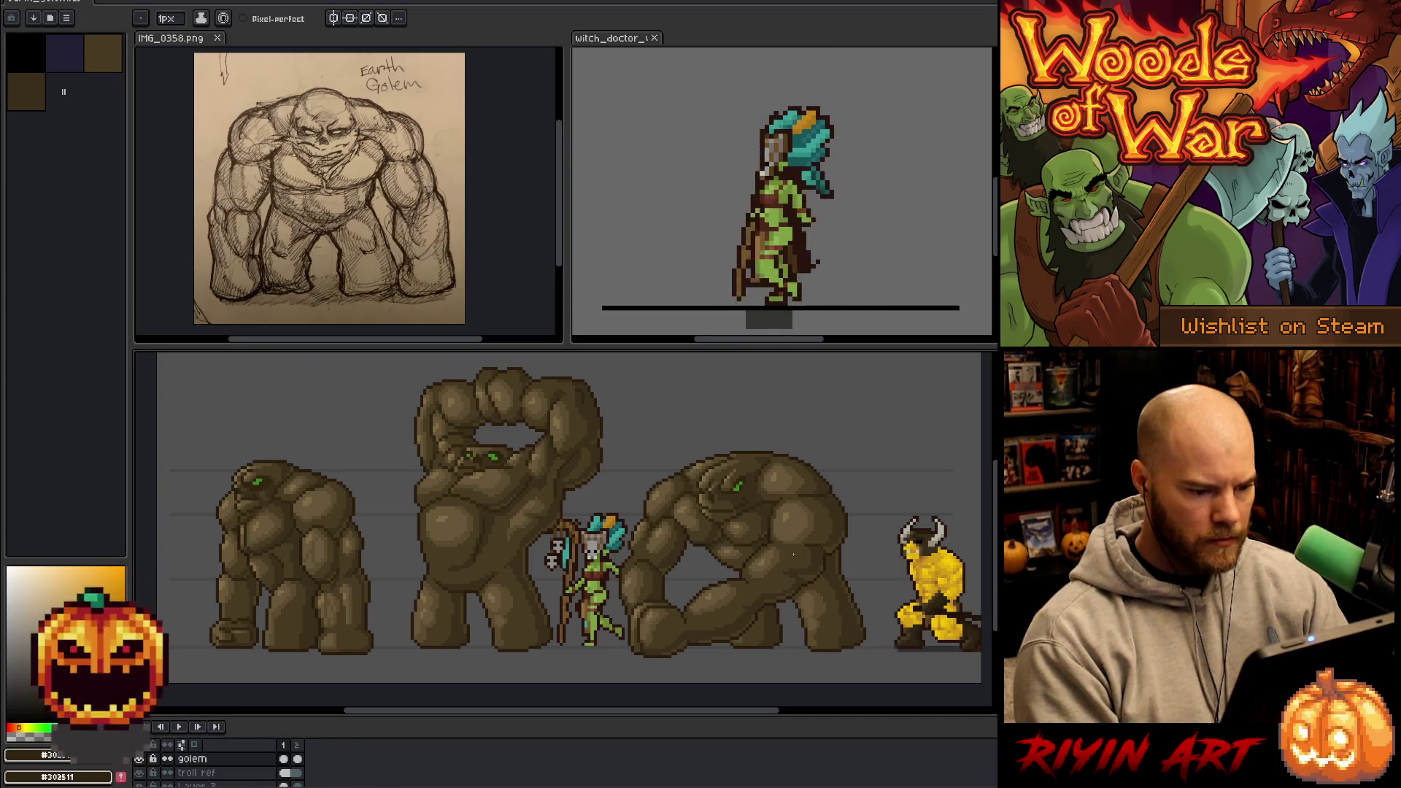
scroll(793, 554, up, 2)
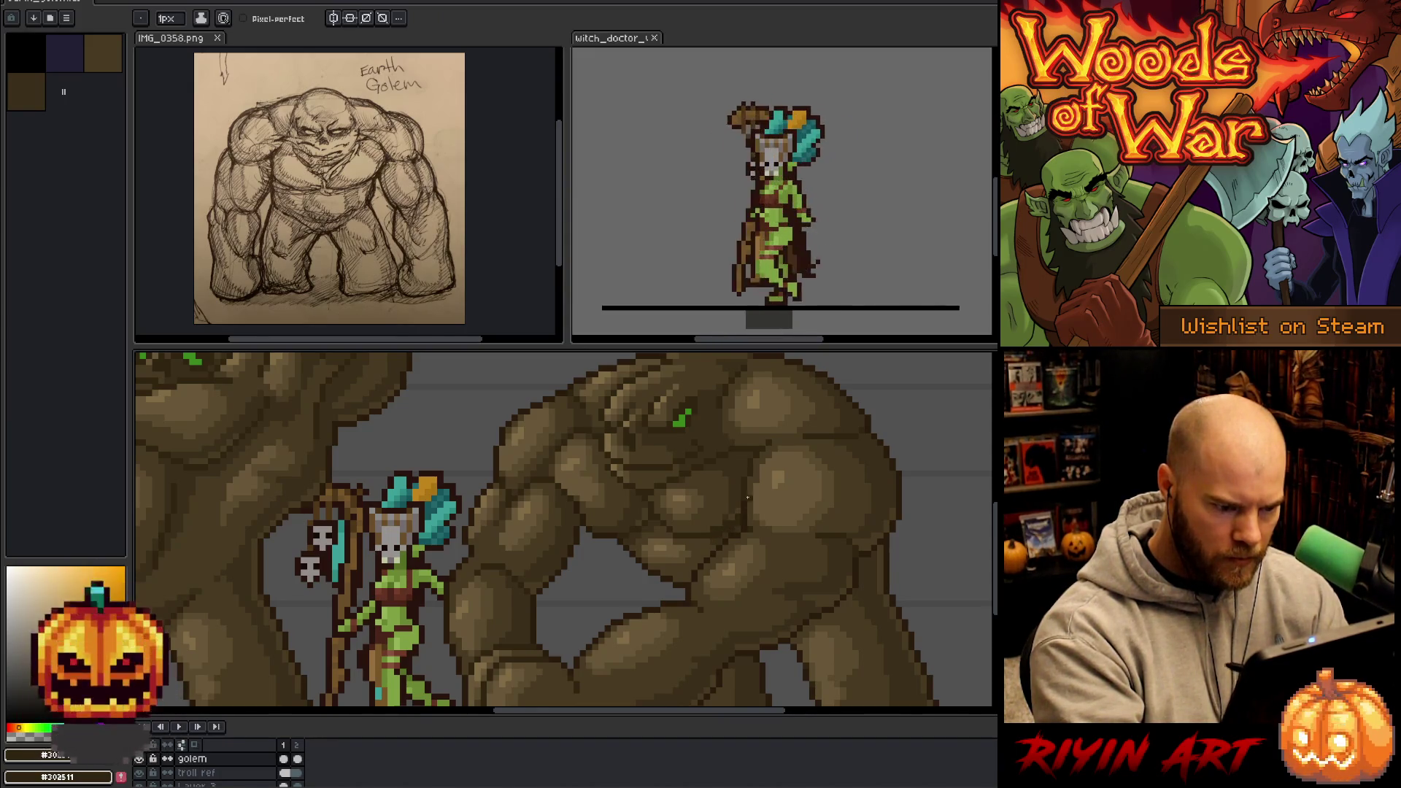
alt+click(743, 510)
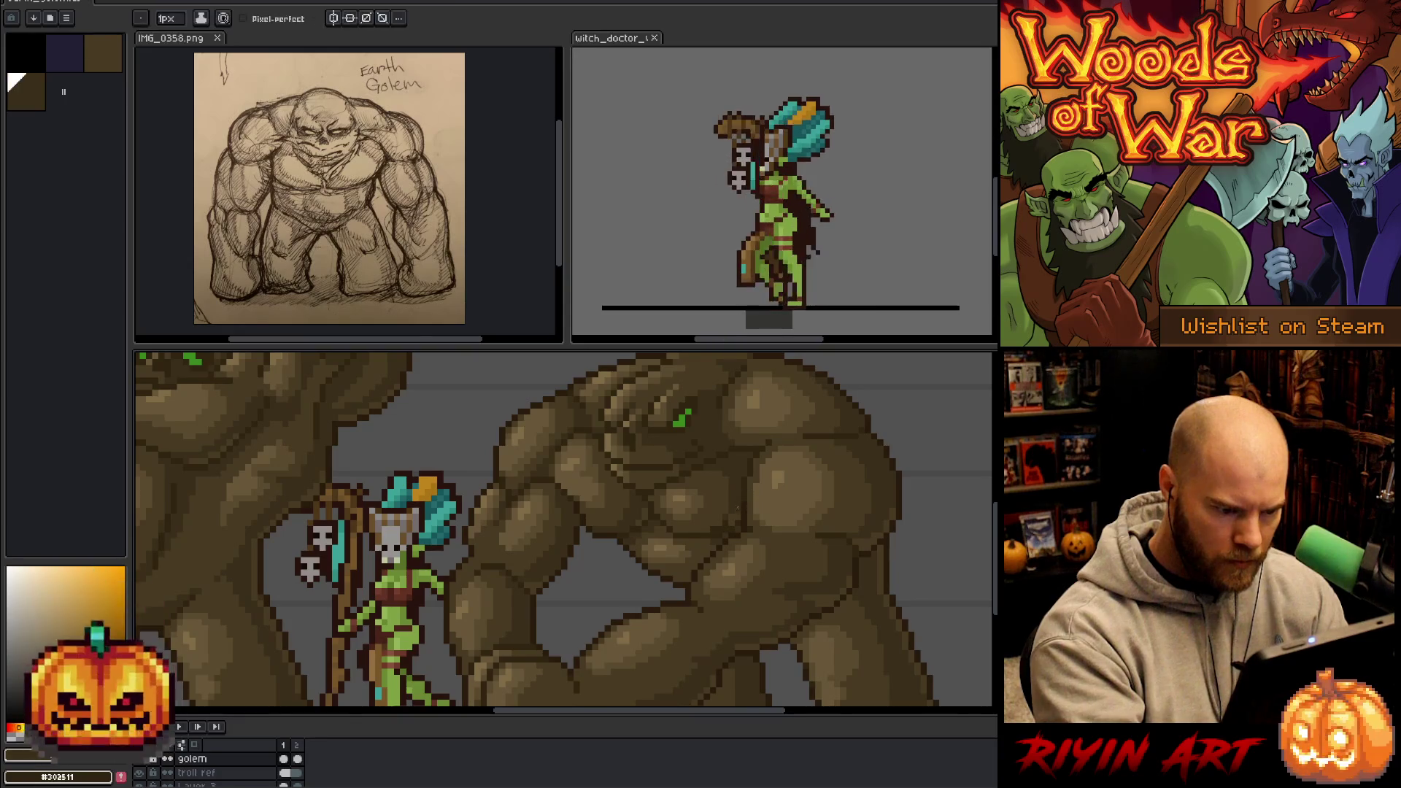
alt+click(725, 524)
alt+click(717, 529)
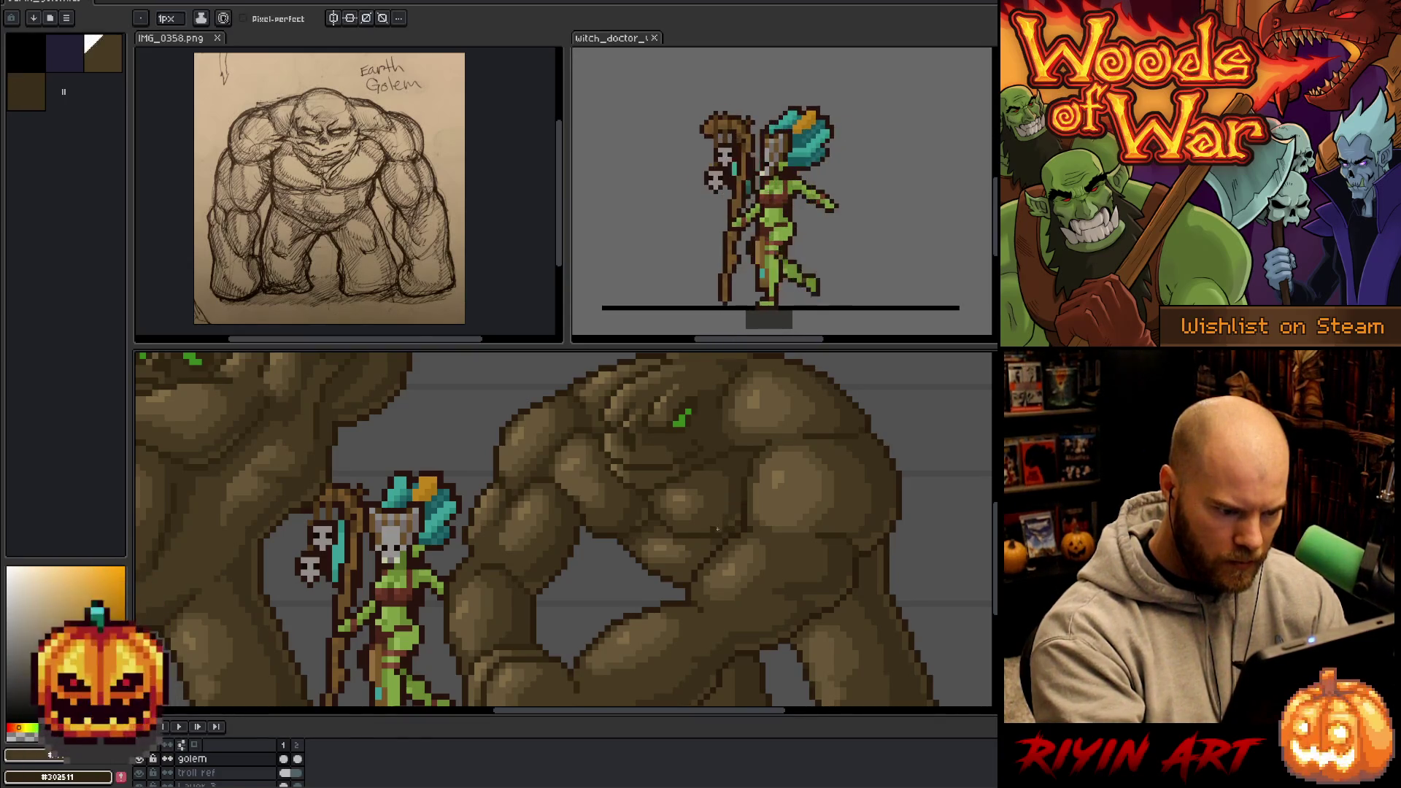
alt+click(723, 498)
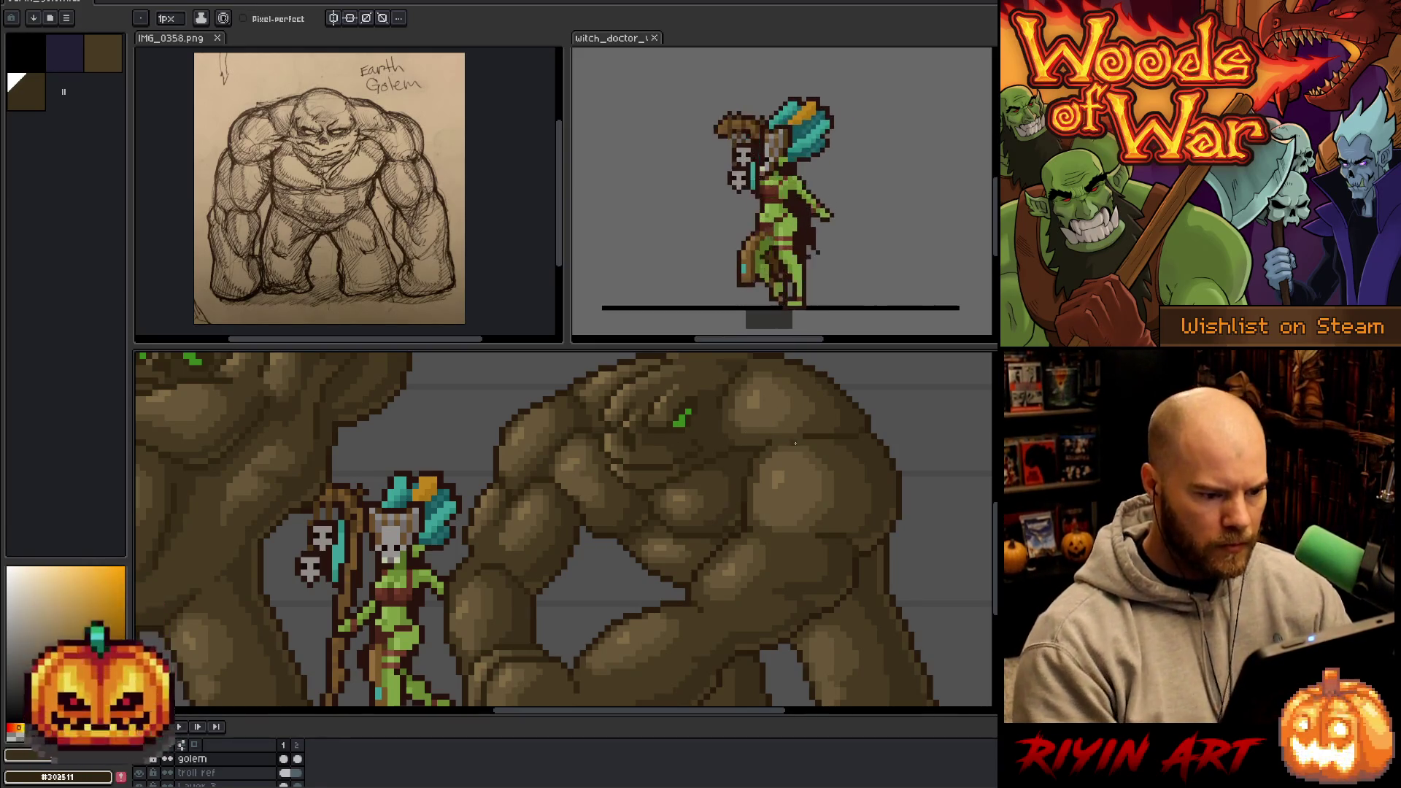
alt+click(727, 522)
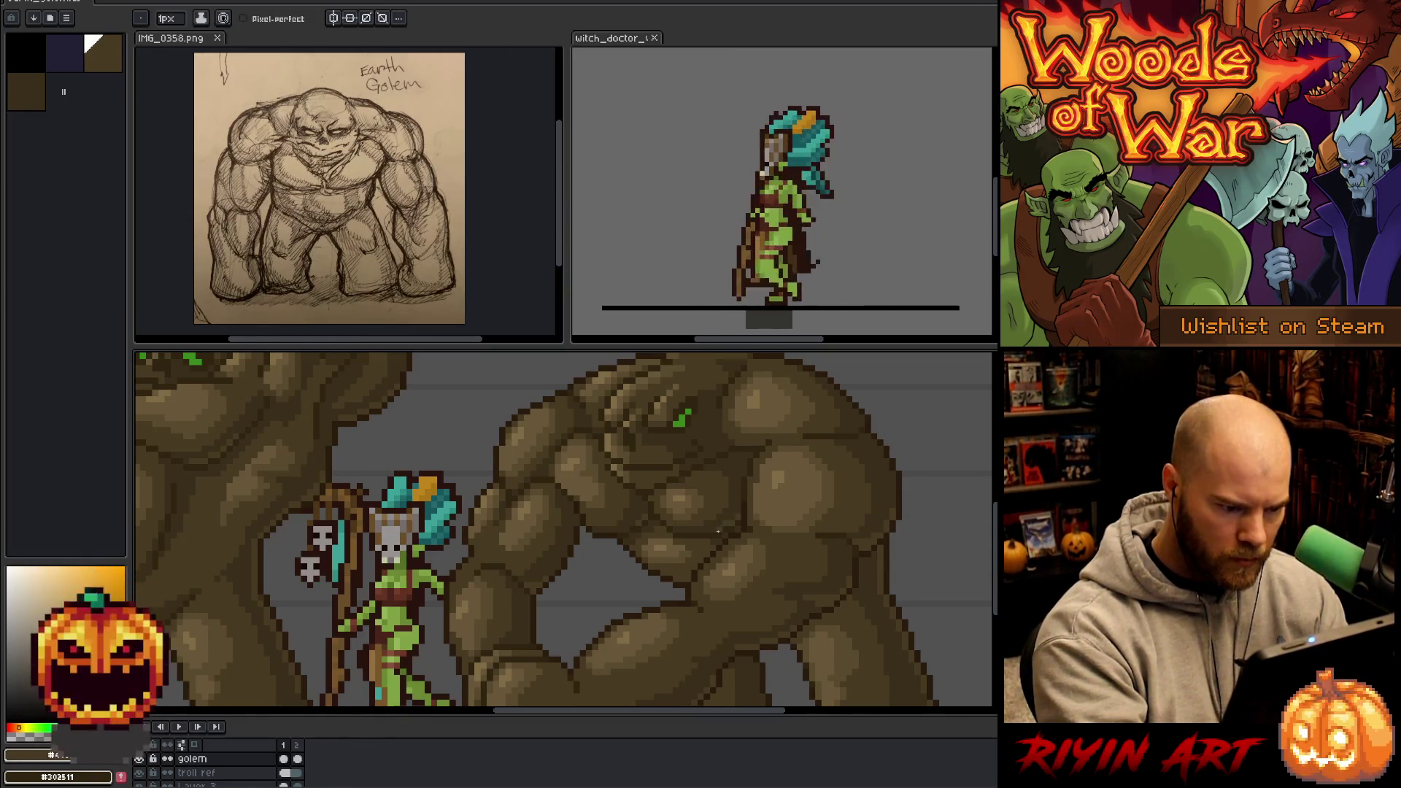
scroll(830, 450, down, 3)
drag(839, 529, 755, 534)
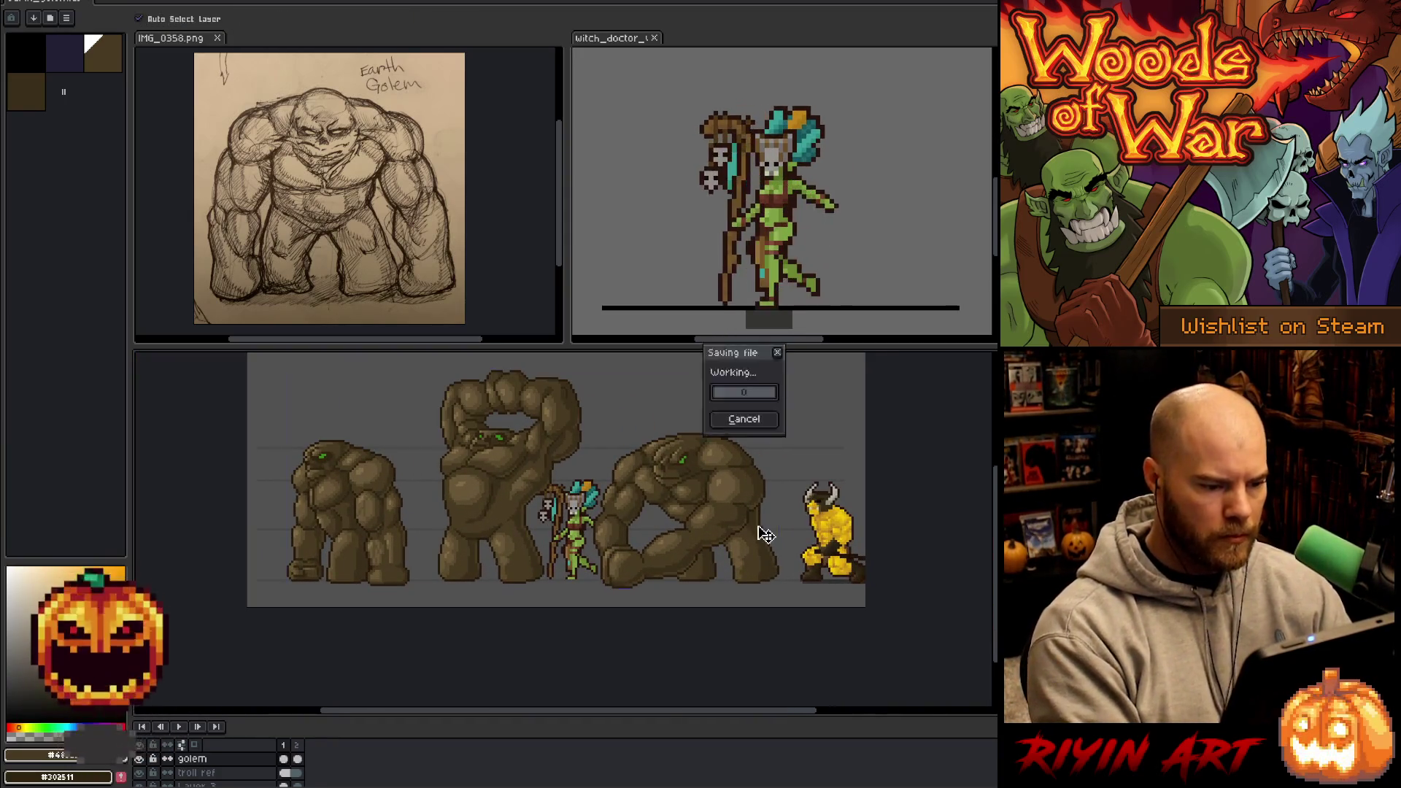
scroll(679, 469, up, 3)
scroll(679, 470, up, 2)
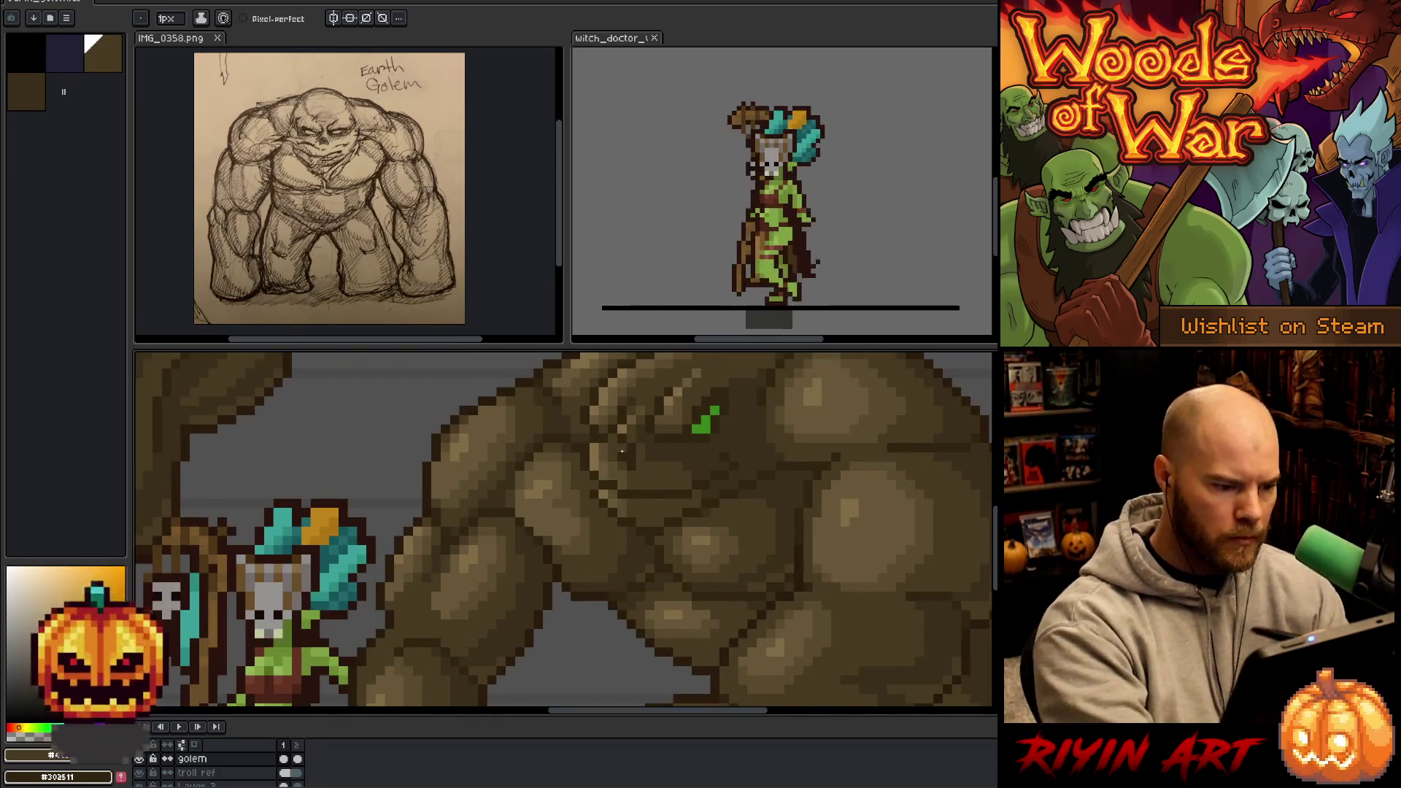
alt+click(588, 369)
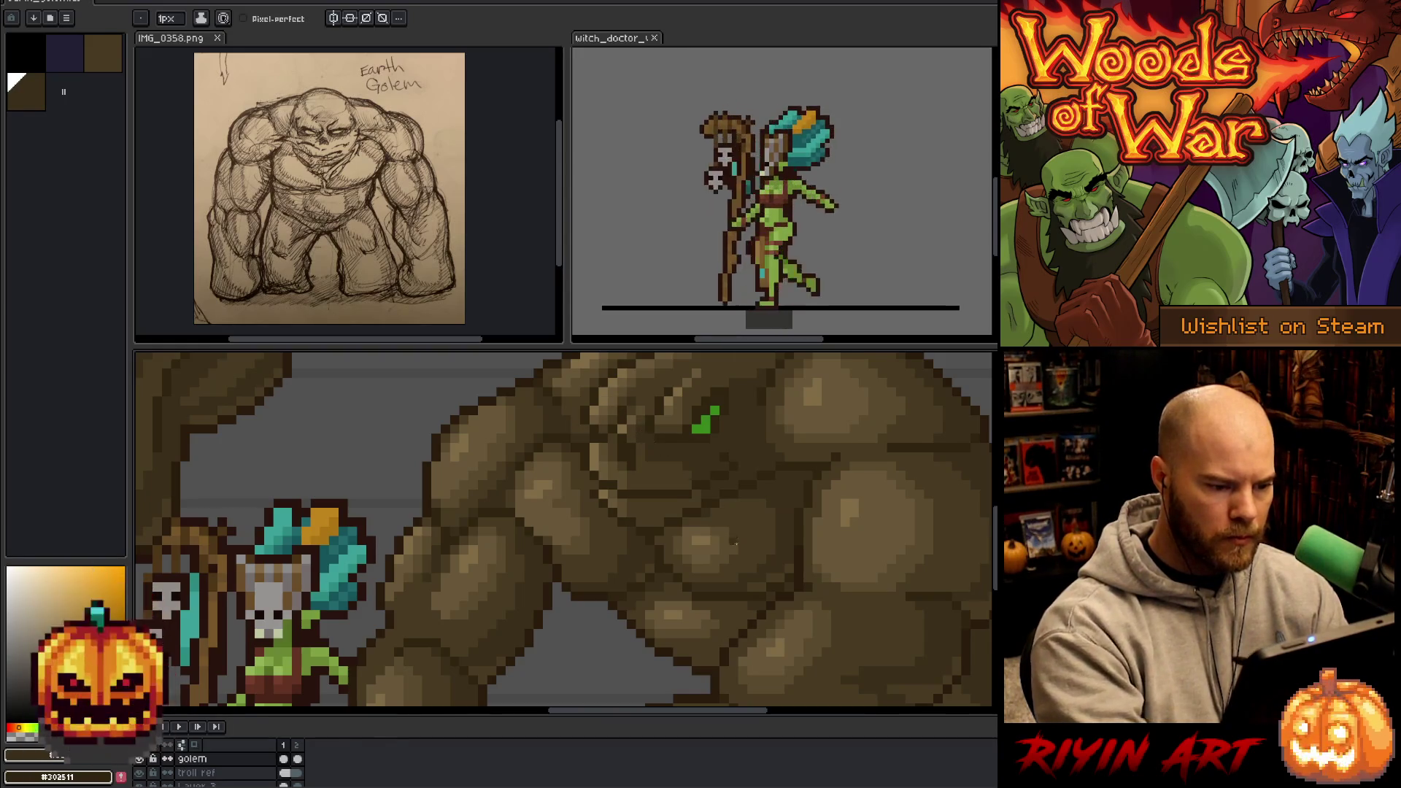
scroll(607, 487, down, 4)
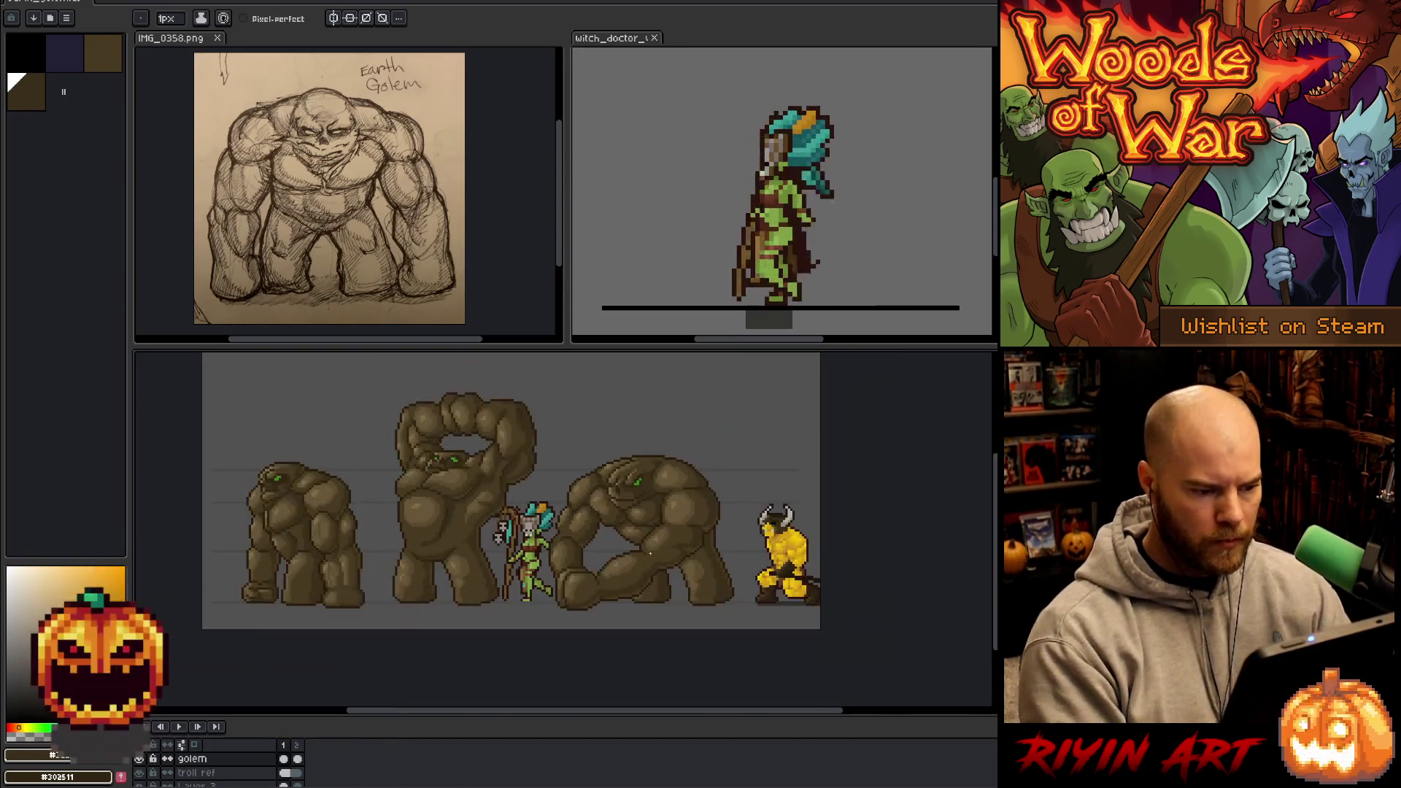
key(v)
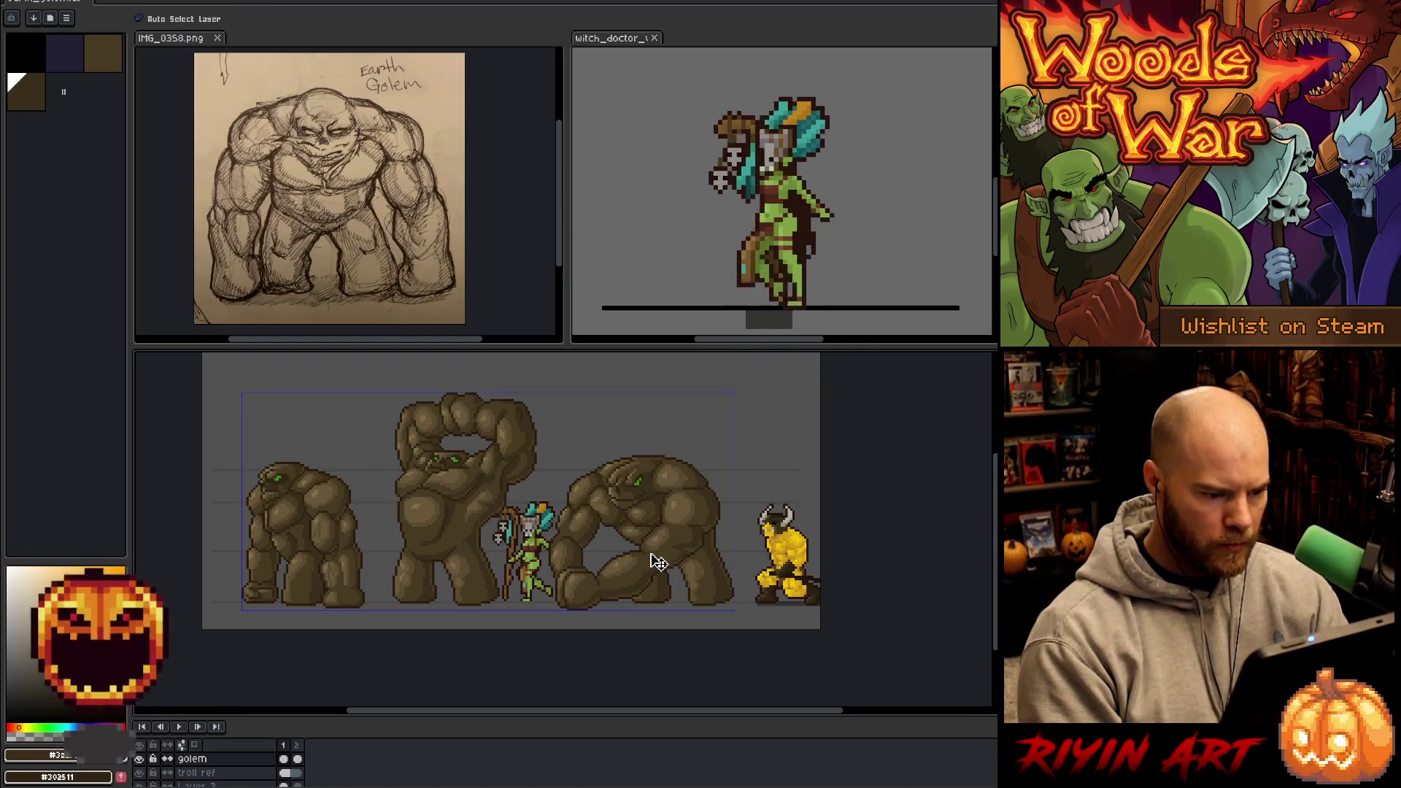
key(b)
mouse_move(511, 511)
mouse_down()
mouse_move(618, 509)
mouse_move(600, 508)
mouse_up()
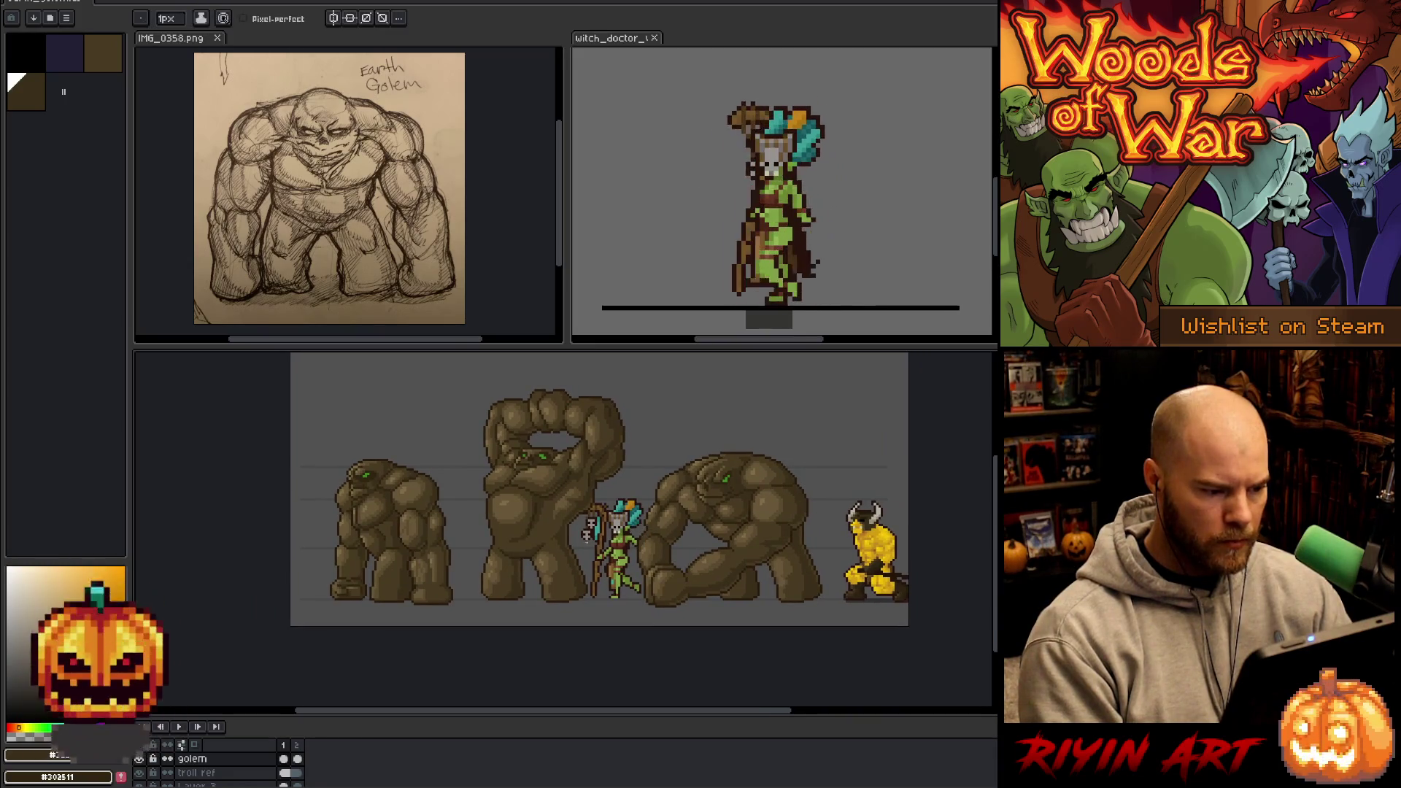
scroll(584, 546, up, 4)
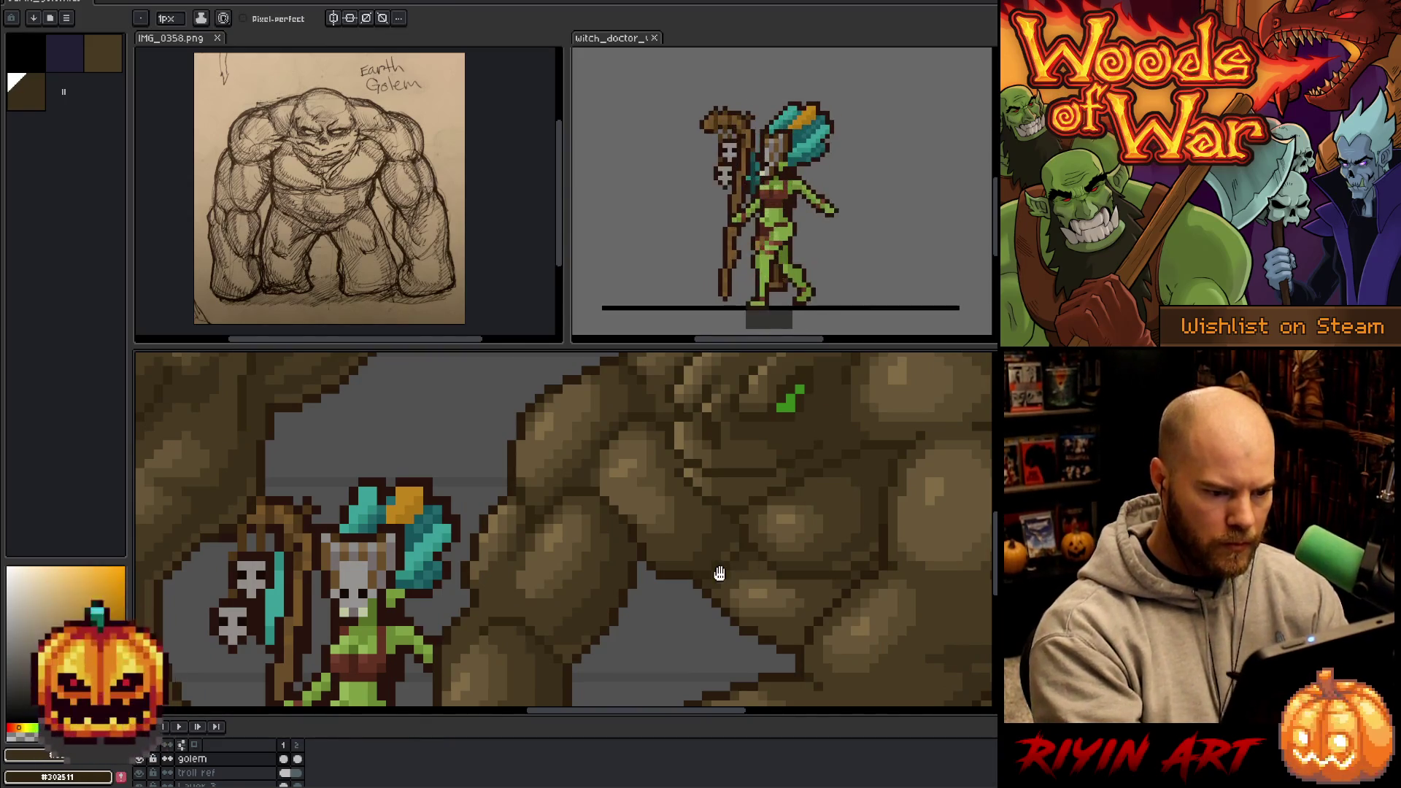
drag(702, 503, 718, 576)
scroll(582, 526, down, 2)
key(b)
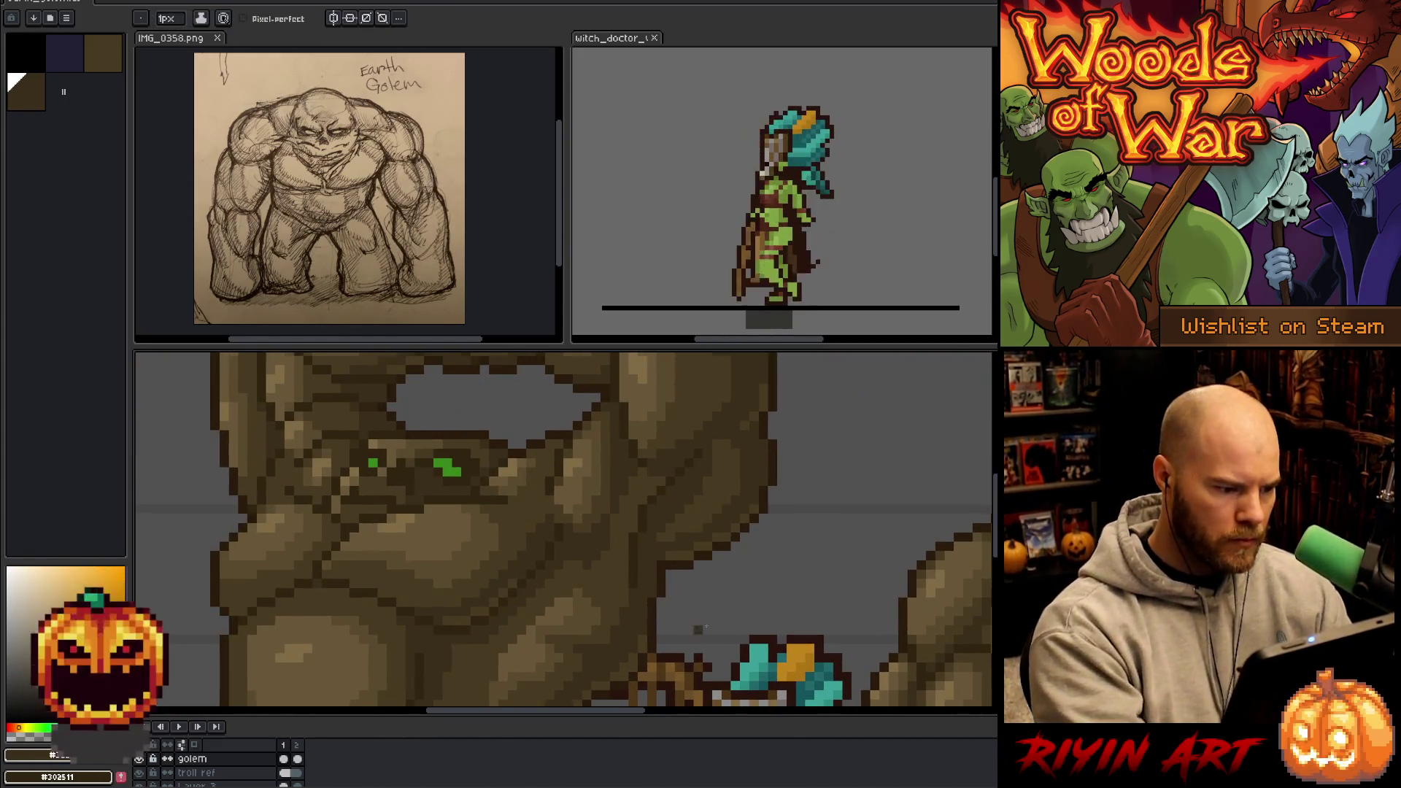
scroll(701, 629, down, 2)
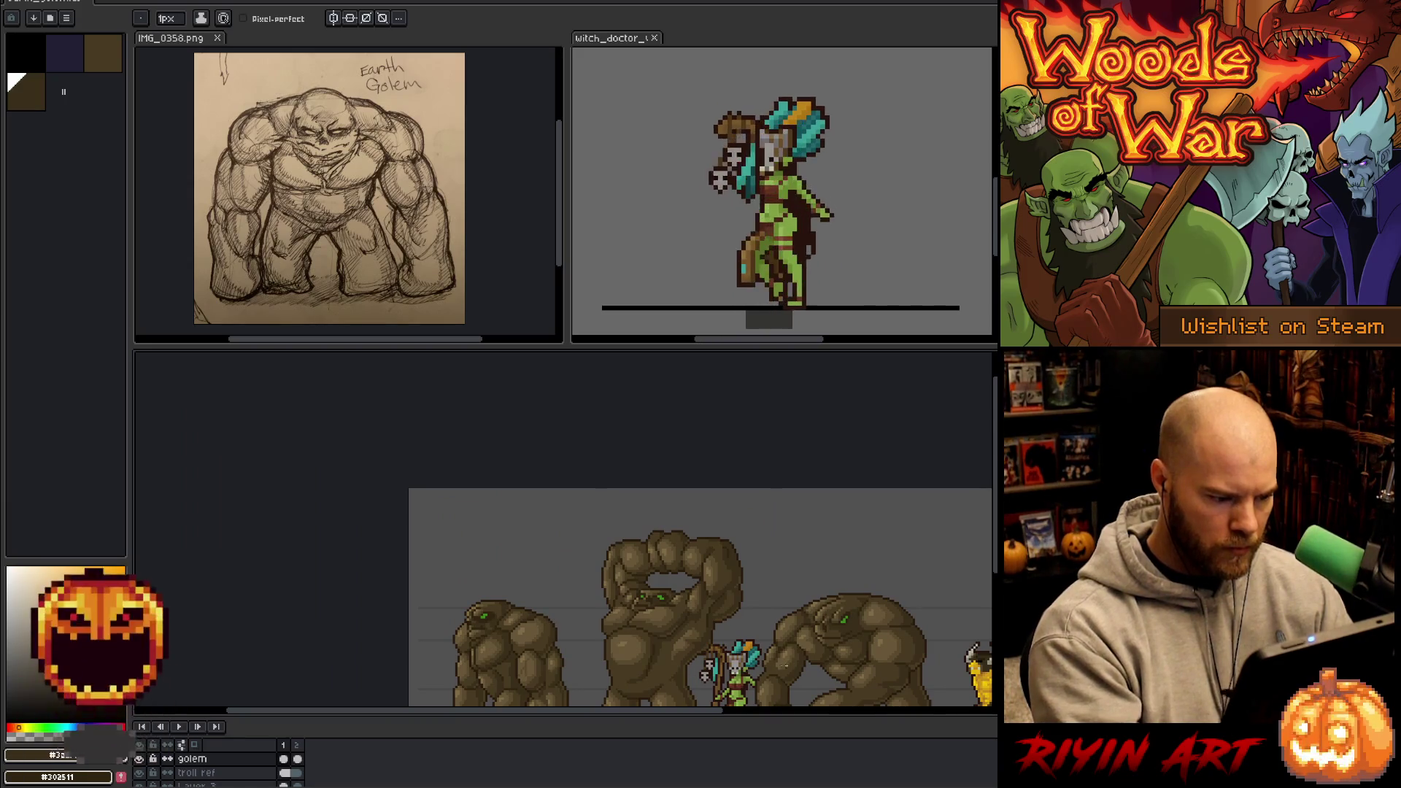
drag(781, 666, 612, 558)
scroll(699, 518, up, 2)
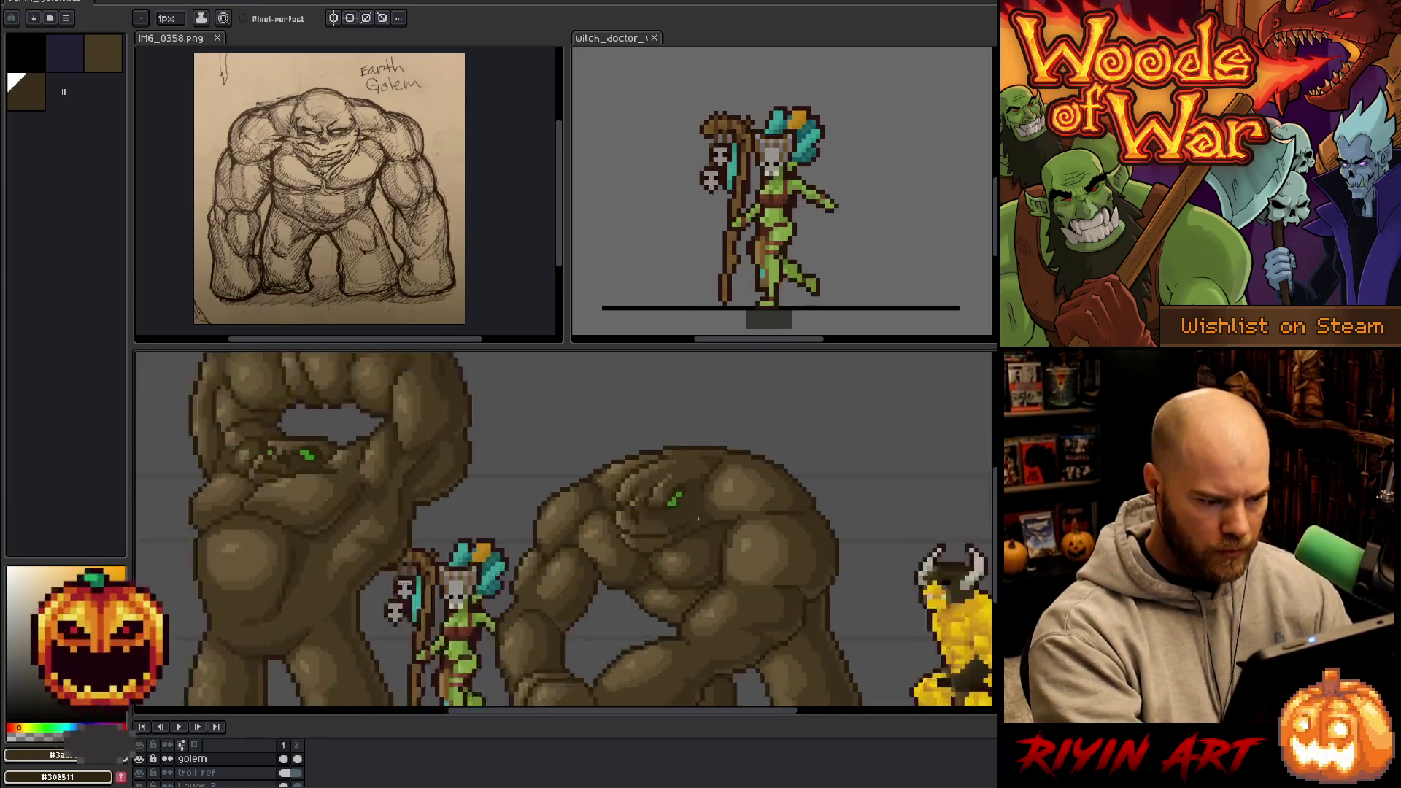
scroll(698, 518, up, 1)
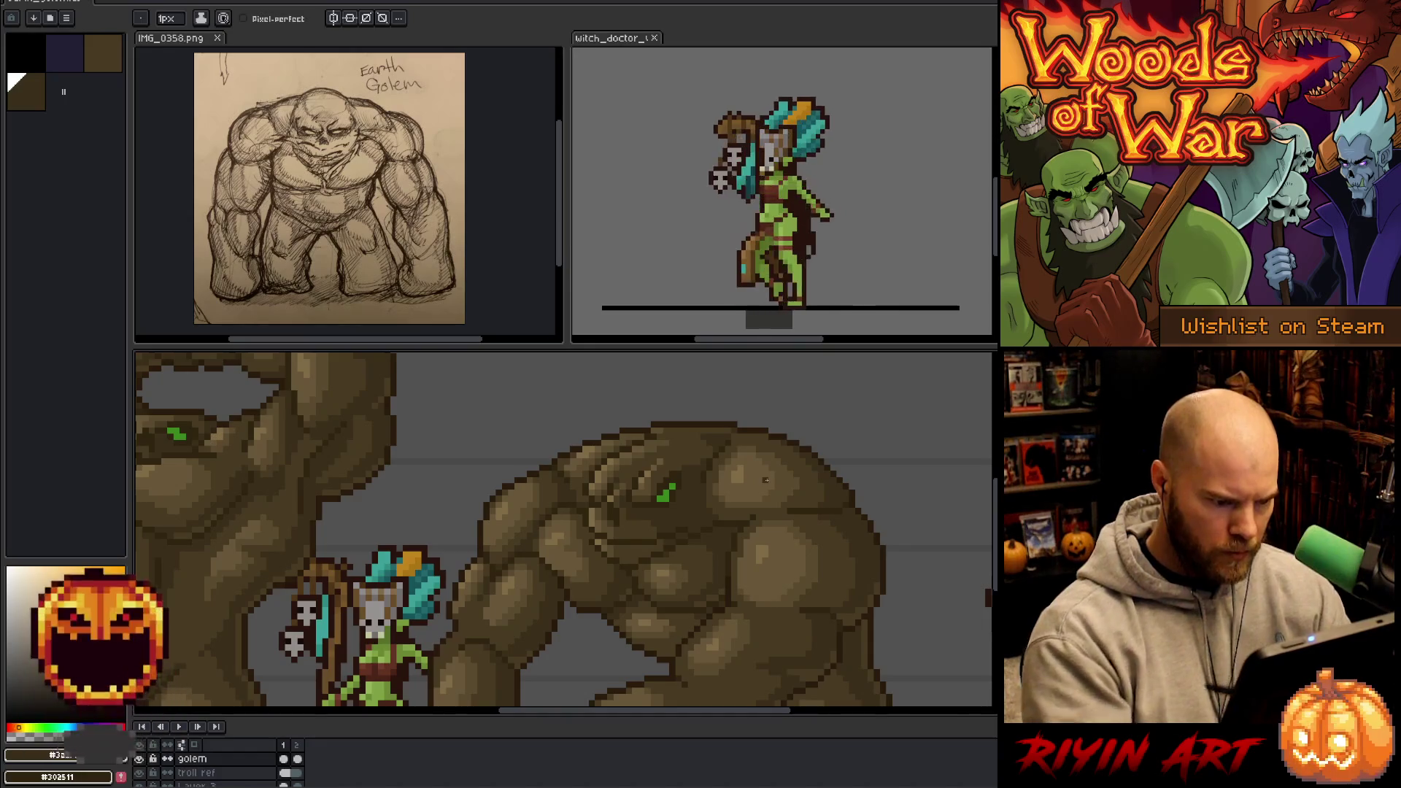
scroll(685, 510, down, 2)
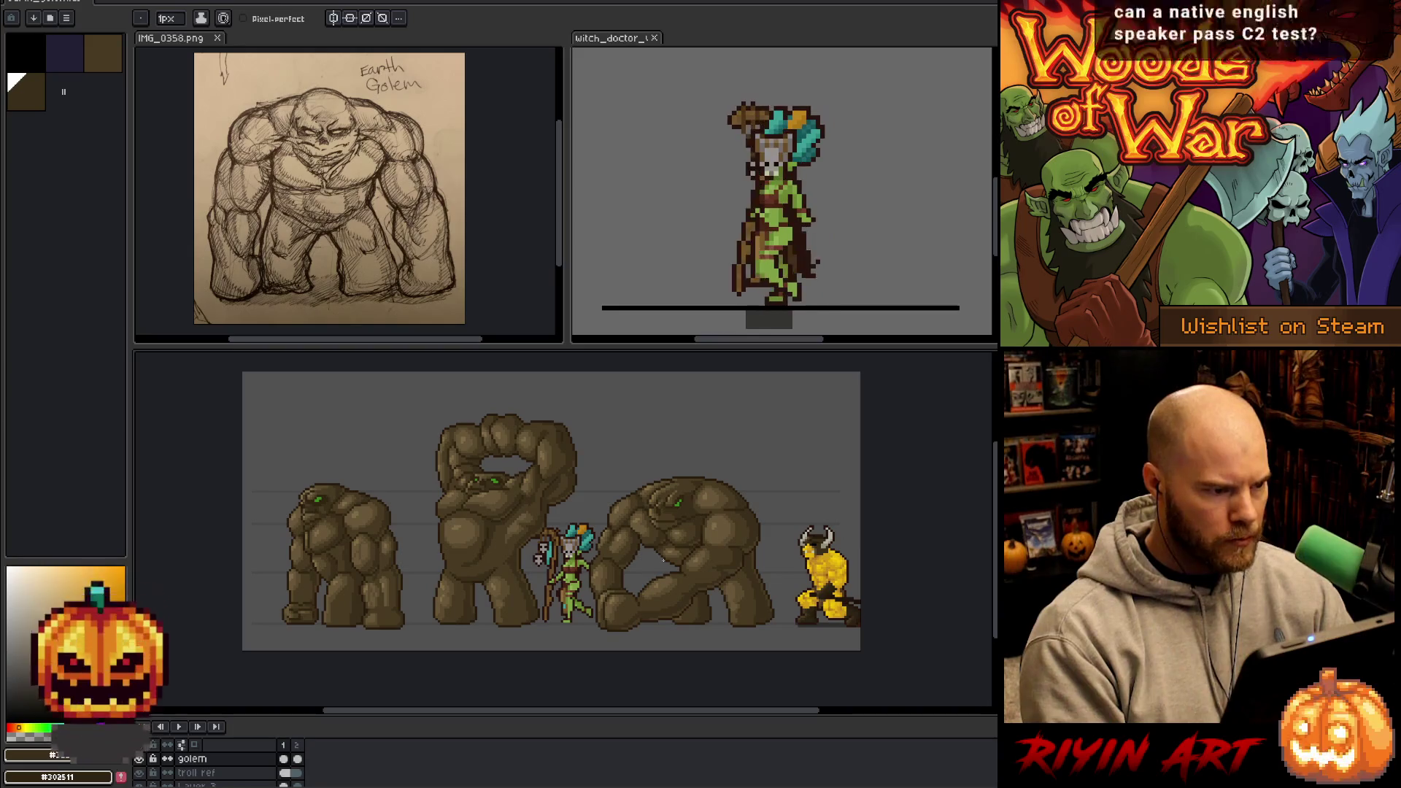
scroll(651, 520, up, 3)
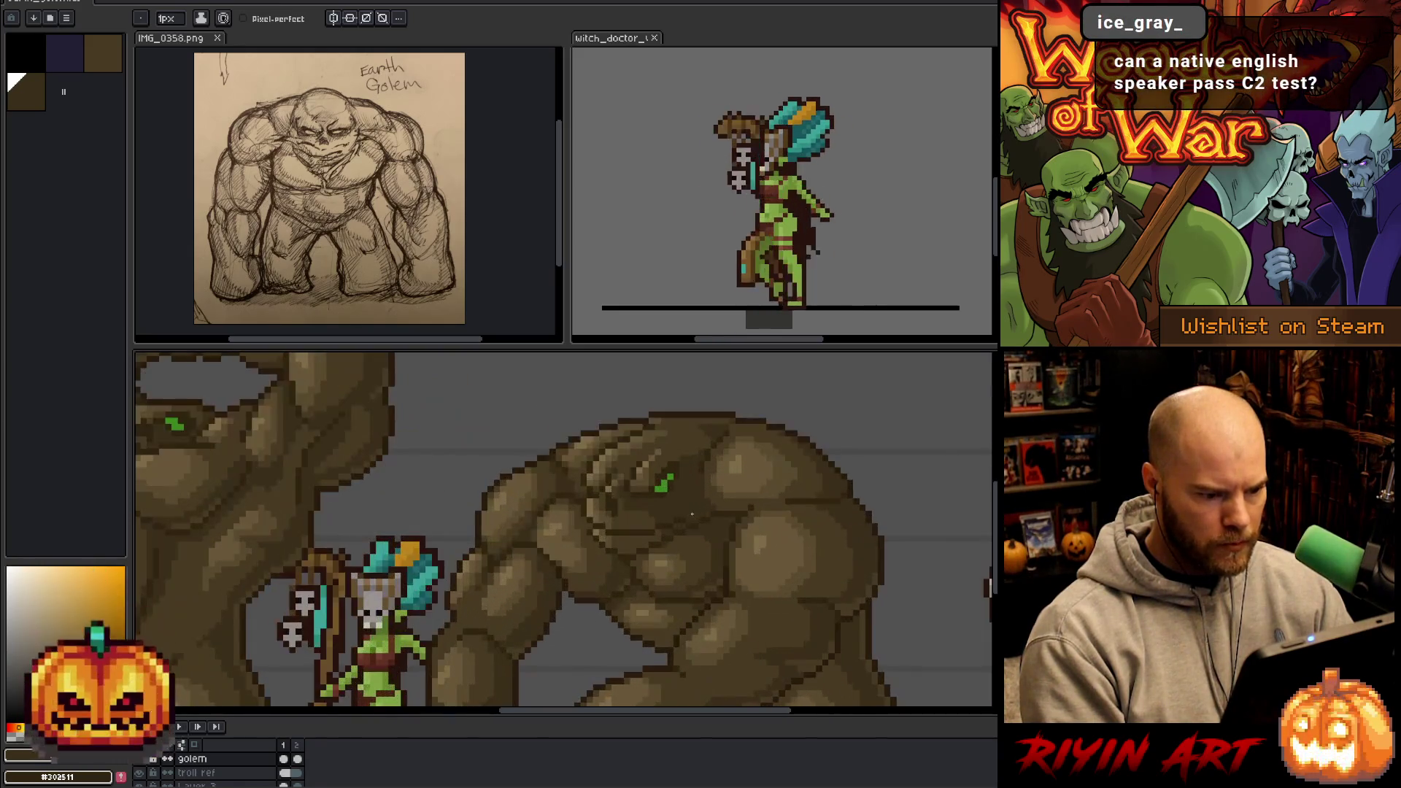
scroll(692, 514, up, 1)
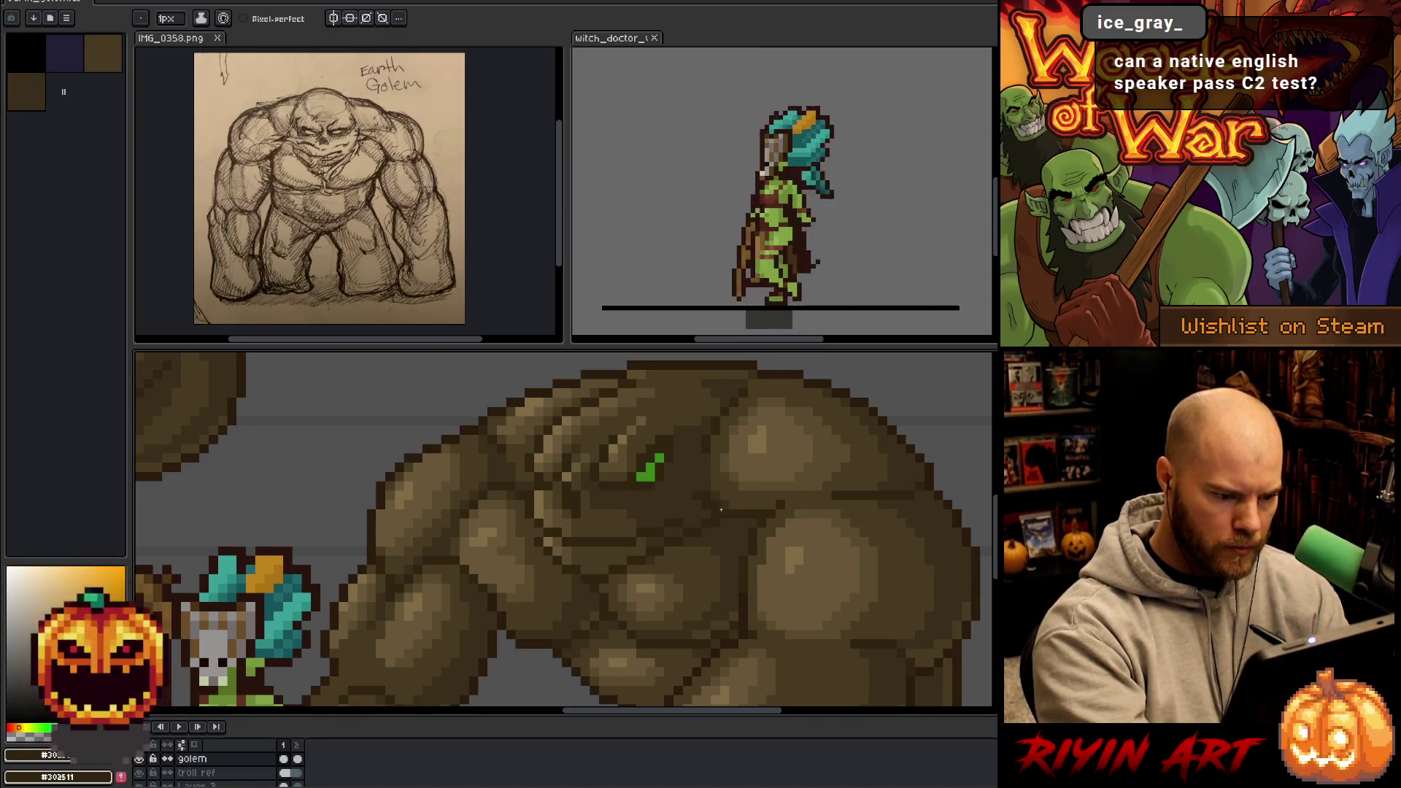
- Turn on Pixel-perfect for pencil strokes
click(245, 18)
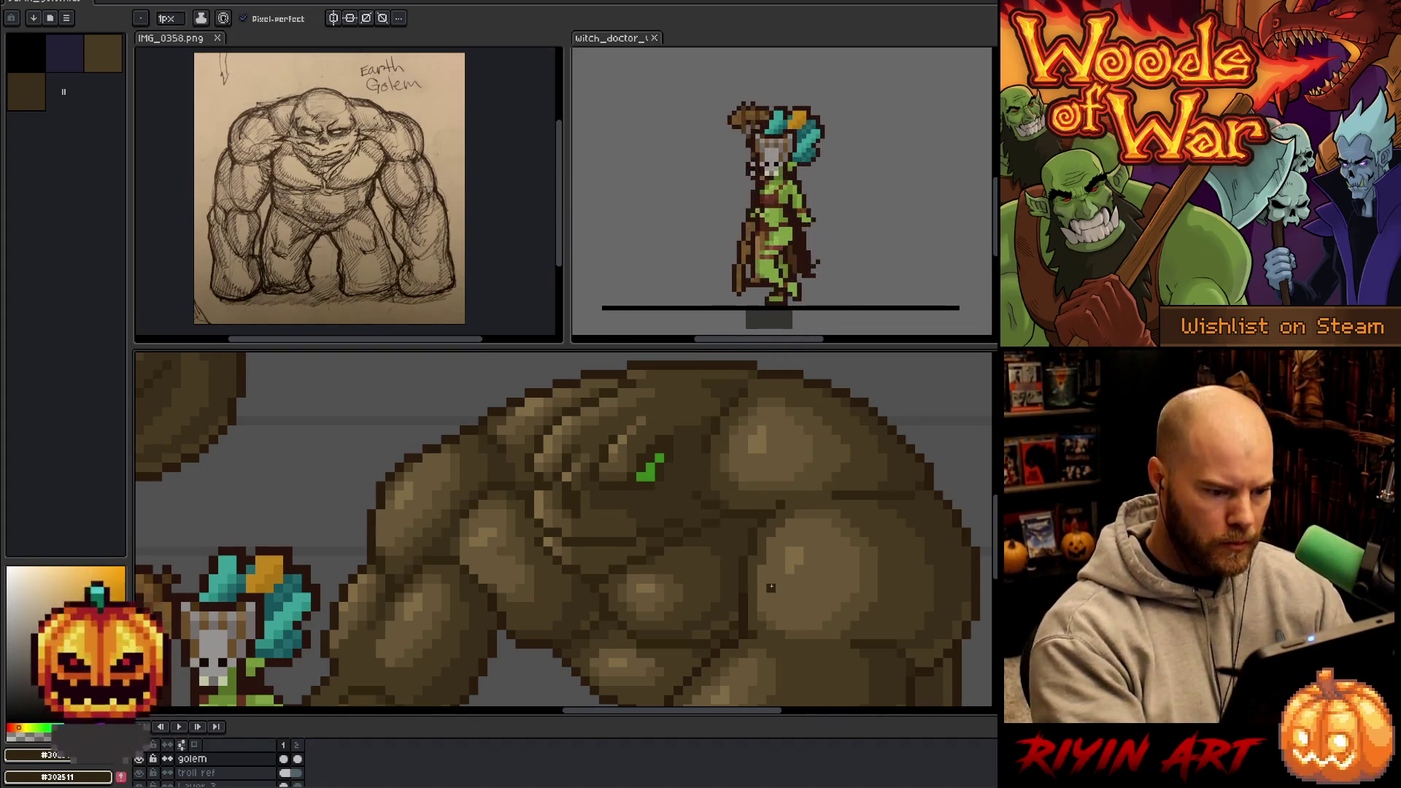
scroll(771, 588, down, 3)
scroll(772, 585, up, 3)
- Set the drawing colour to the golem's dark brown swatch in the palette
alt+click(742, 540)
alt+click(725, 538)
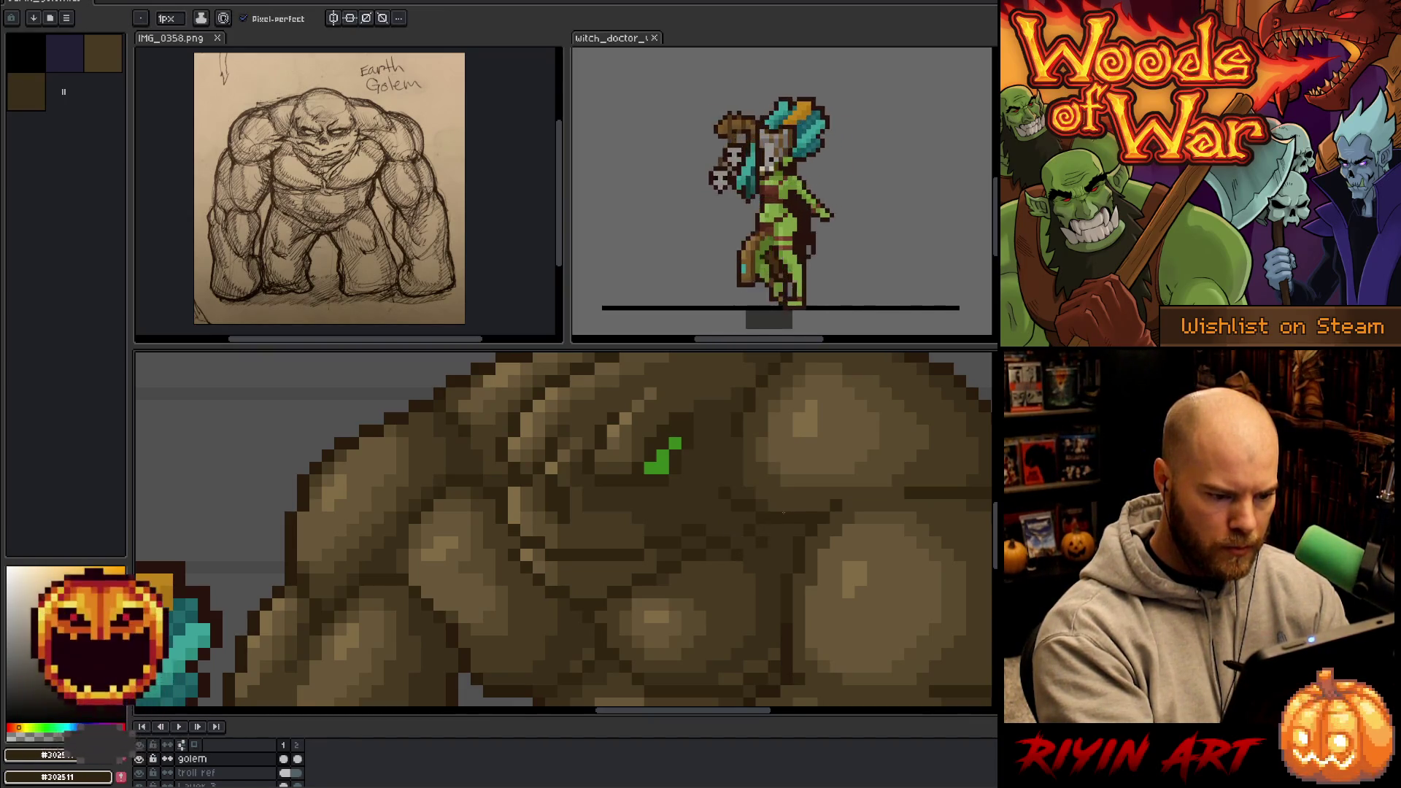
scroll(773, 591, down, 2)
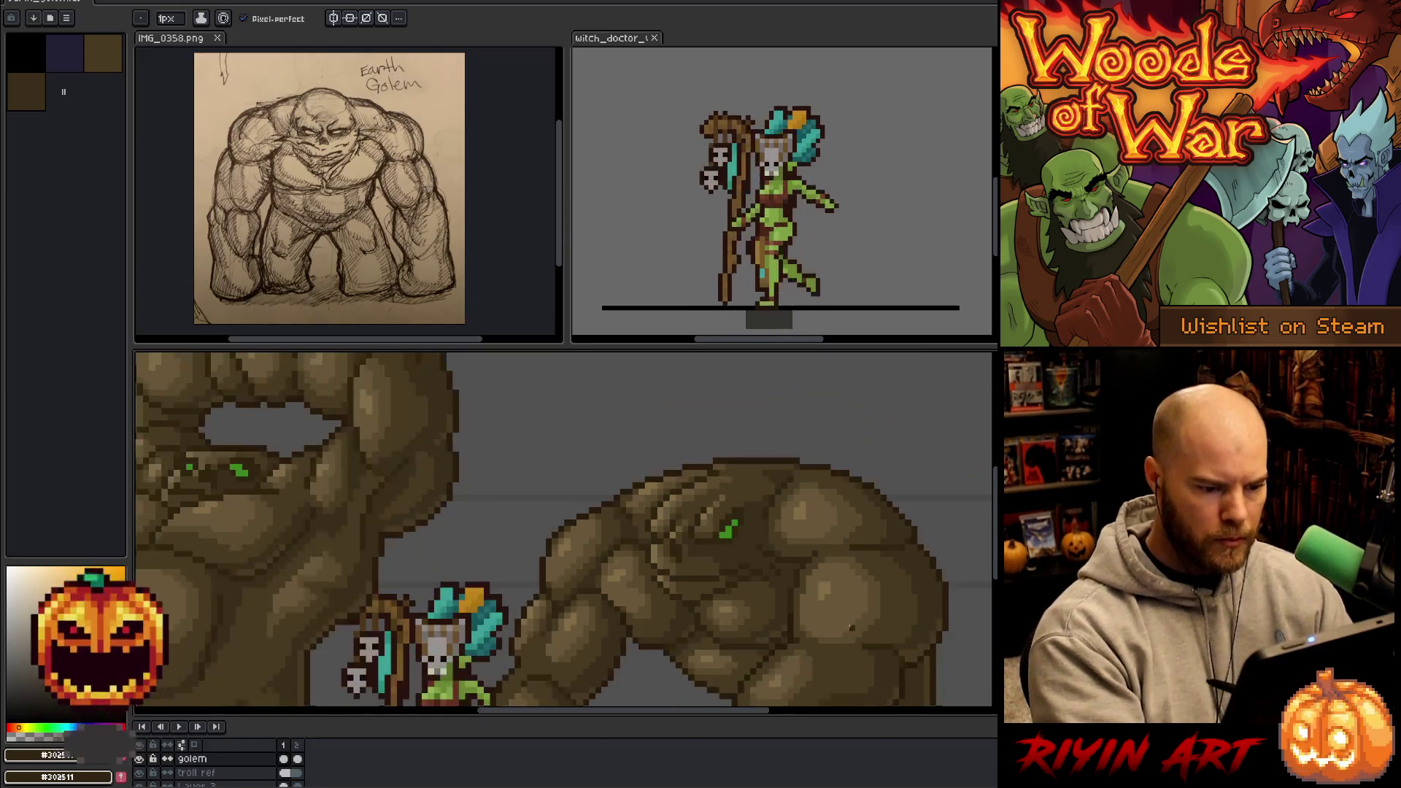
scroll(846, 627, down, 2)
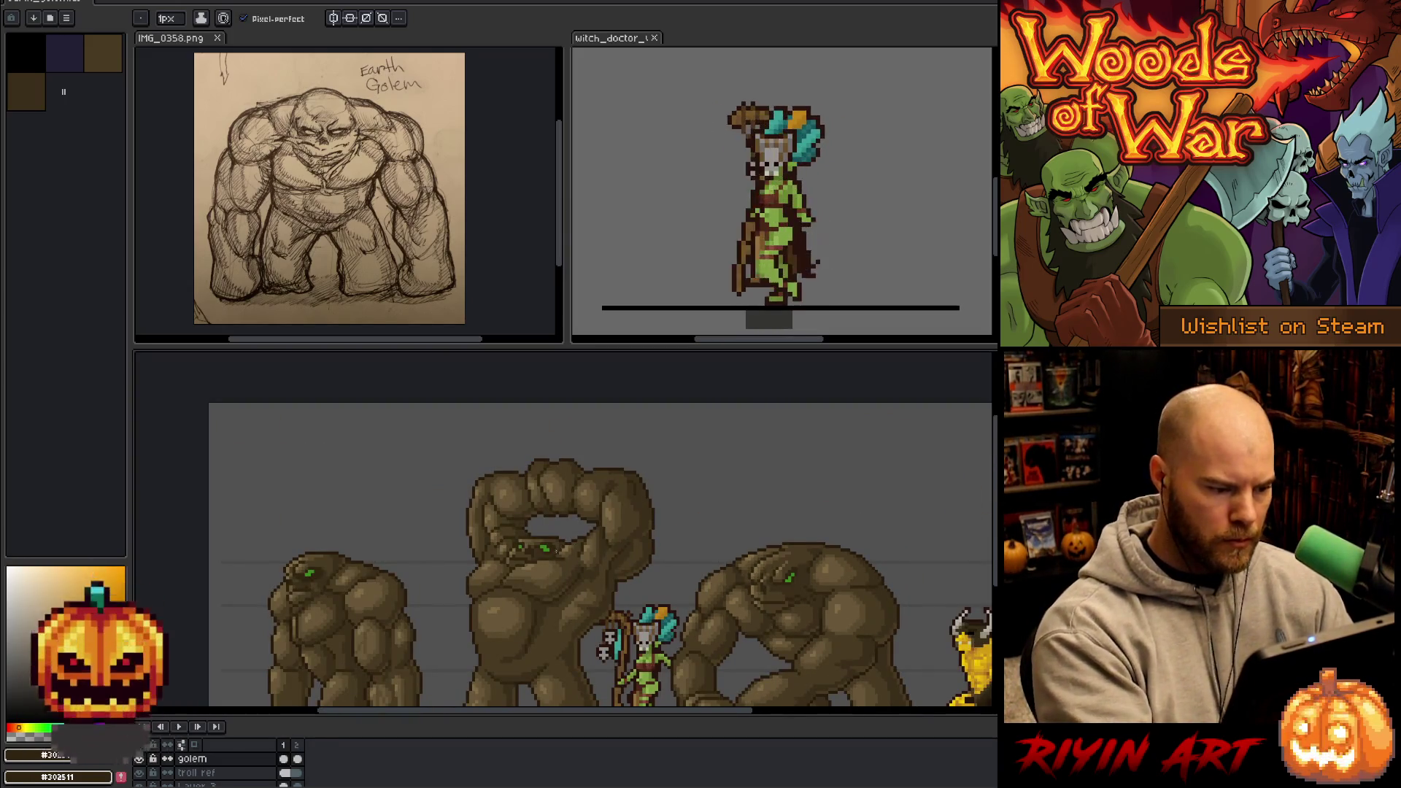
scroll(313, 590, up, 4)
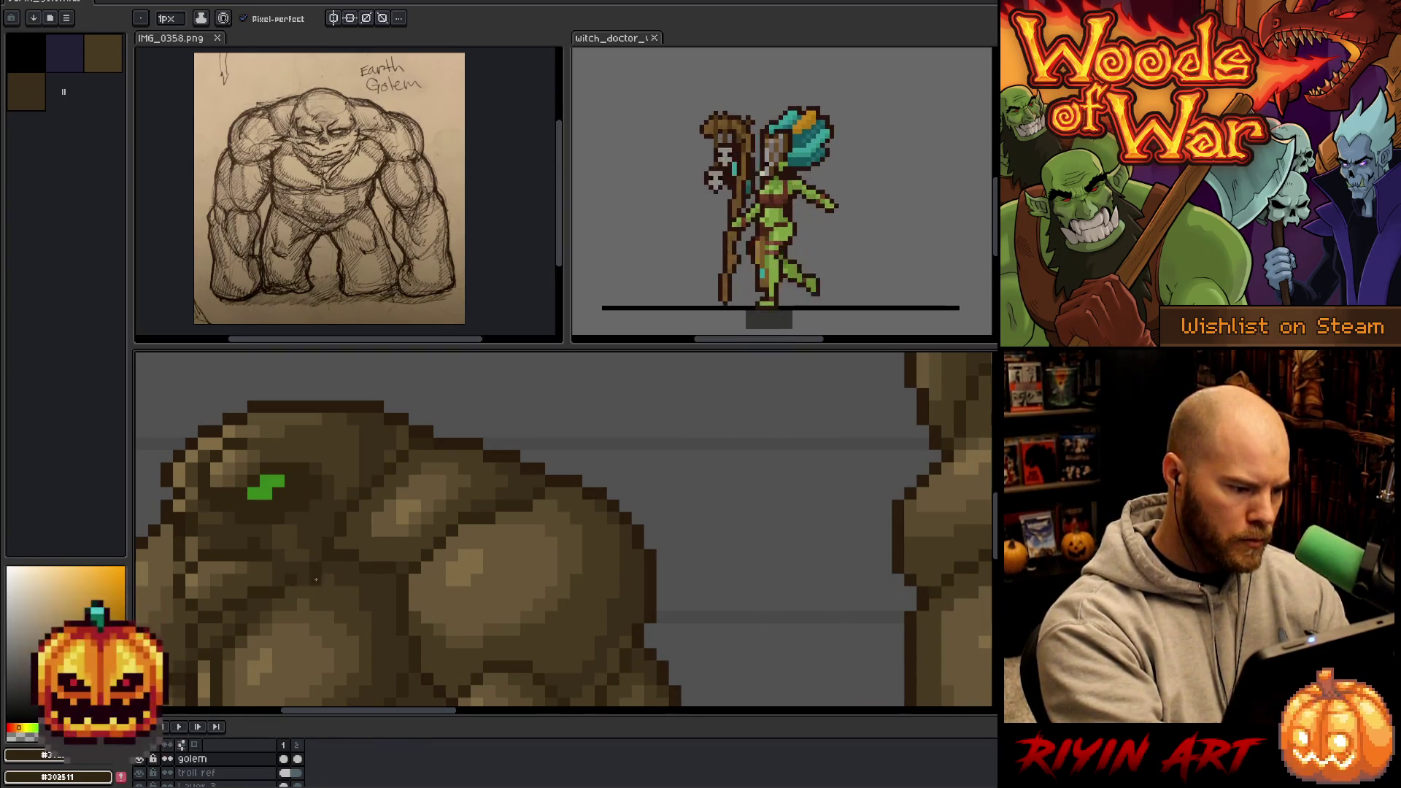
alt+click(324, 579)
alt+click(303, 572)
scroll(511, 611, down, 4)
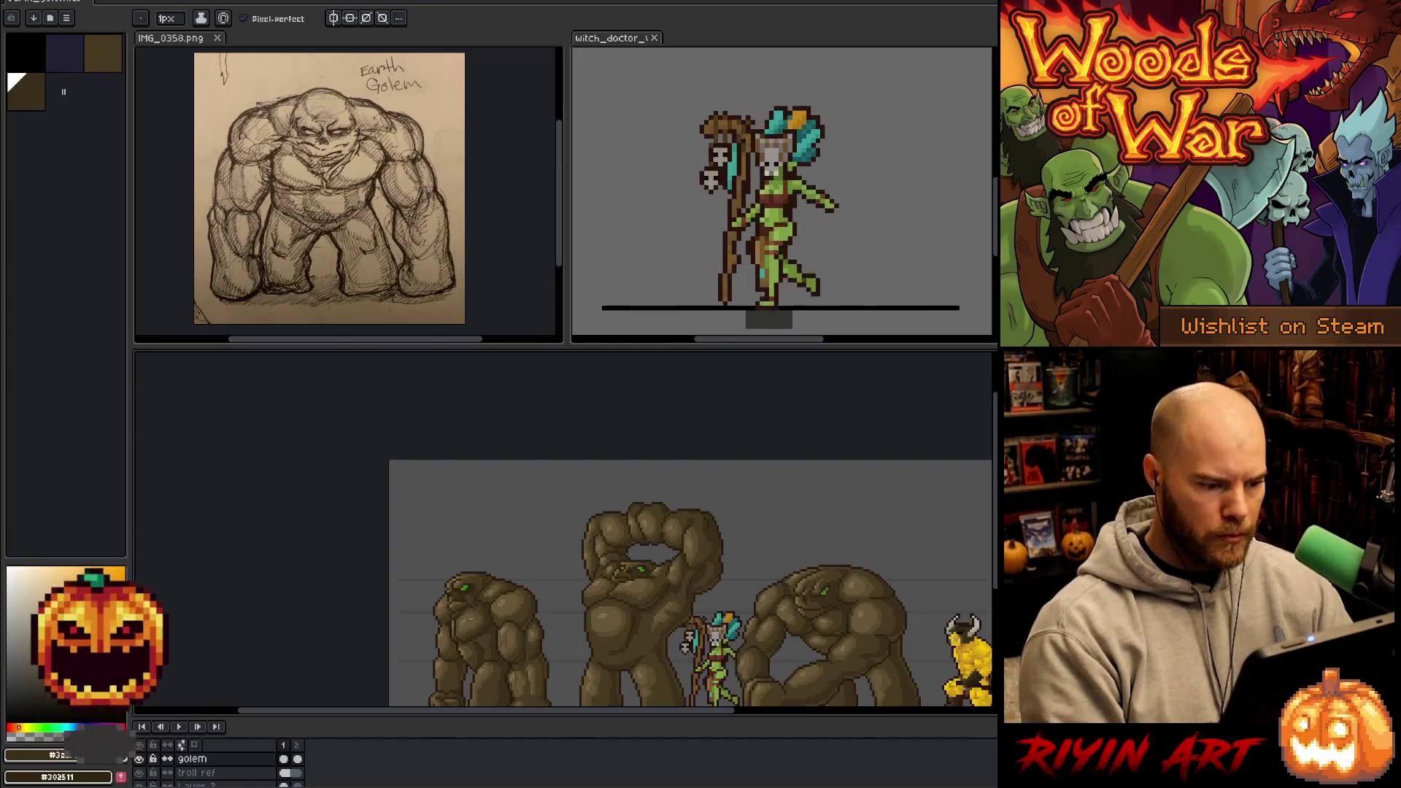
scroll(512, 611, up, 4)
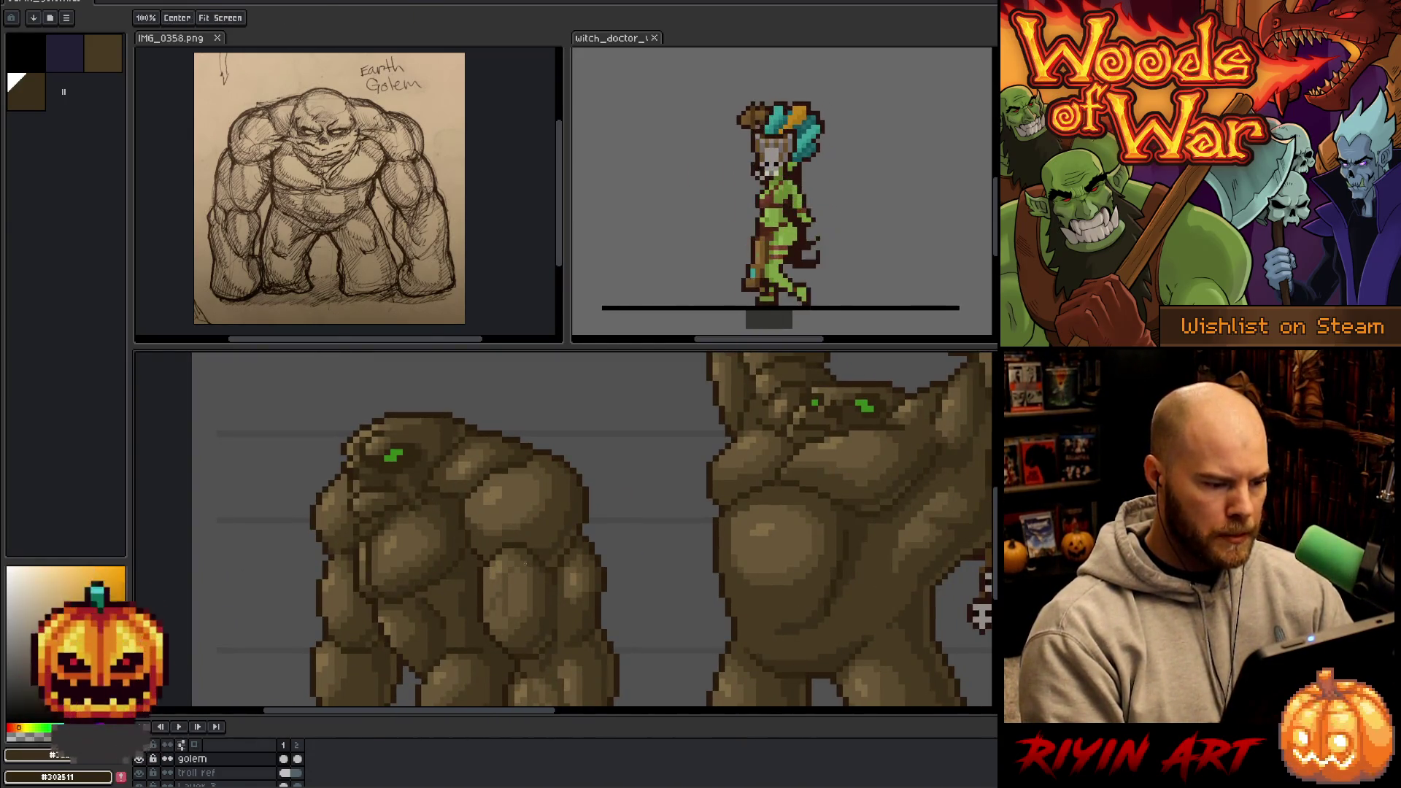
scroll(385, 522, up, 2)
scroll(385, 523, down, 2)
scroll(383, 489, up, 2)
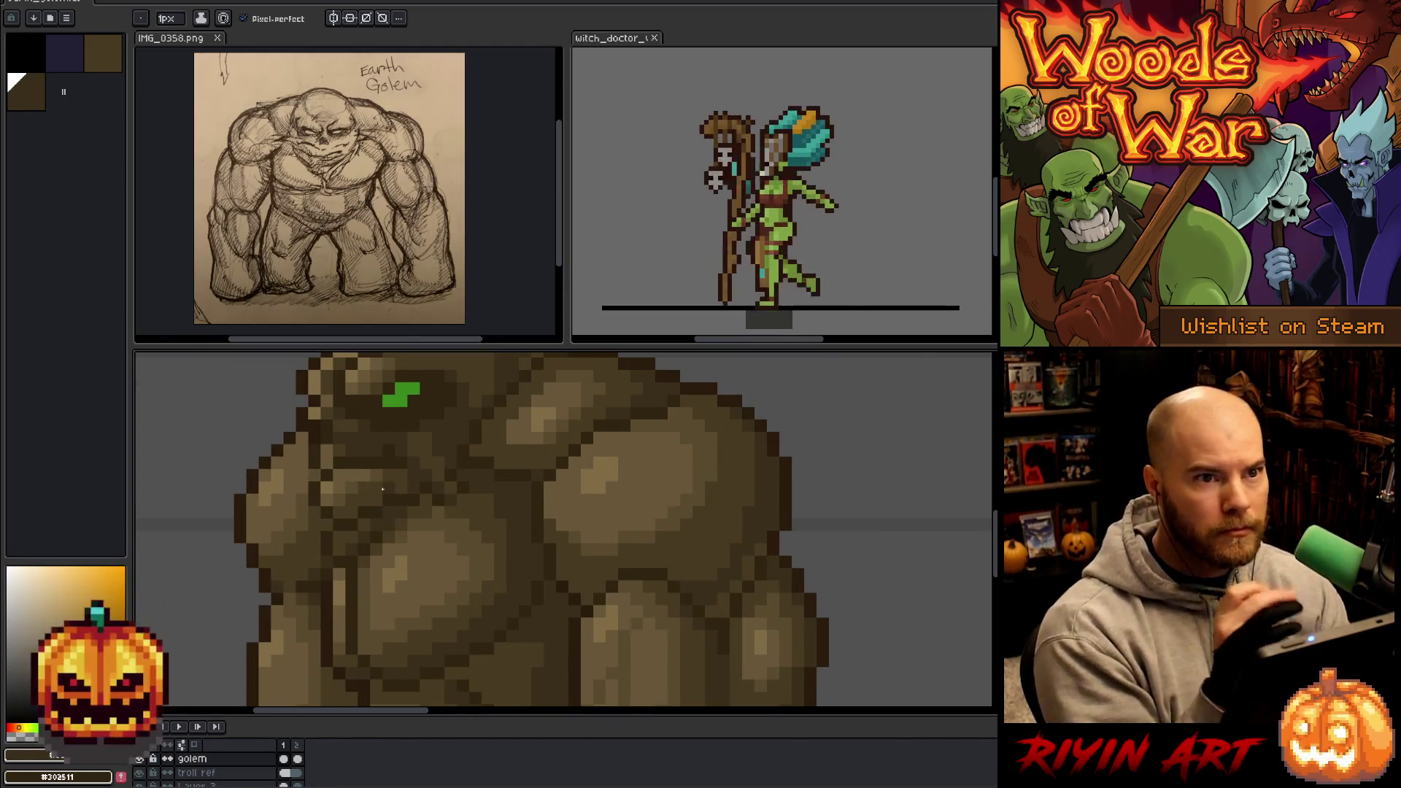
scroll(383, 489, up, 1)
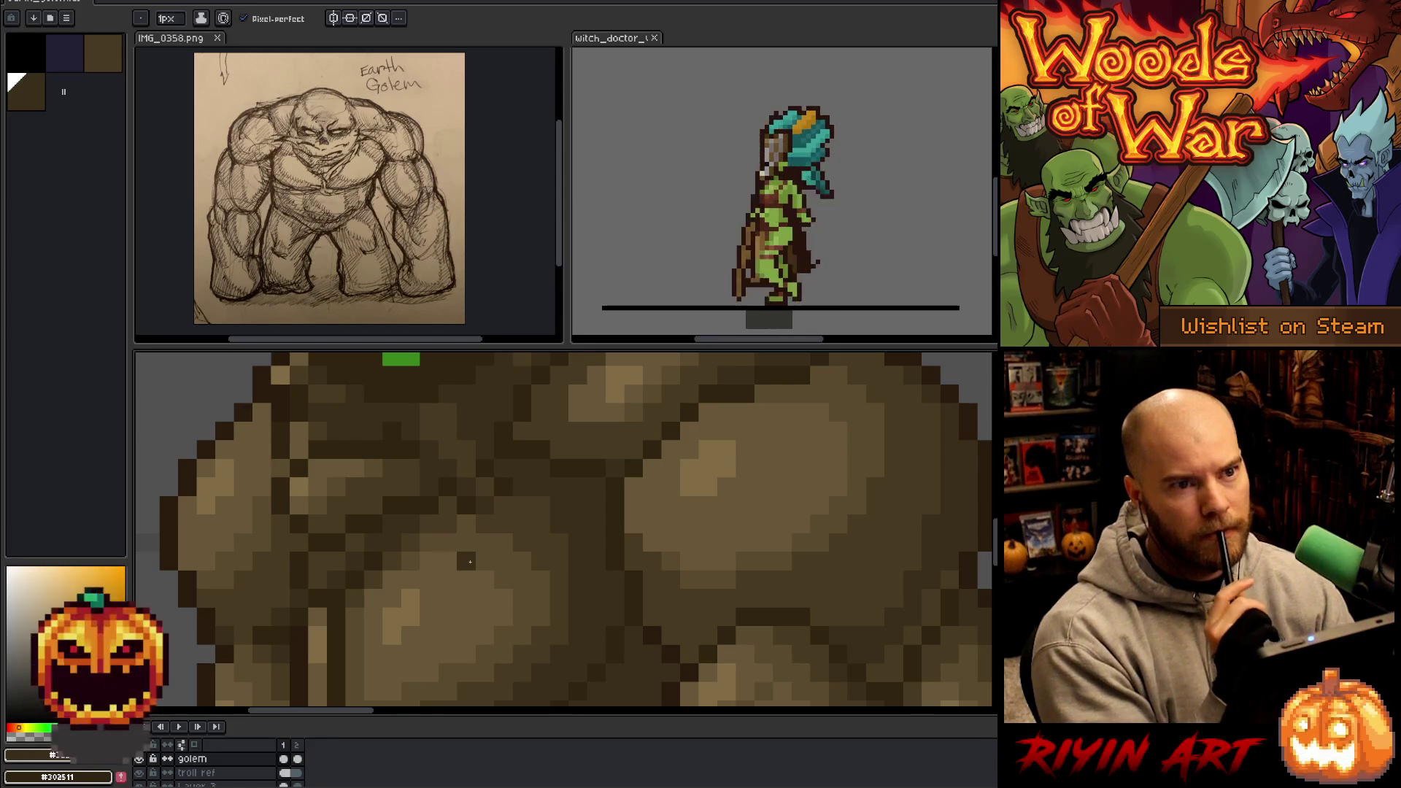
scroll(476, 524, down, 5)
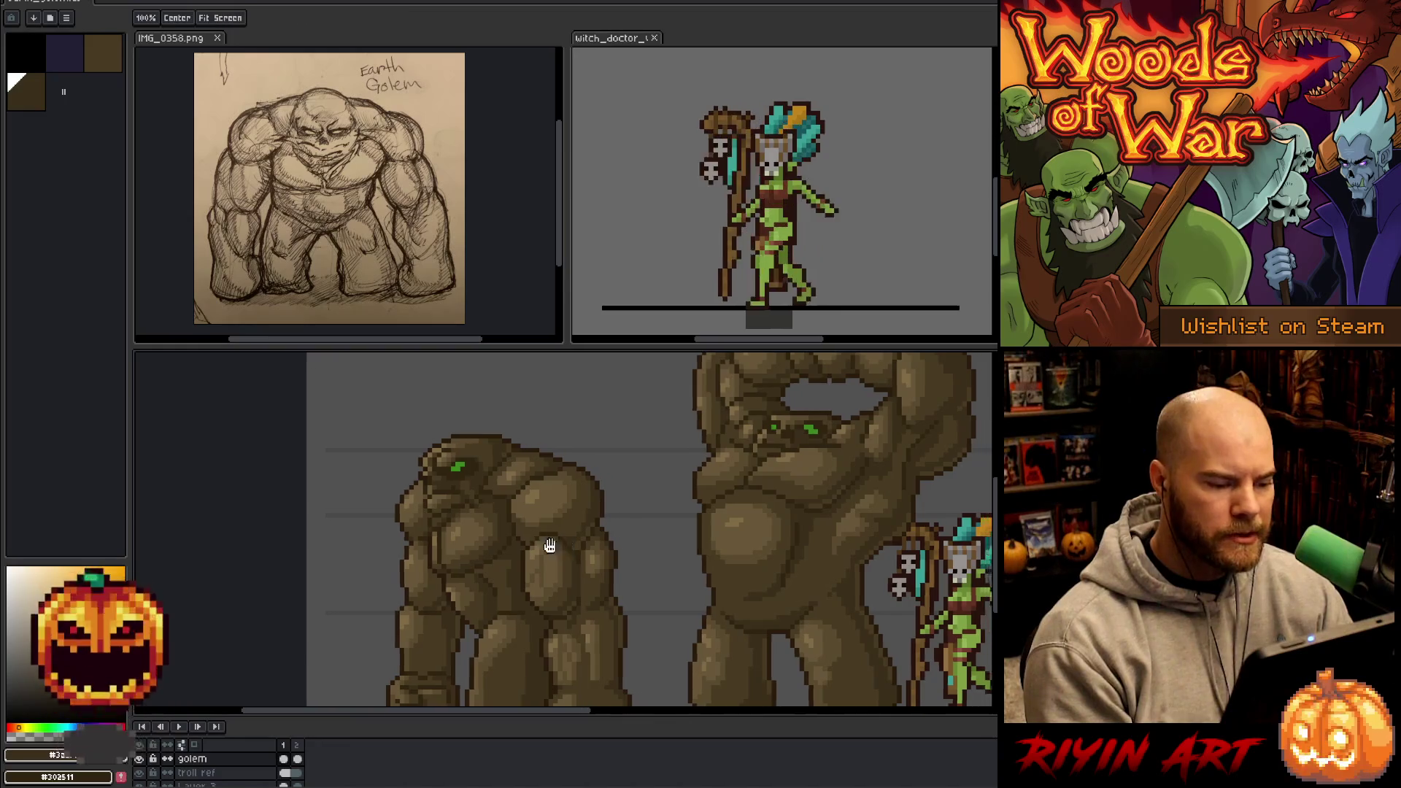
drag(562, 549, 409, 550)
drag(588, 532, 568, 552)
scroll(560, 527, down, 1)
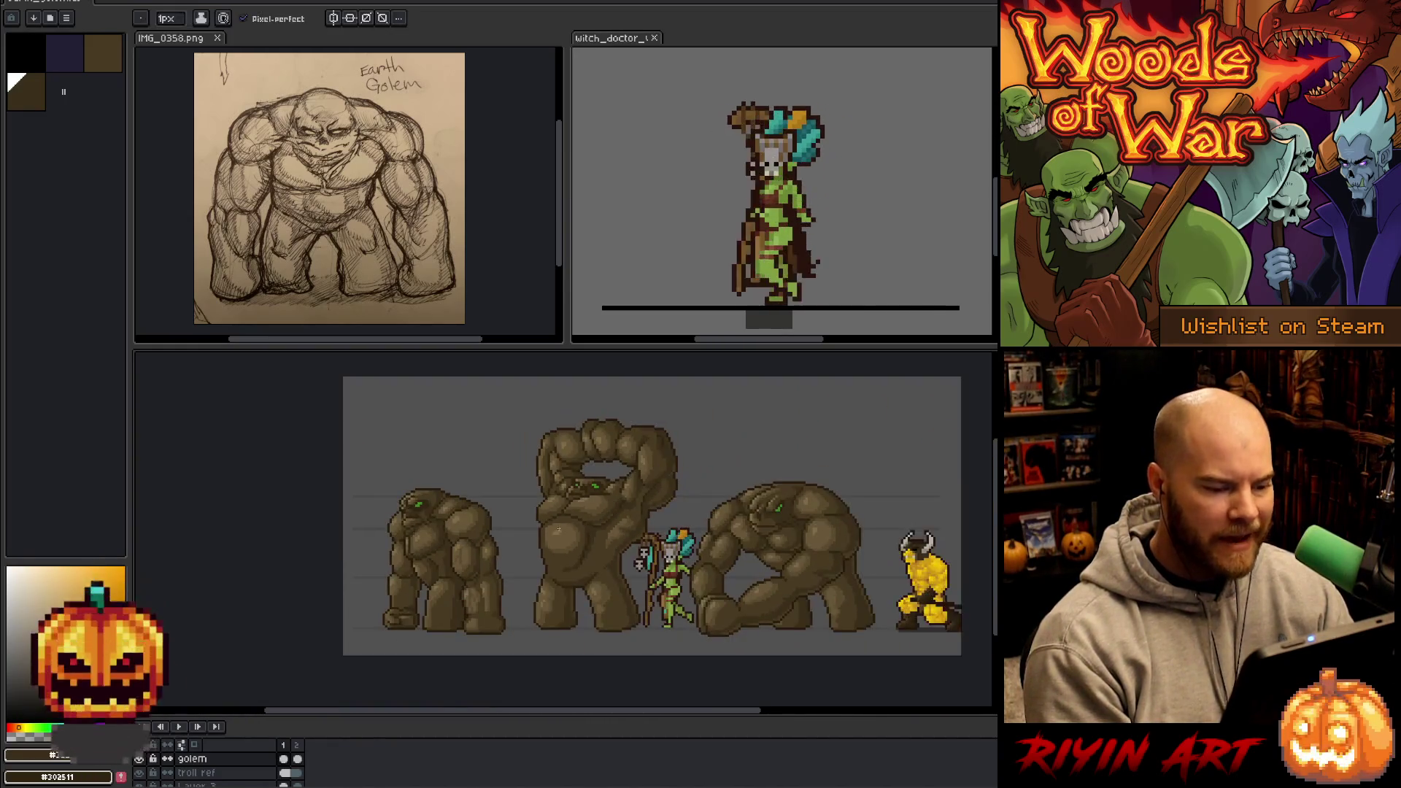
- Zoom out and pan to centre the three golems, witch doctor and yellow warrior
scroll(561, 528, up, 1)
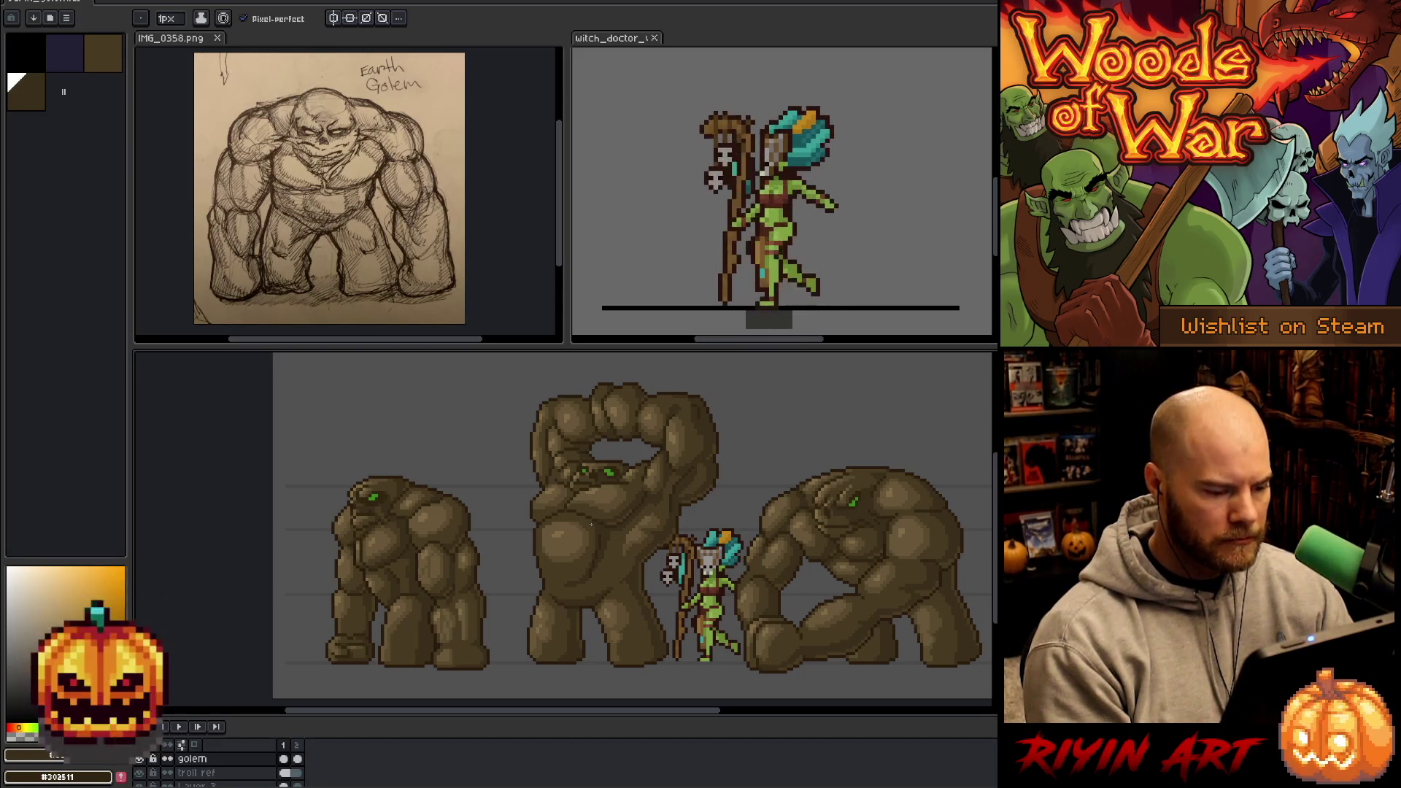
scroll(438, 662, up, 3)
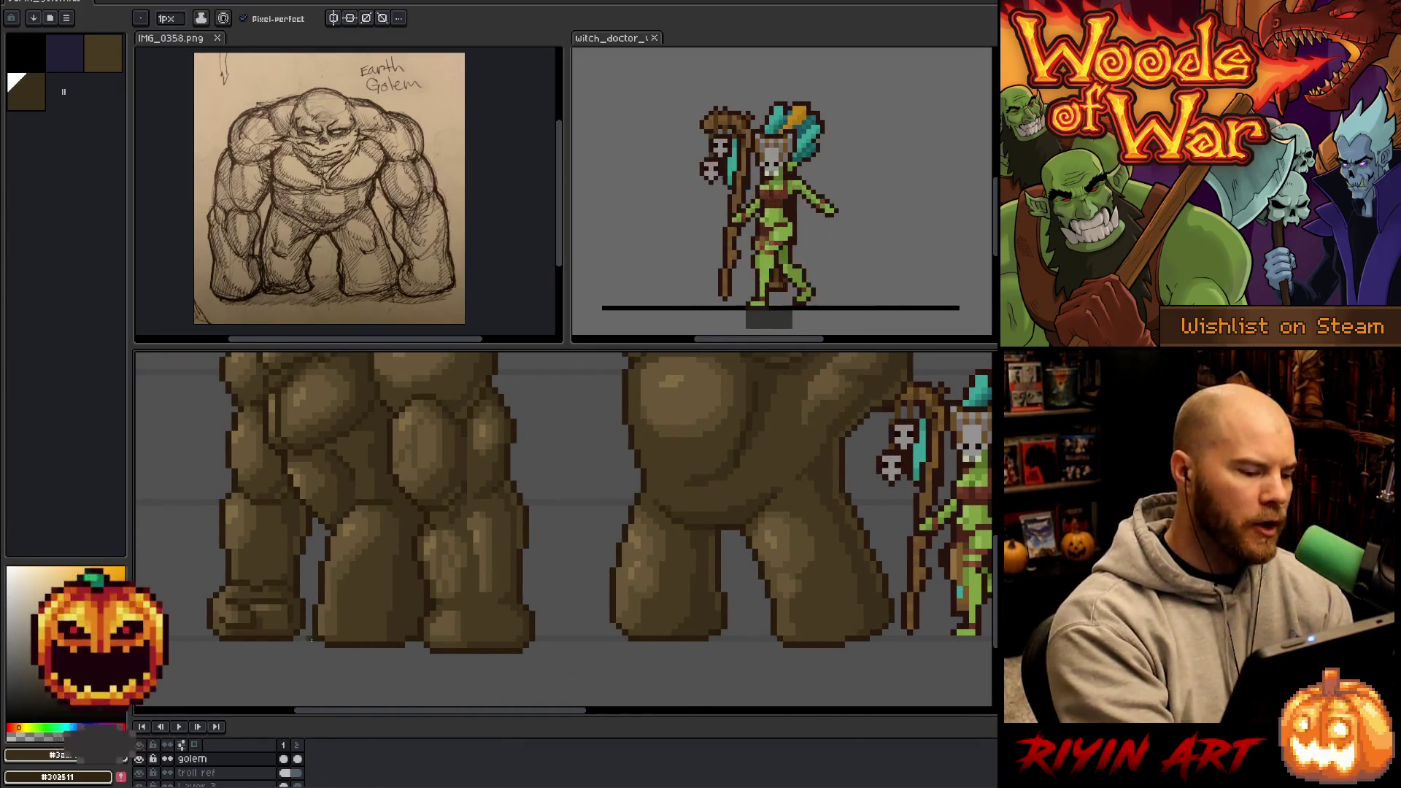
key(e)
key(b)
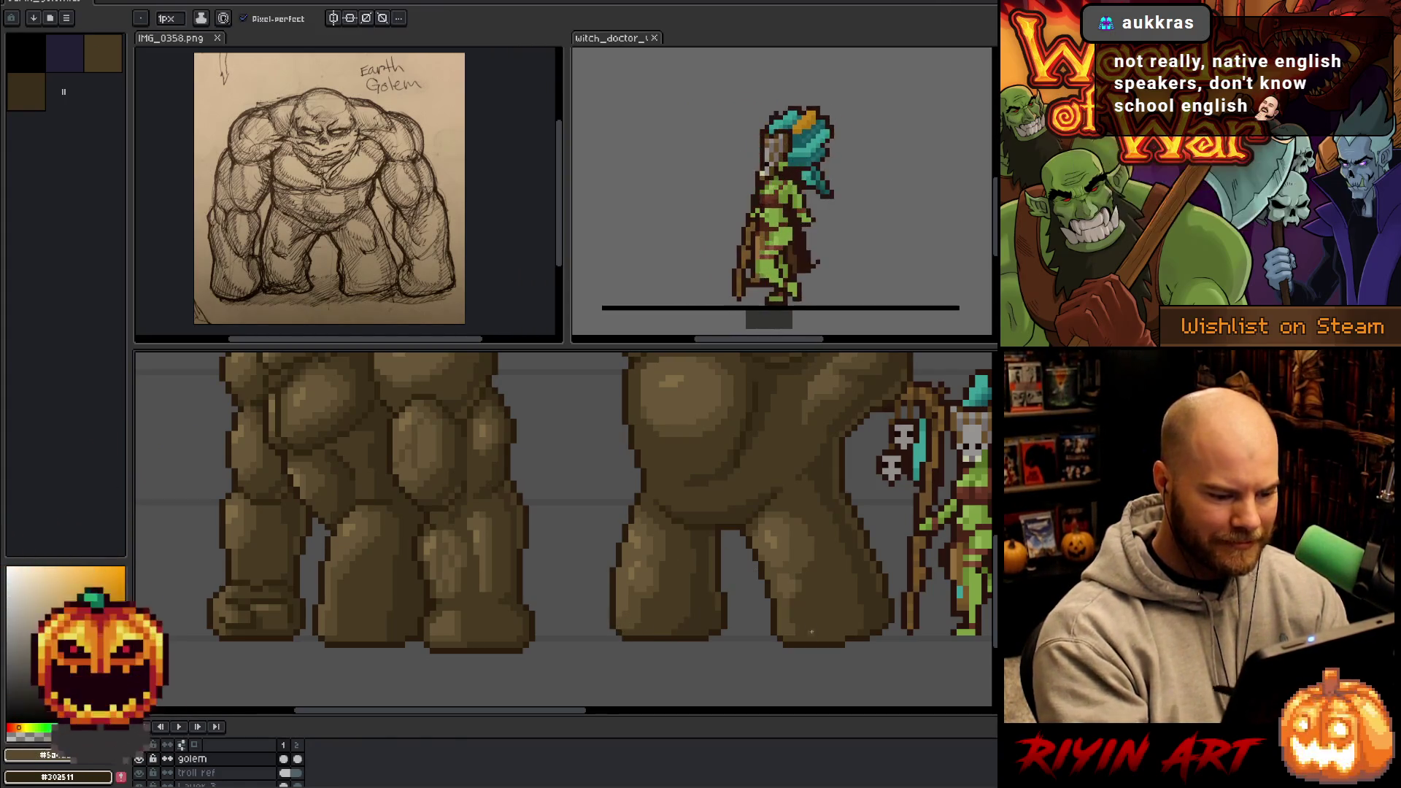
key(space)
drag(817, 656, 626, 663)
drag(750, 653, 509, 624)
scroll(527, 717, down, 2)
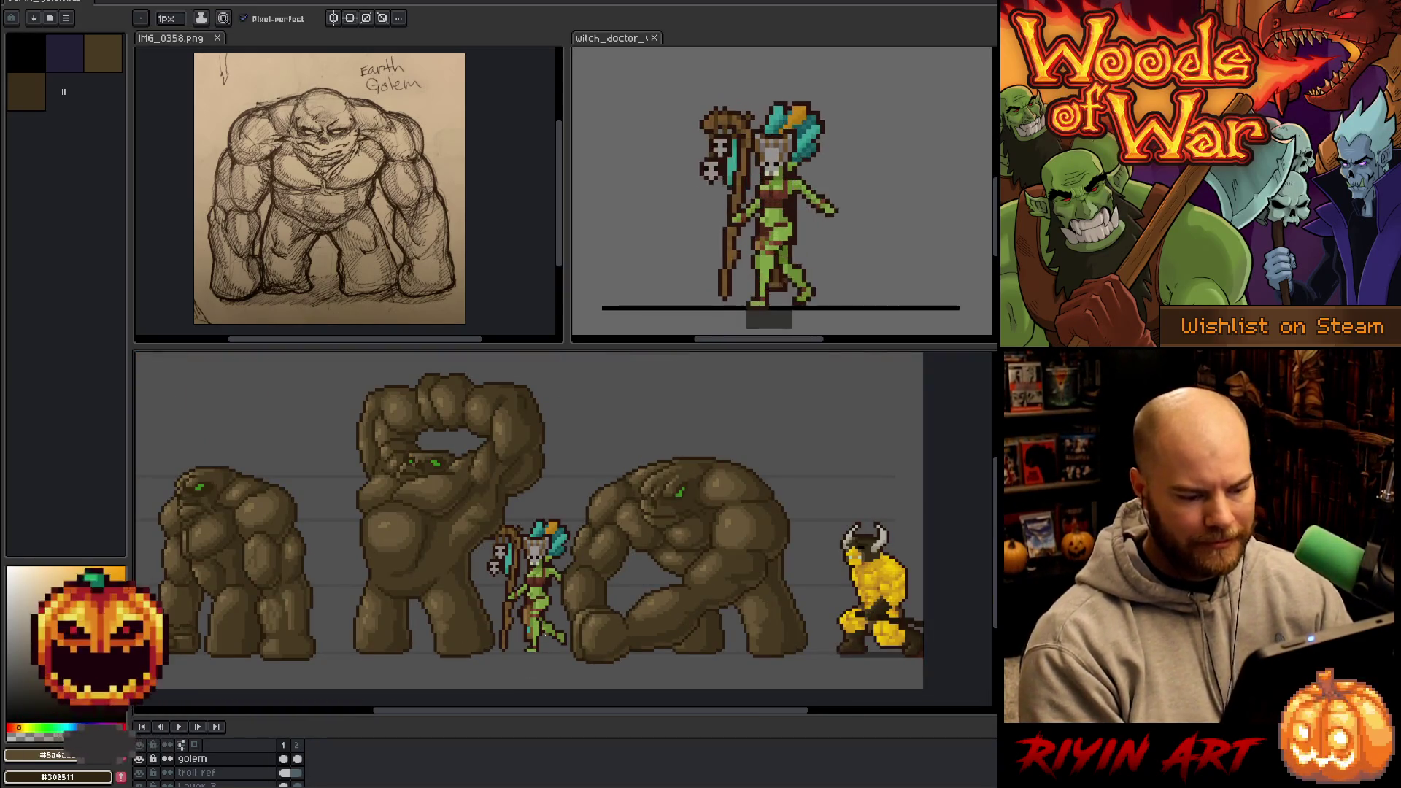
key(space)
drag(434, 547, 480, 564)
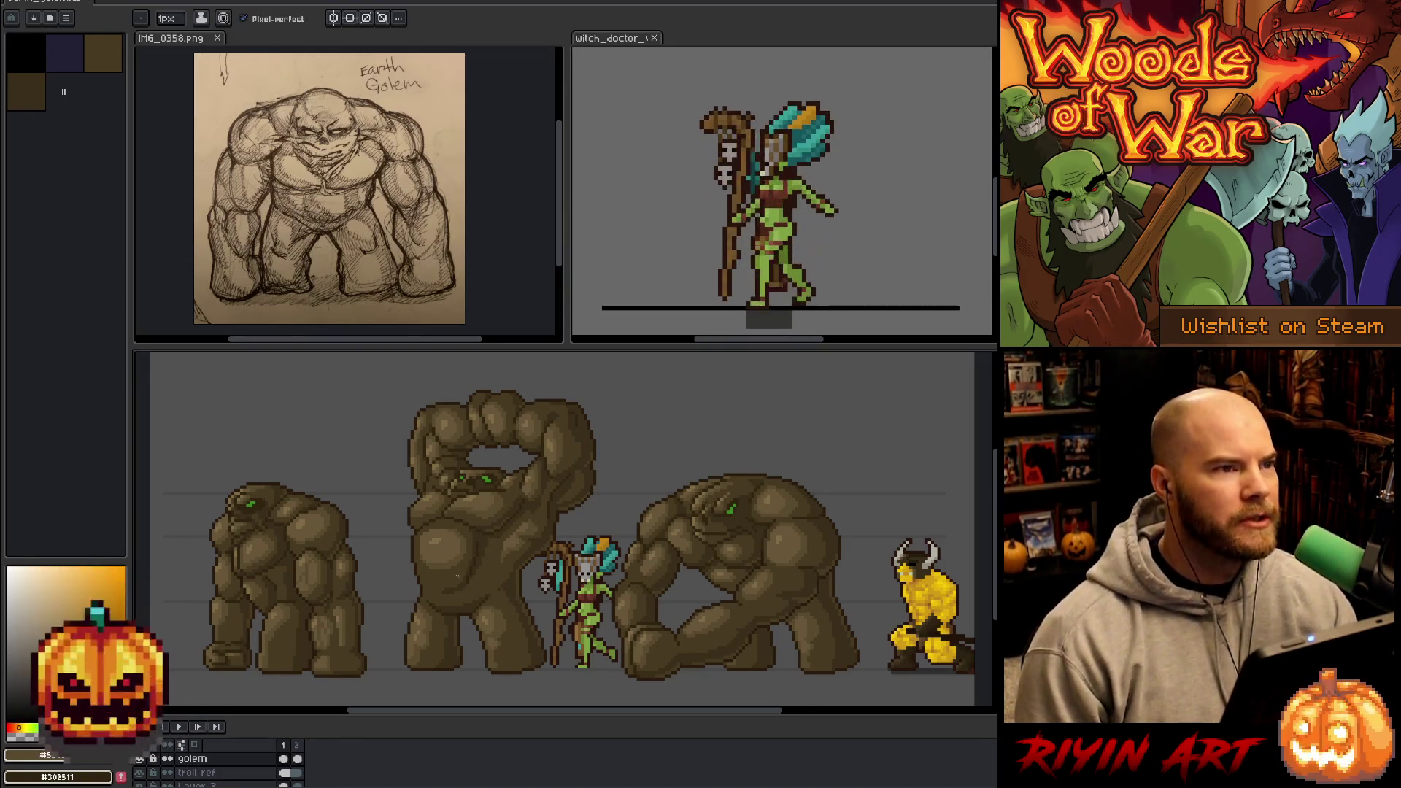
scroll(458, 576, down, 1)
scroll(436, 561, up, 1)
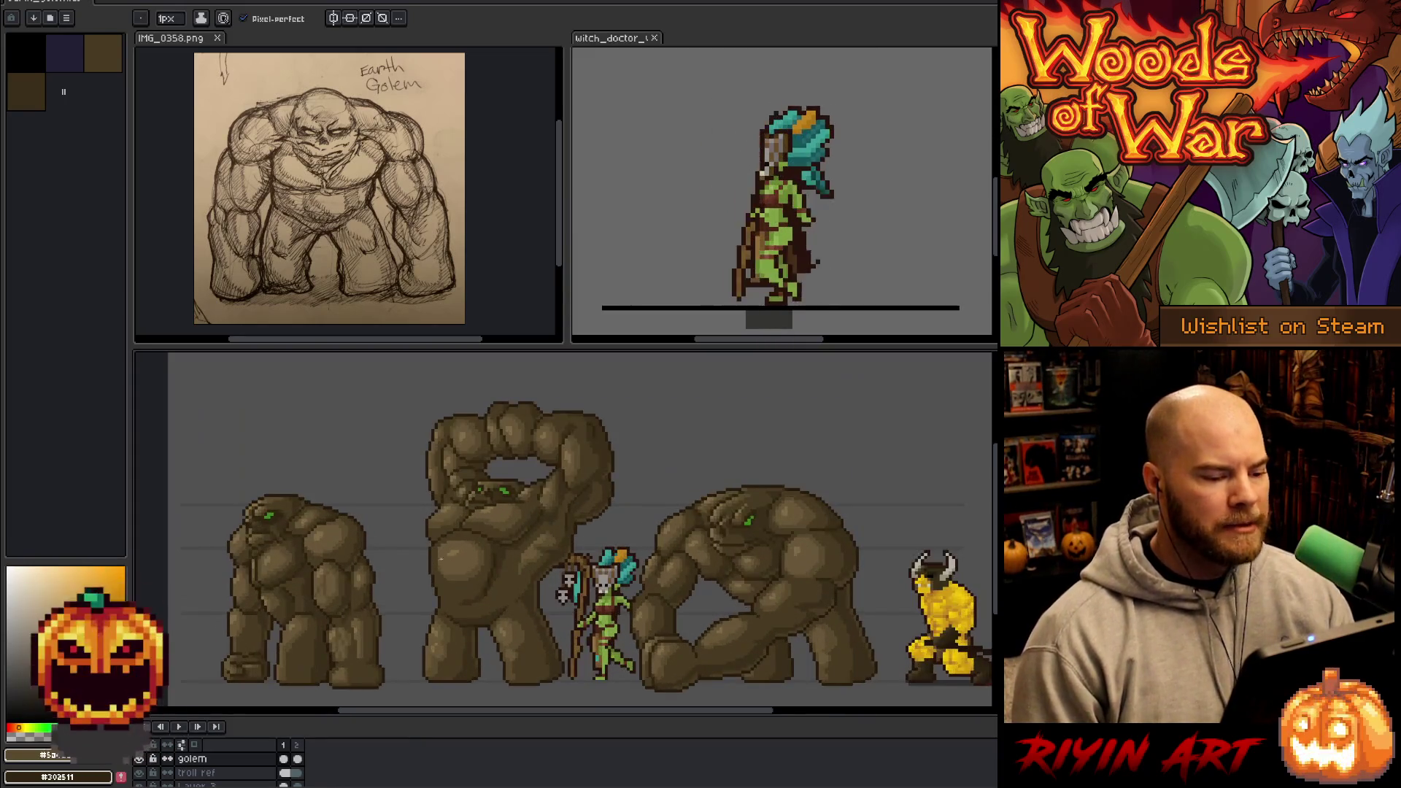
scroll(436, 561, down, 1)
scroll(705, 563, up, 1)
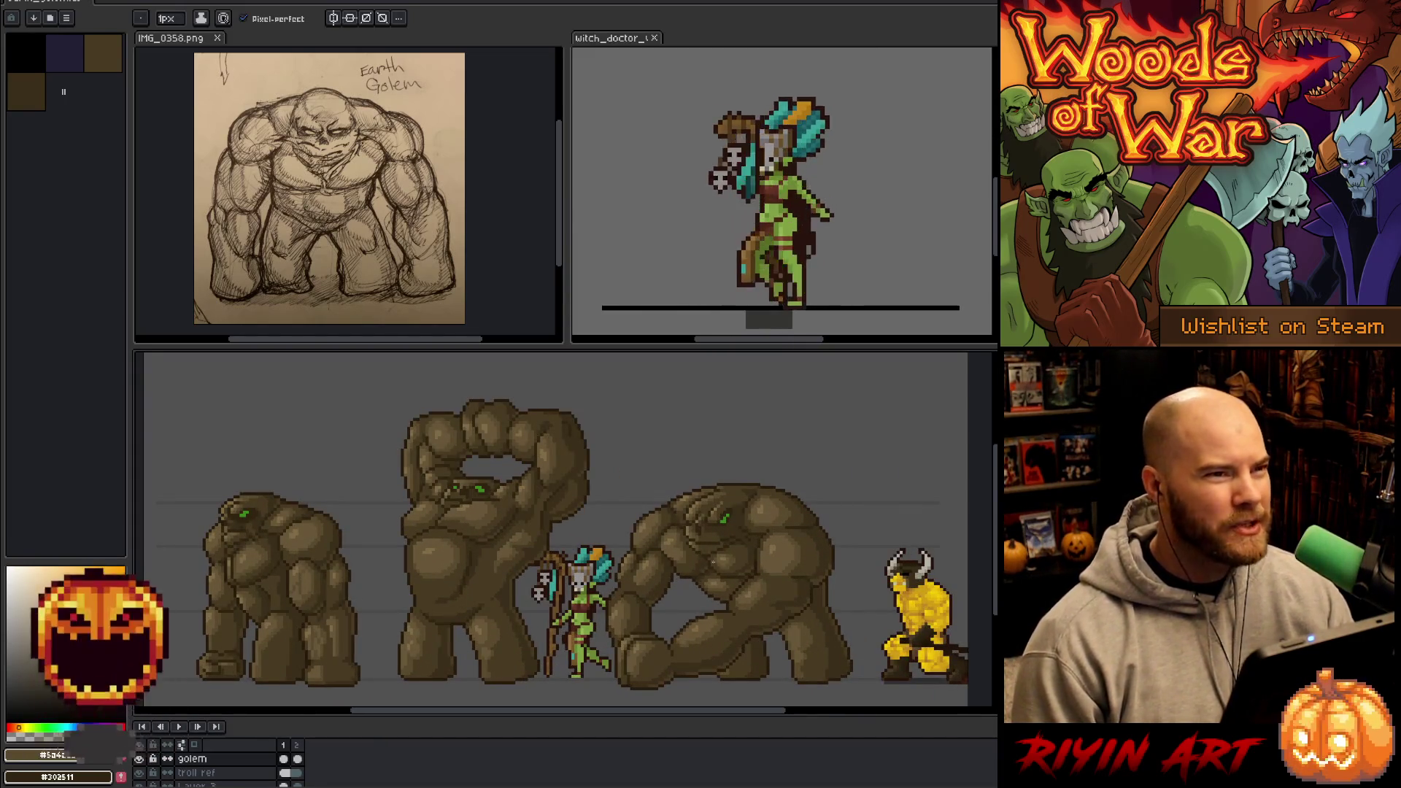
drag(699, 709, 701, 709)
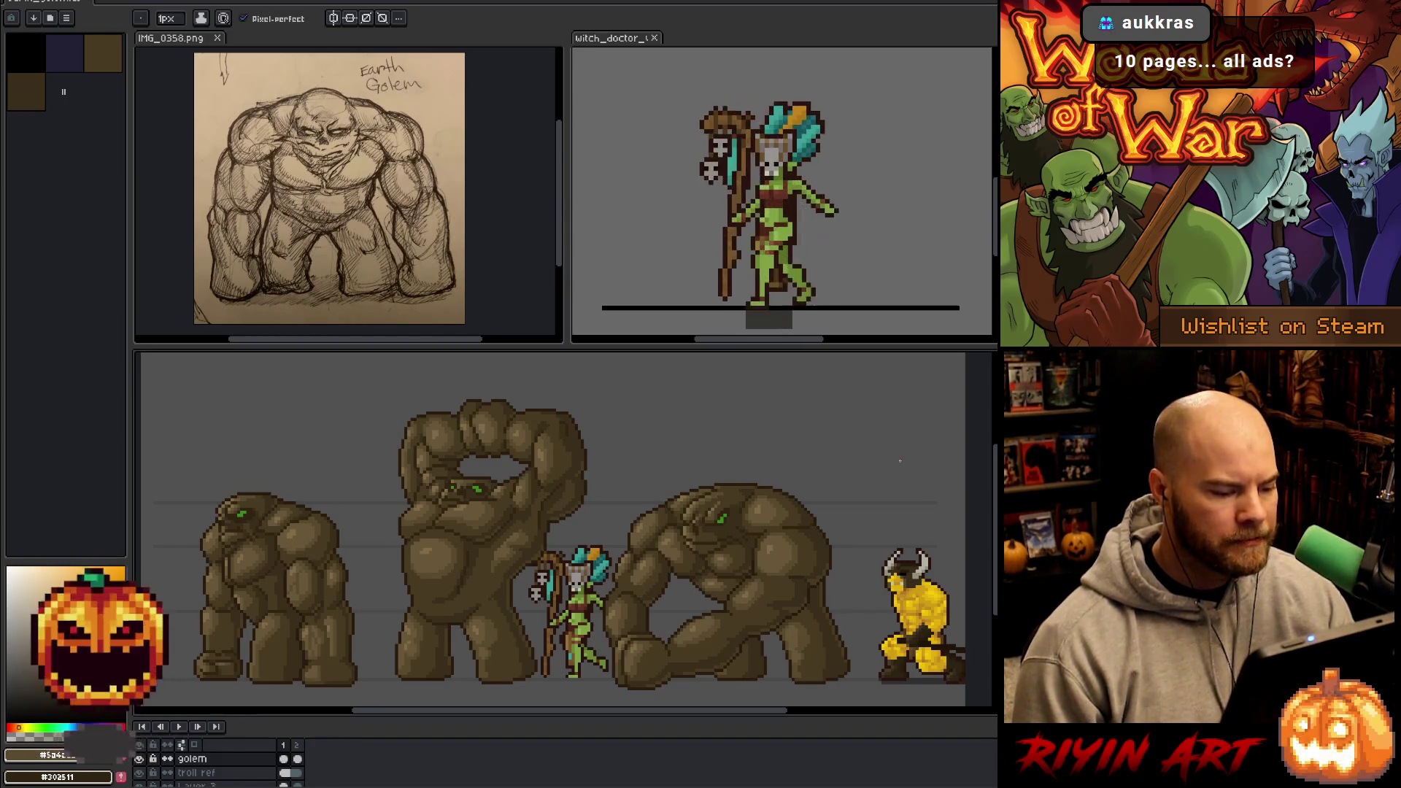
- Zoom in and sample the dark brown from the golem's edge
scroll(519, 645, up, 3)
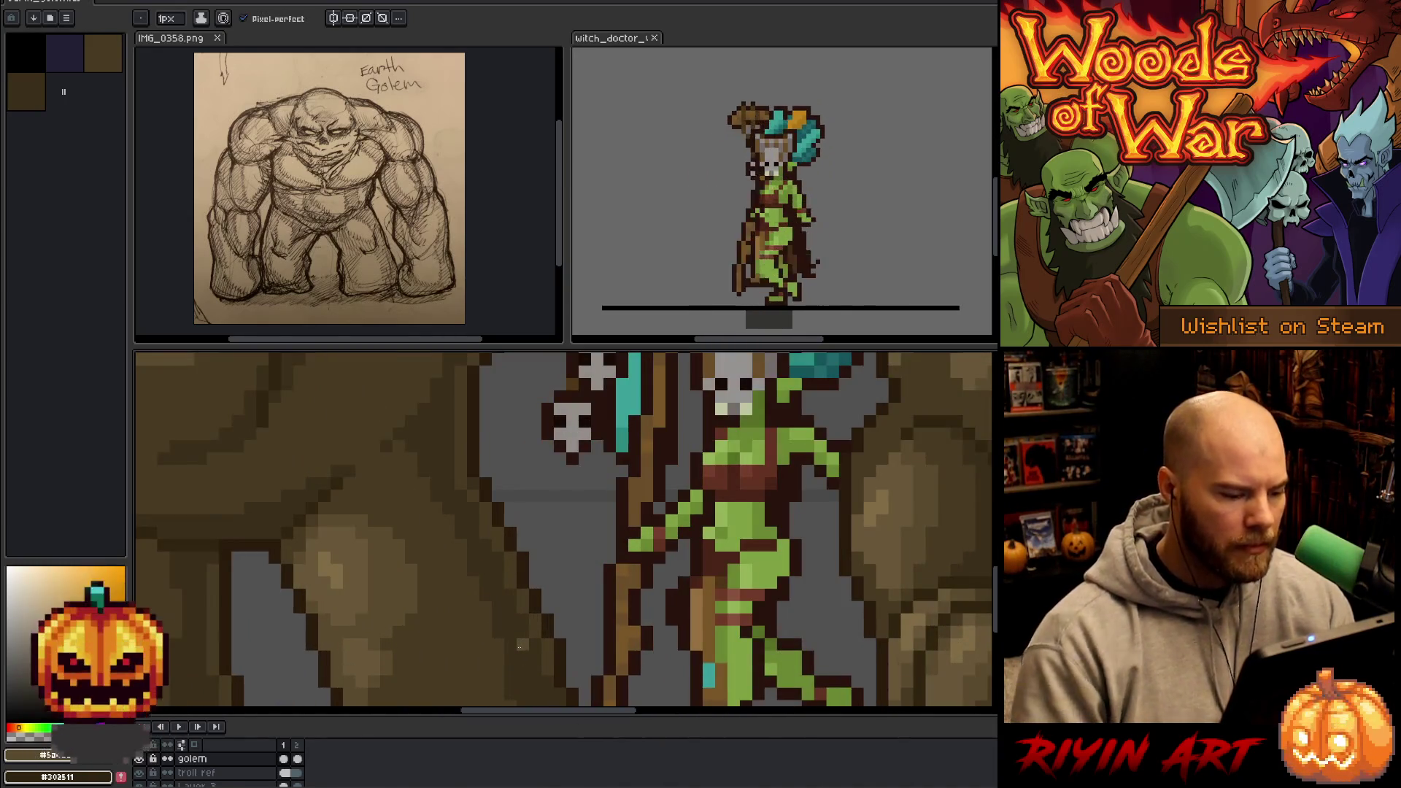
alt+click(491, 562)
alt+click(473, 484)
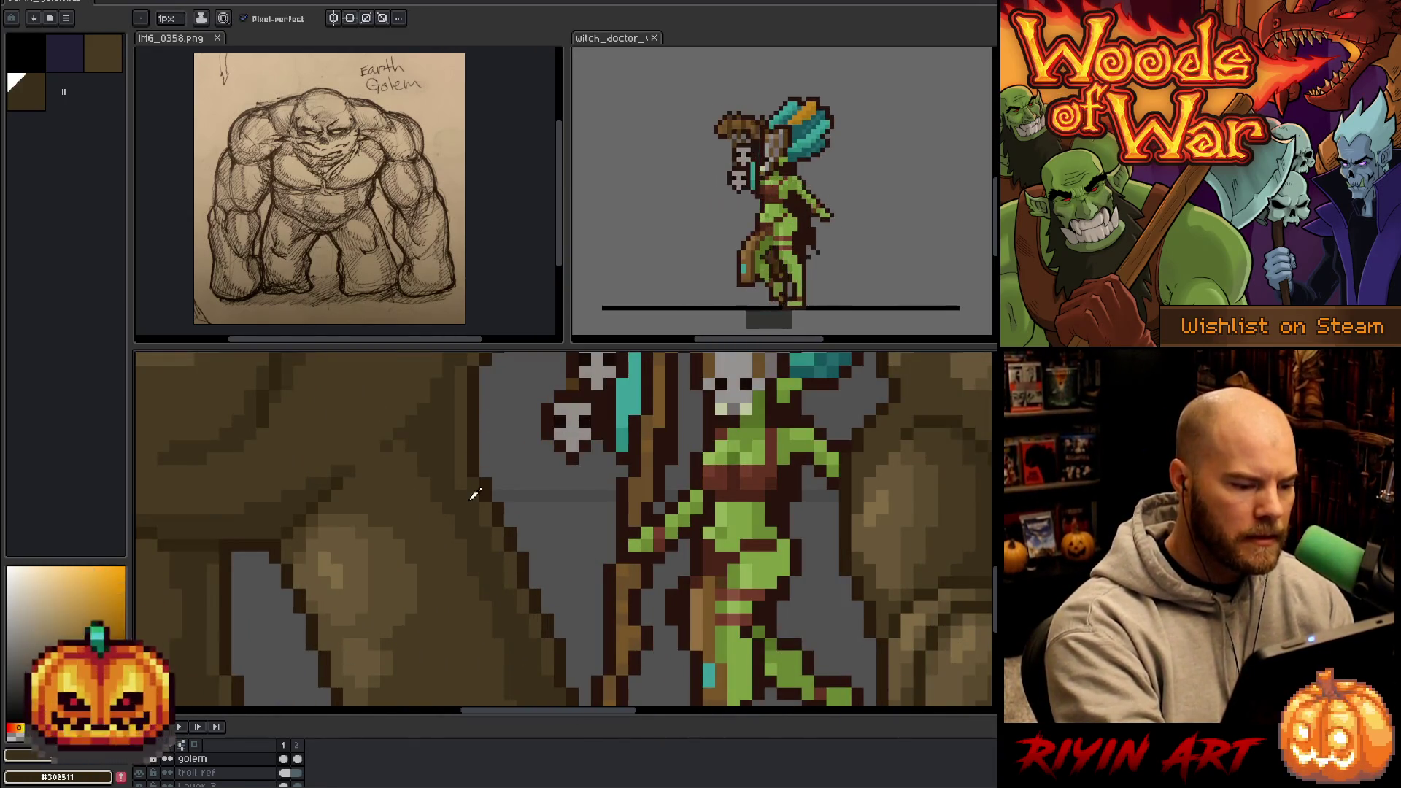
alt+click(409, 428)
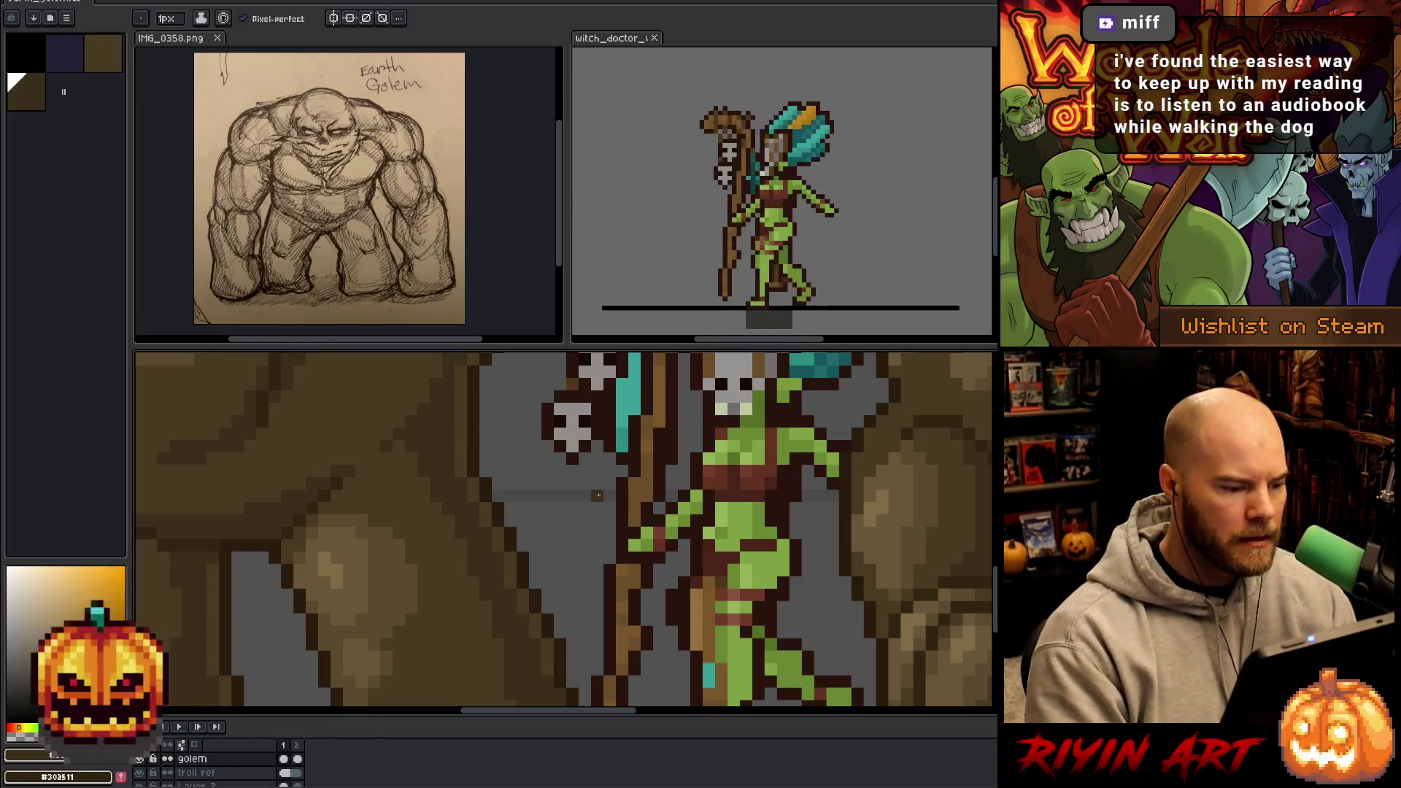
alt+click(411, 430)
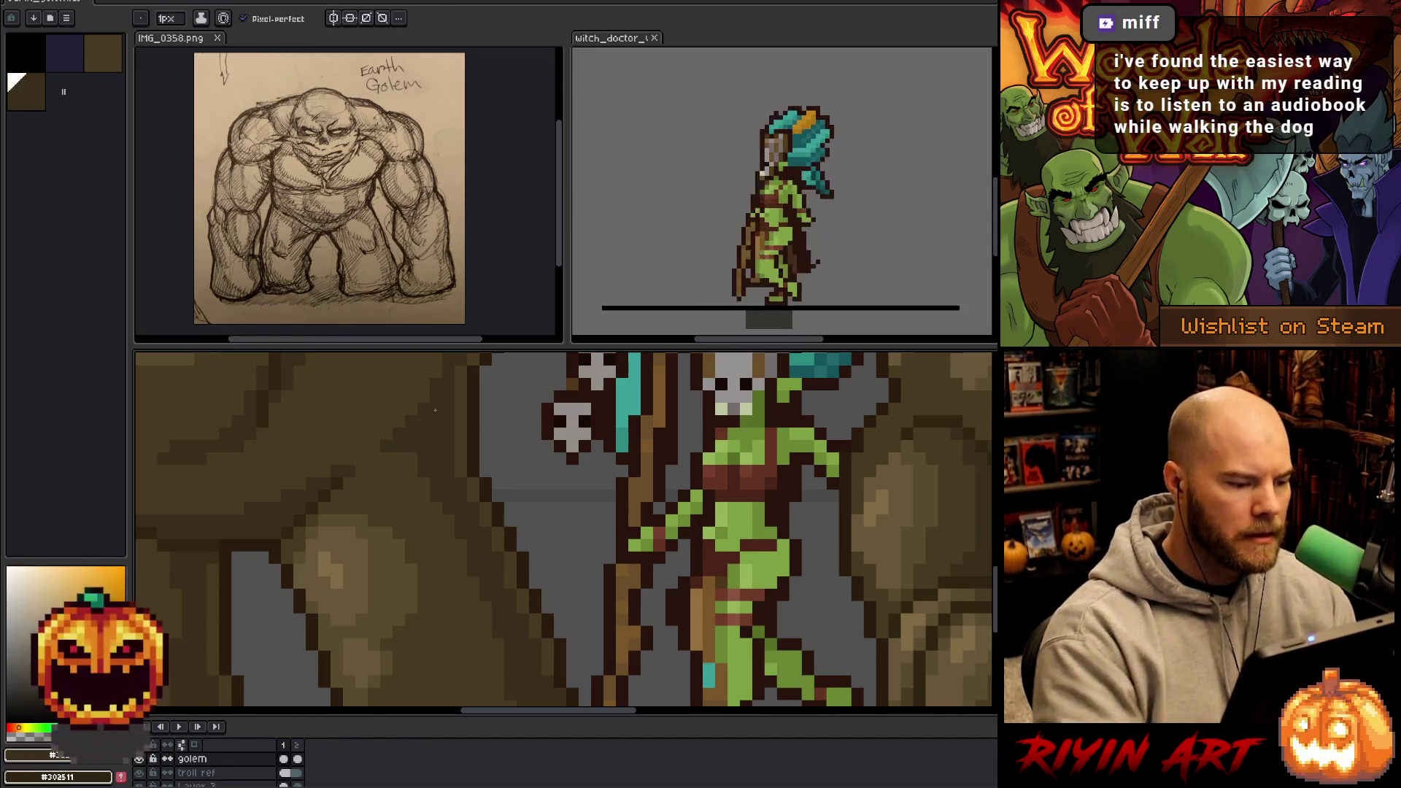
scroll(435, 410, down, 5)
scroll(451, 491, up, 3)
- Save the sprite file with Ctrl+S
key(ctrl+s)
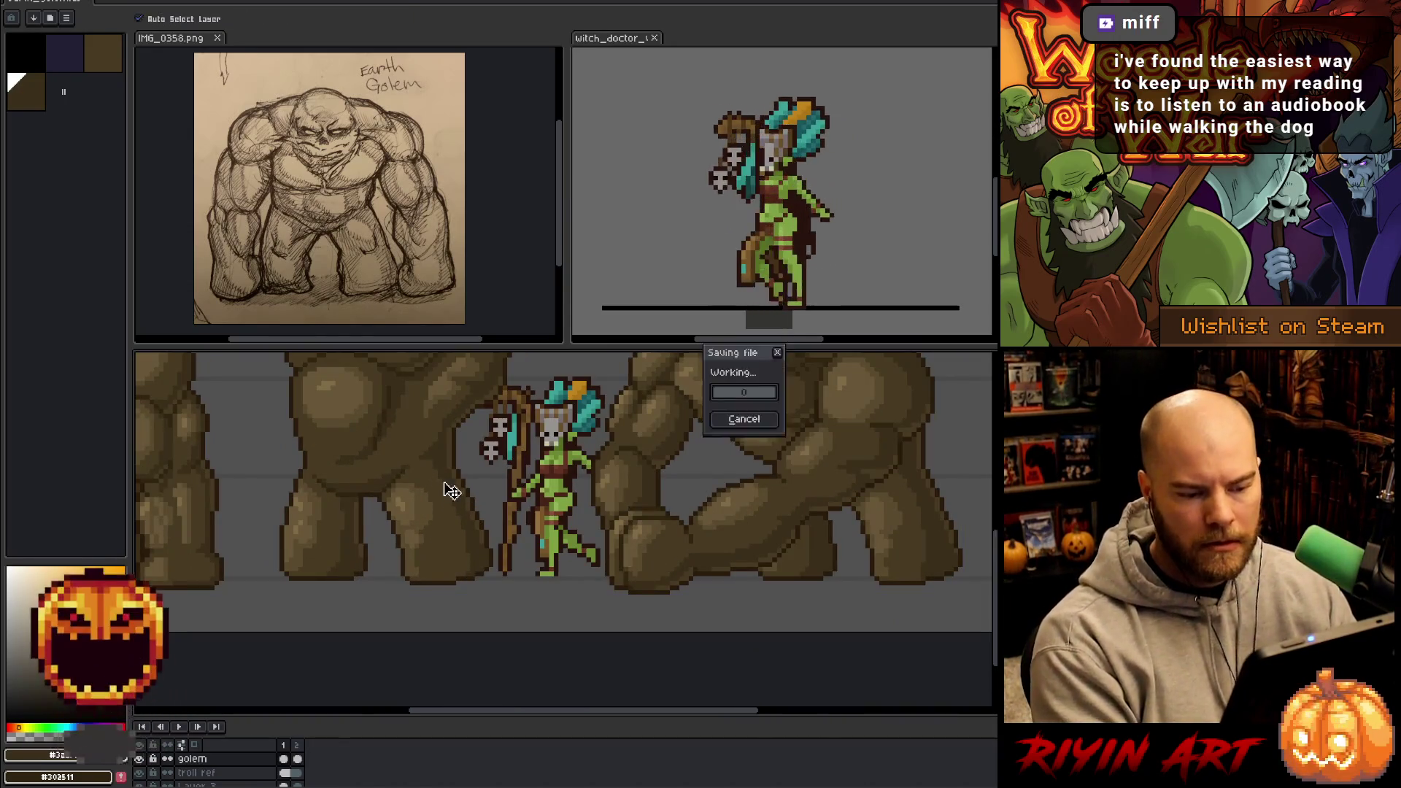
scroll(751, 549, down, 2)
scroll(751, 549, down, 1)
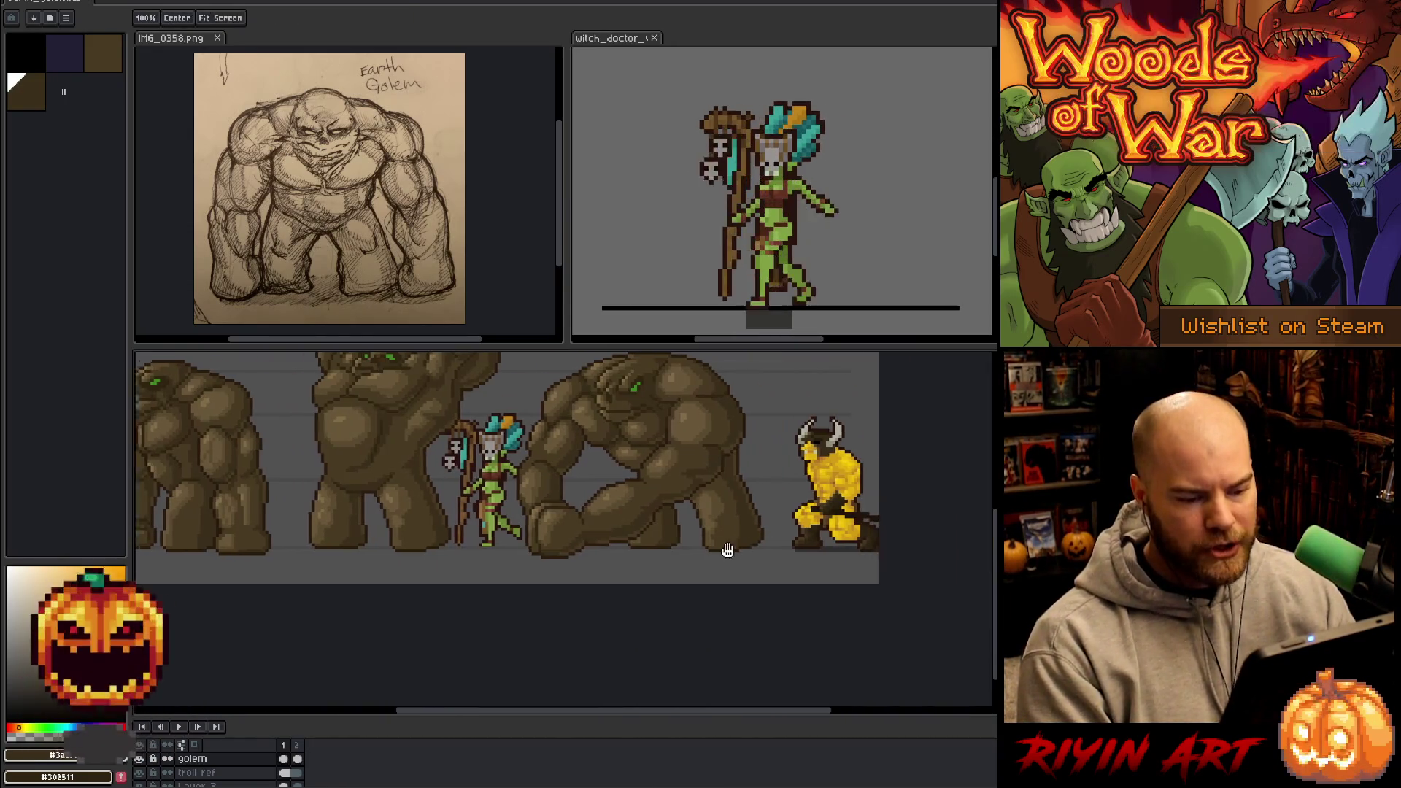
- Zoom in on the golem's foot beside the yellow warrior and sample browns from its leg
scroll(752, 550, up, 3)
alt+click(685, 511)
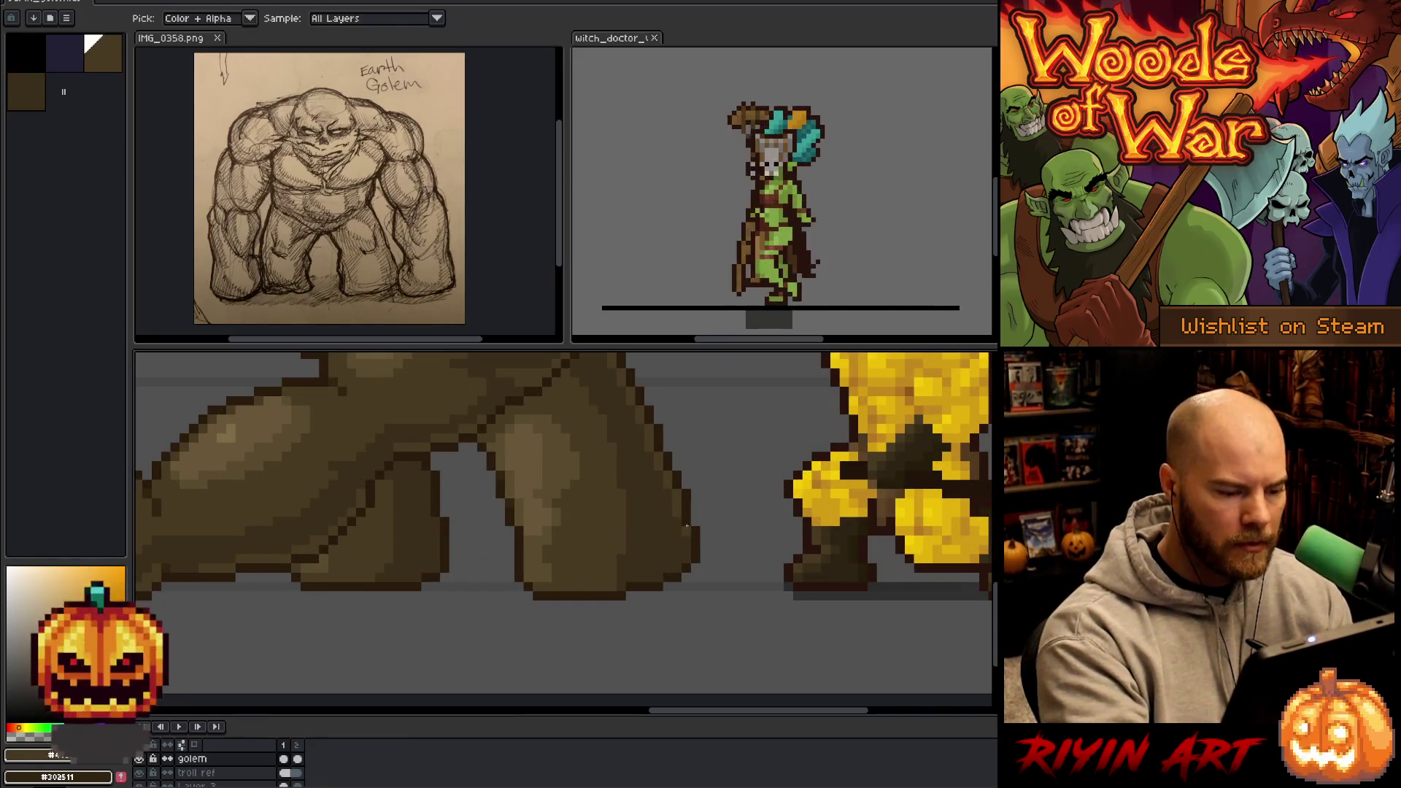
alt+click(677, 521)
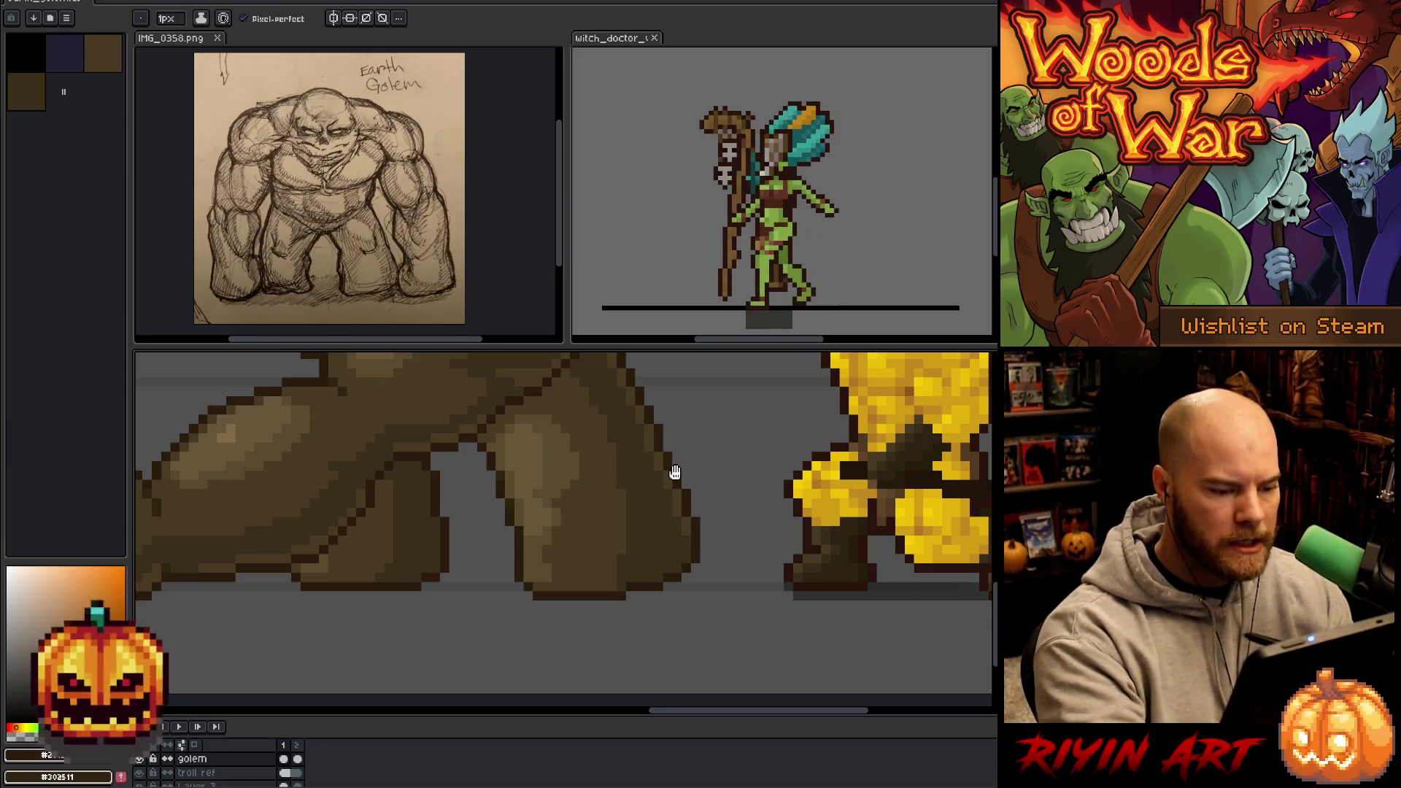
scroll(669, 469, up, 3)
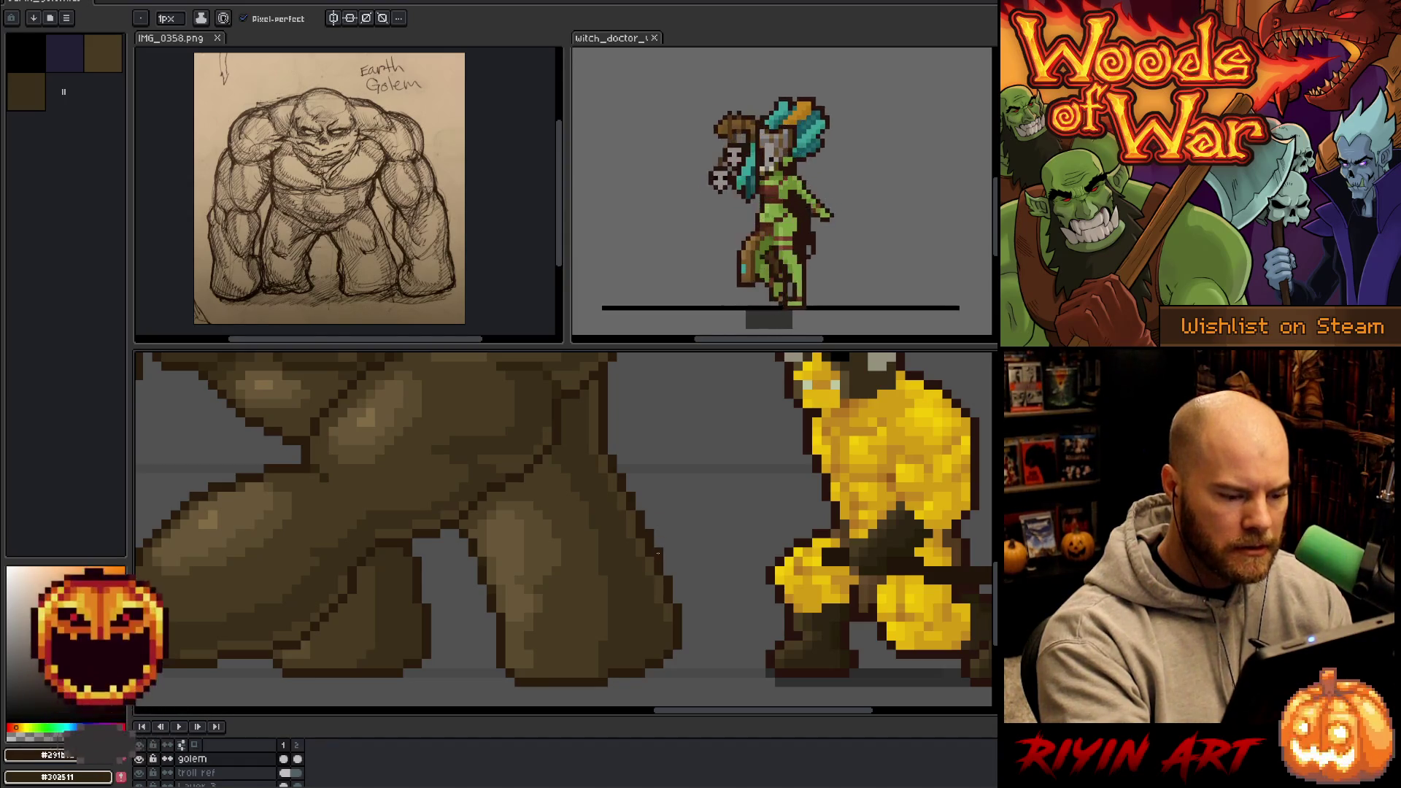
alt+click(642, 534)
alt+click(649, 497)
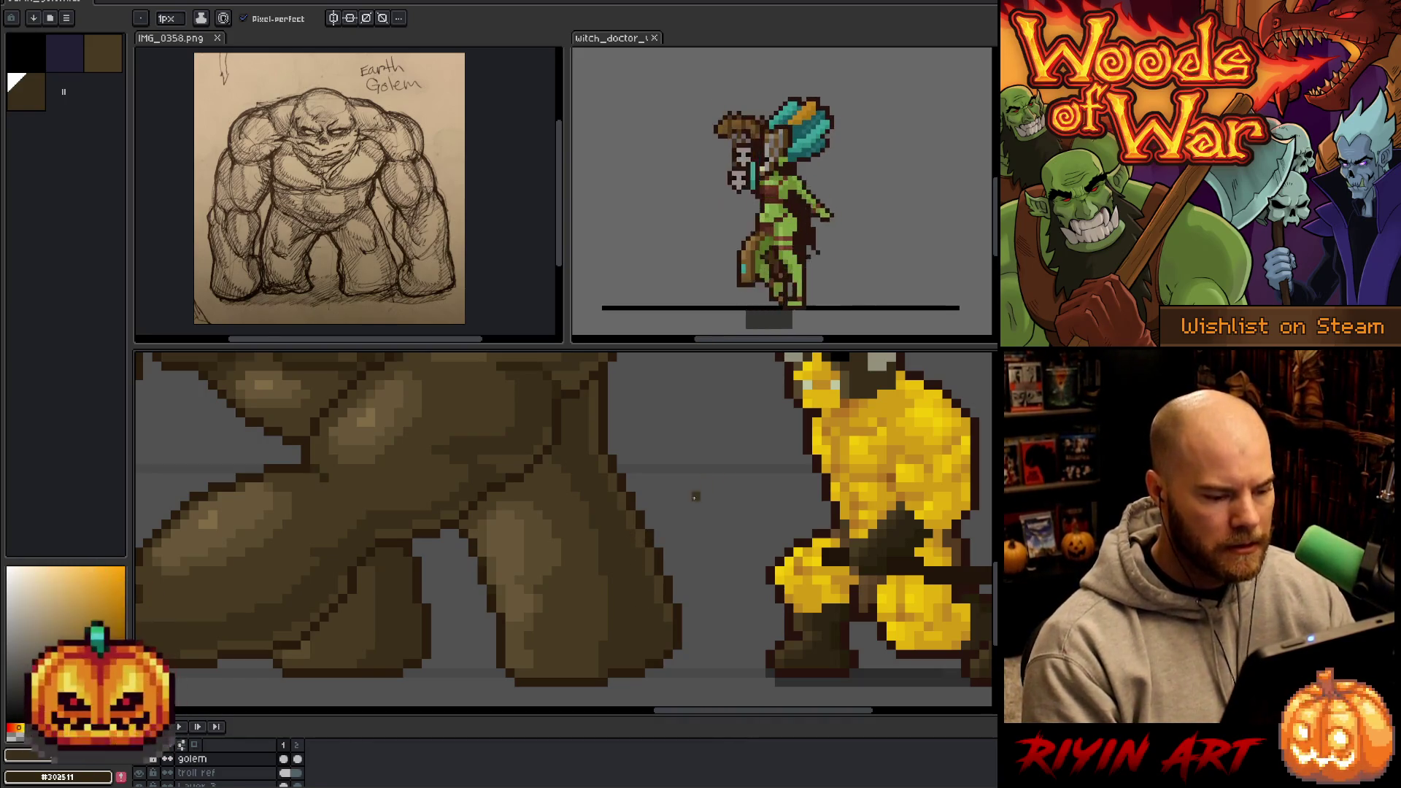
alt+click(669, 618)
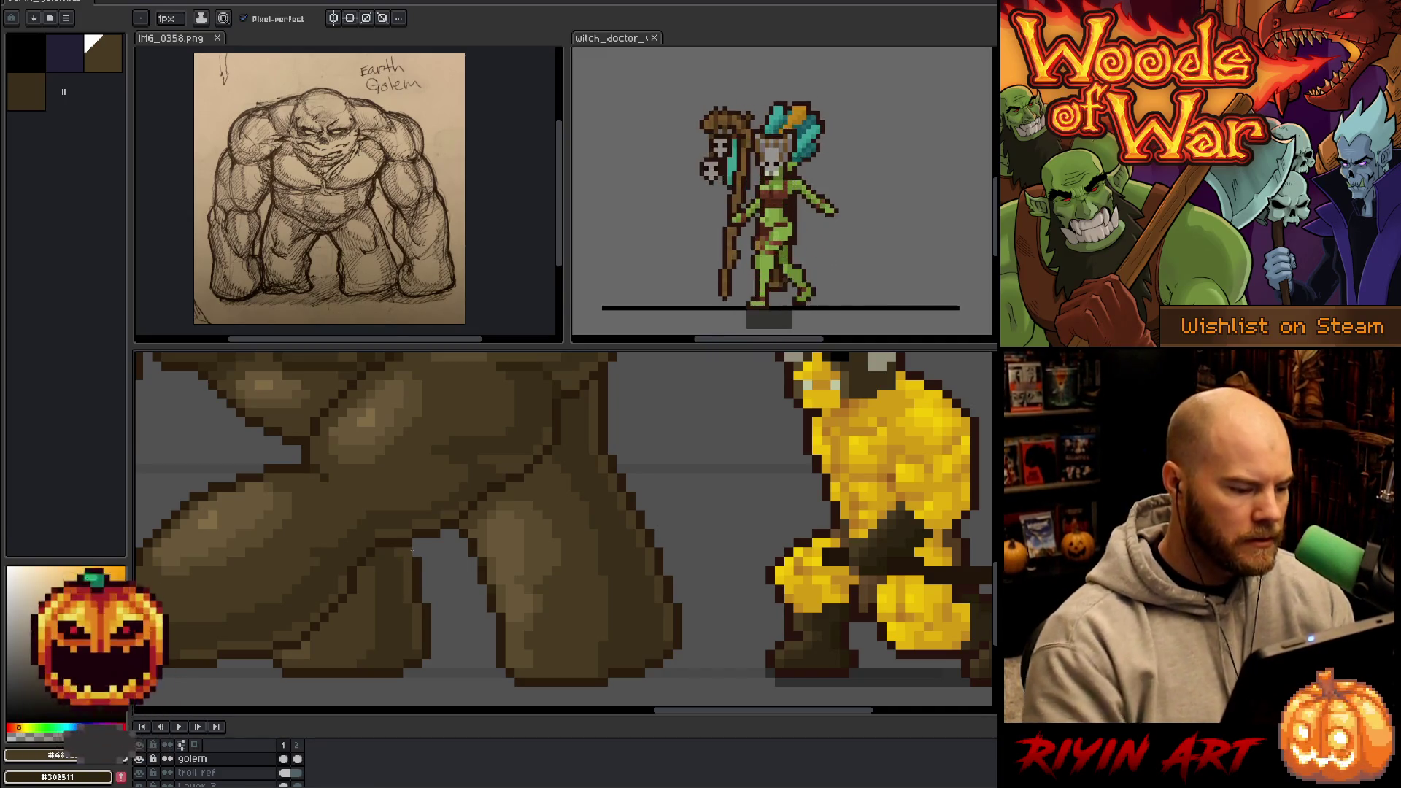
scroll(405, 560, down, 2)
scroll(391, 577, down, 1)
drag(297, 603, 625, 576)
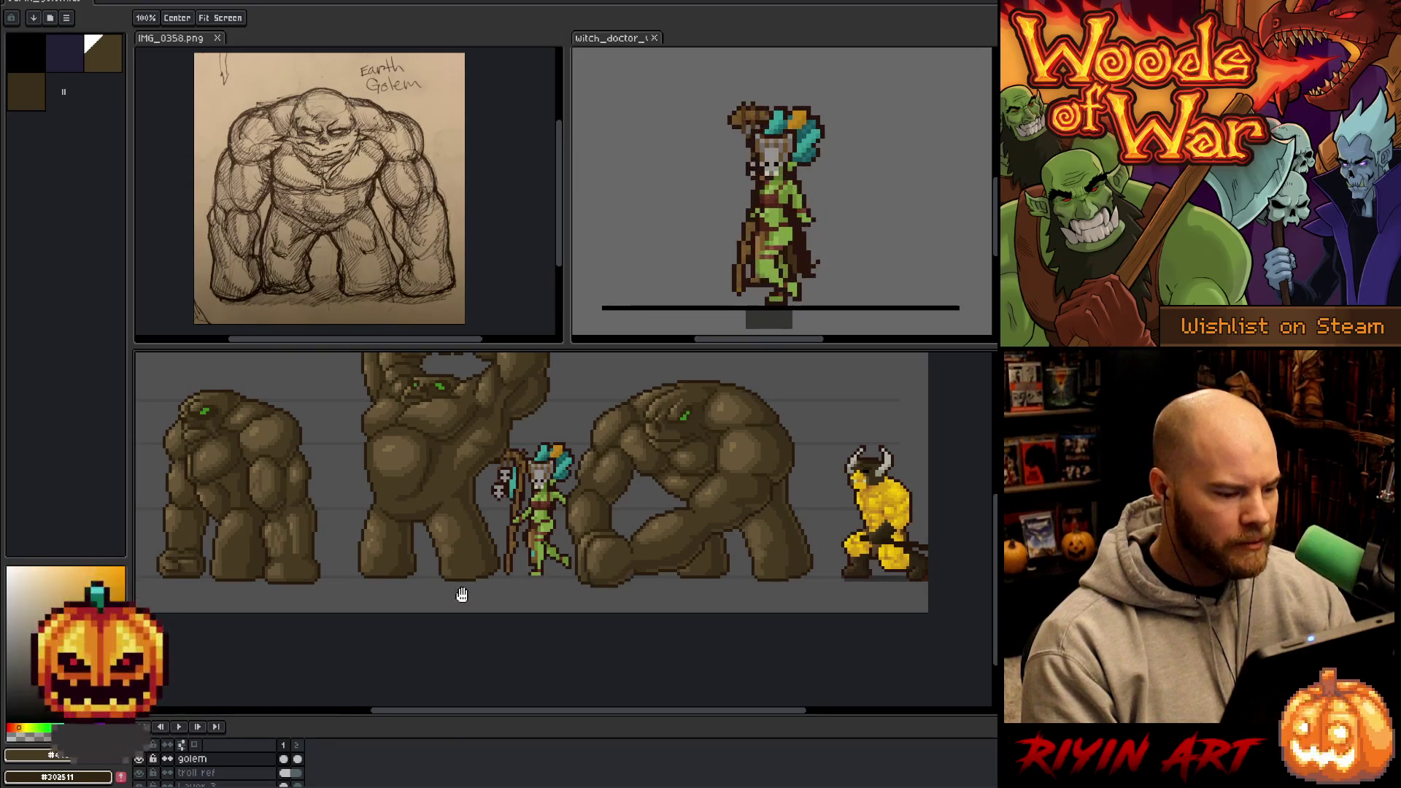
drag(466, 594, 546, 586)
scroll(509, 586, up, 3)
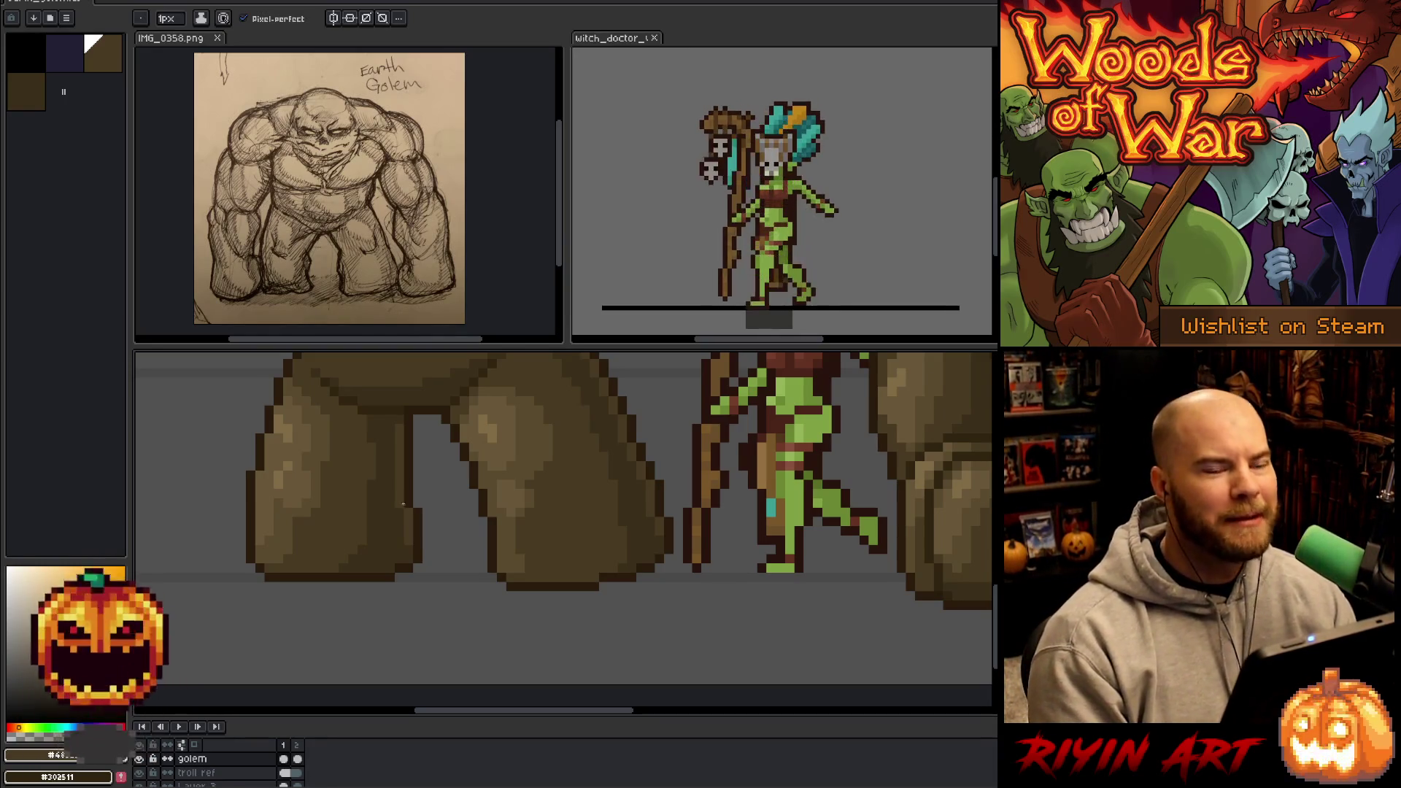
scroll(472, 551, down, 4)
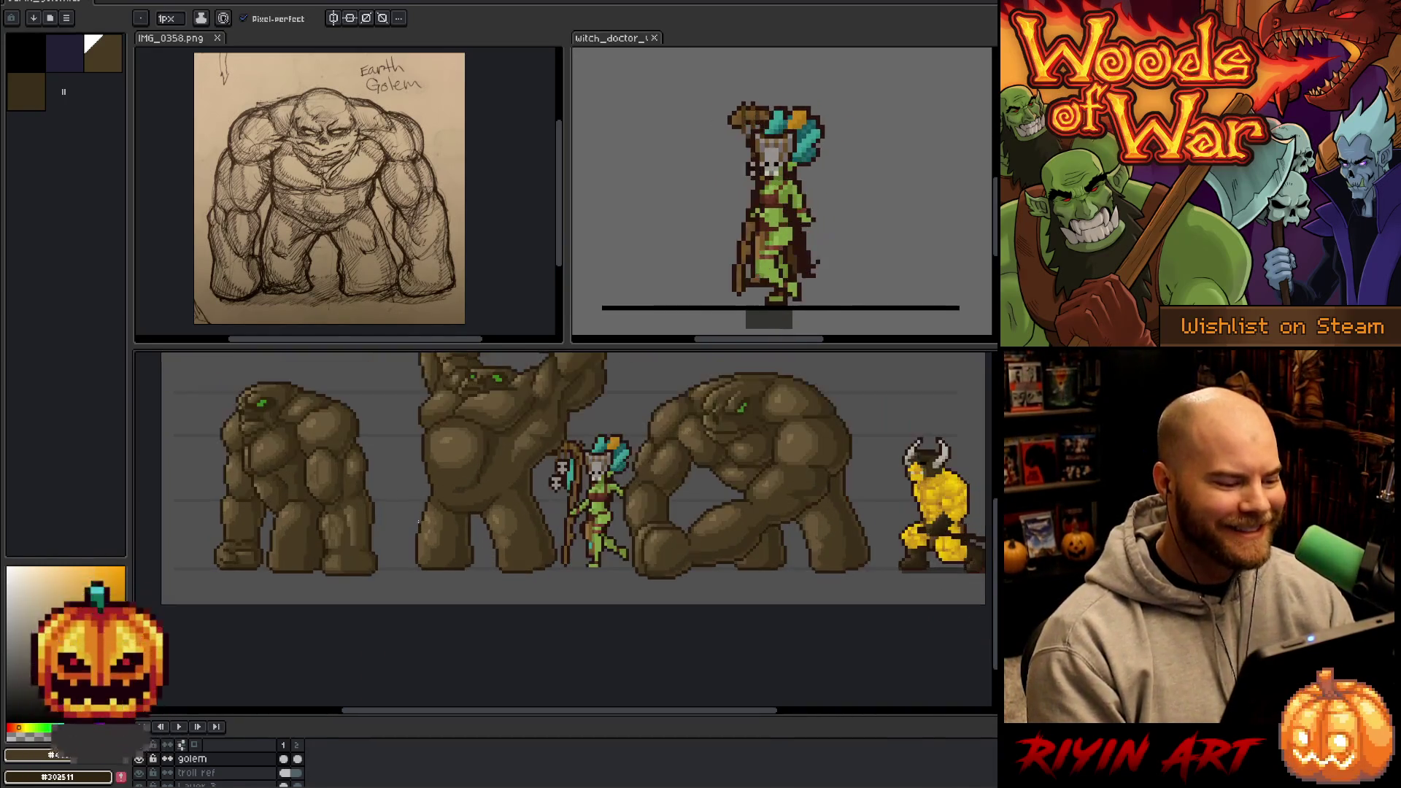
scroll(418, 521, up, 4)
scroll(290, 562, down, 2)
scroll(462, 573, up, 2)
scroll(461, 573, up, 1)
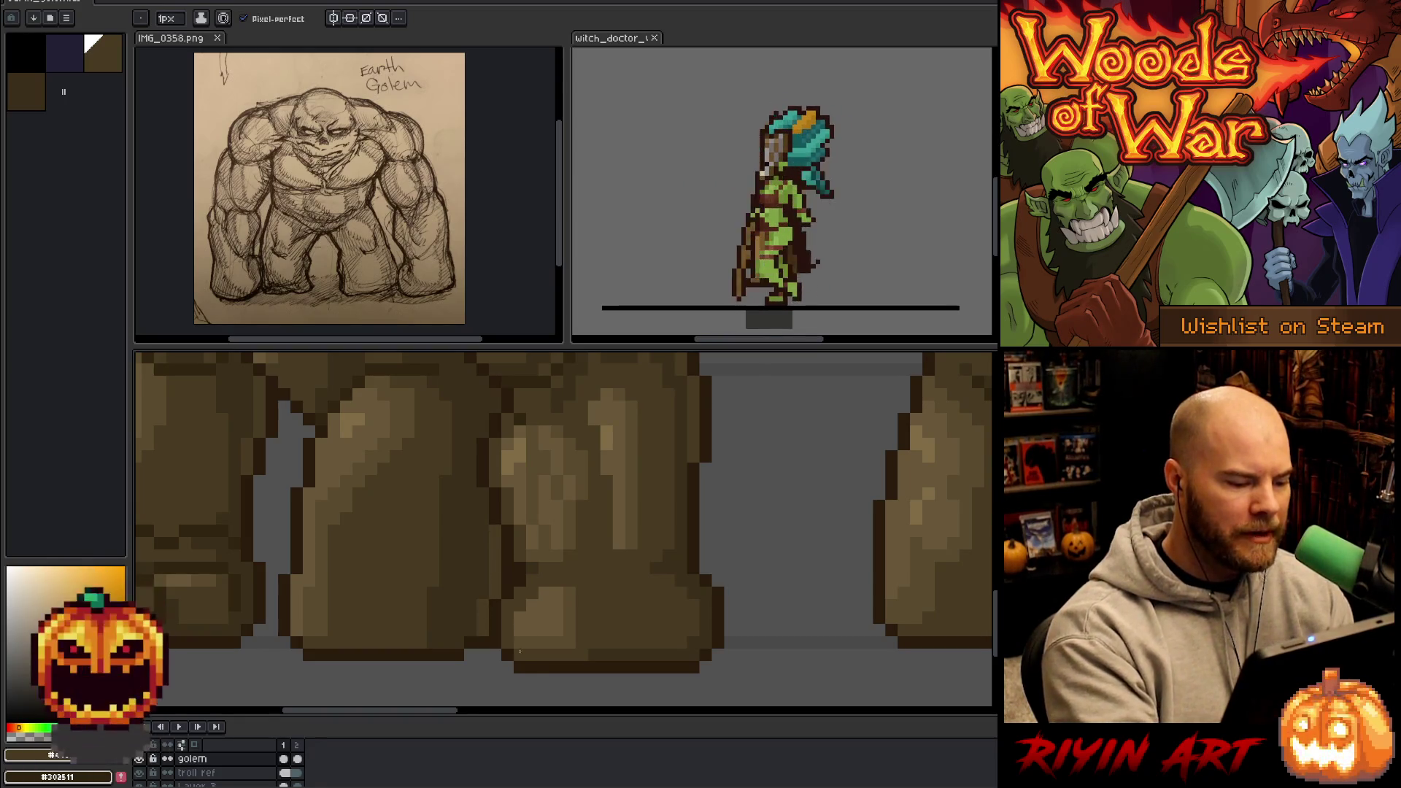
- Sample a brown from the first golem's torso, re-centre the lineup and return to the Pencil
scroll(547, 701, down, 3)
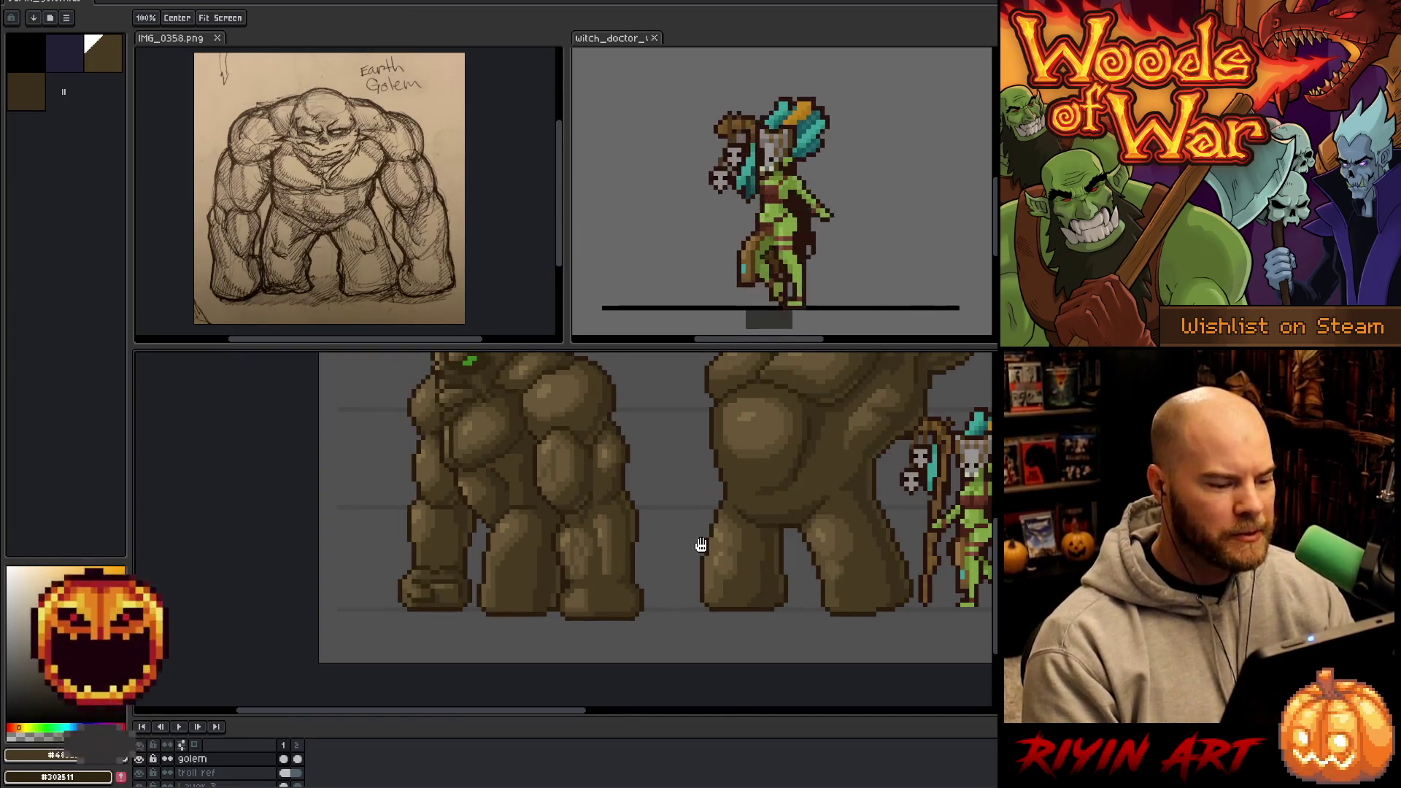
drag(700, 545, 406, 566)
scroll(515, 523, up, 5)
drag(515, 523, 640, 503)
alt+click(641, 502)
scroll(662, 476, down, 5)
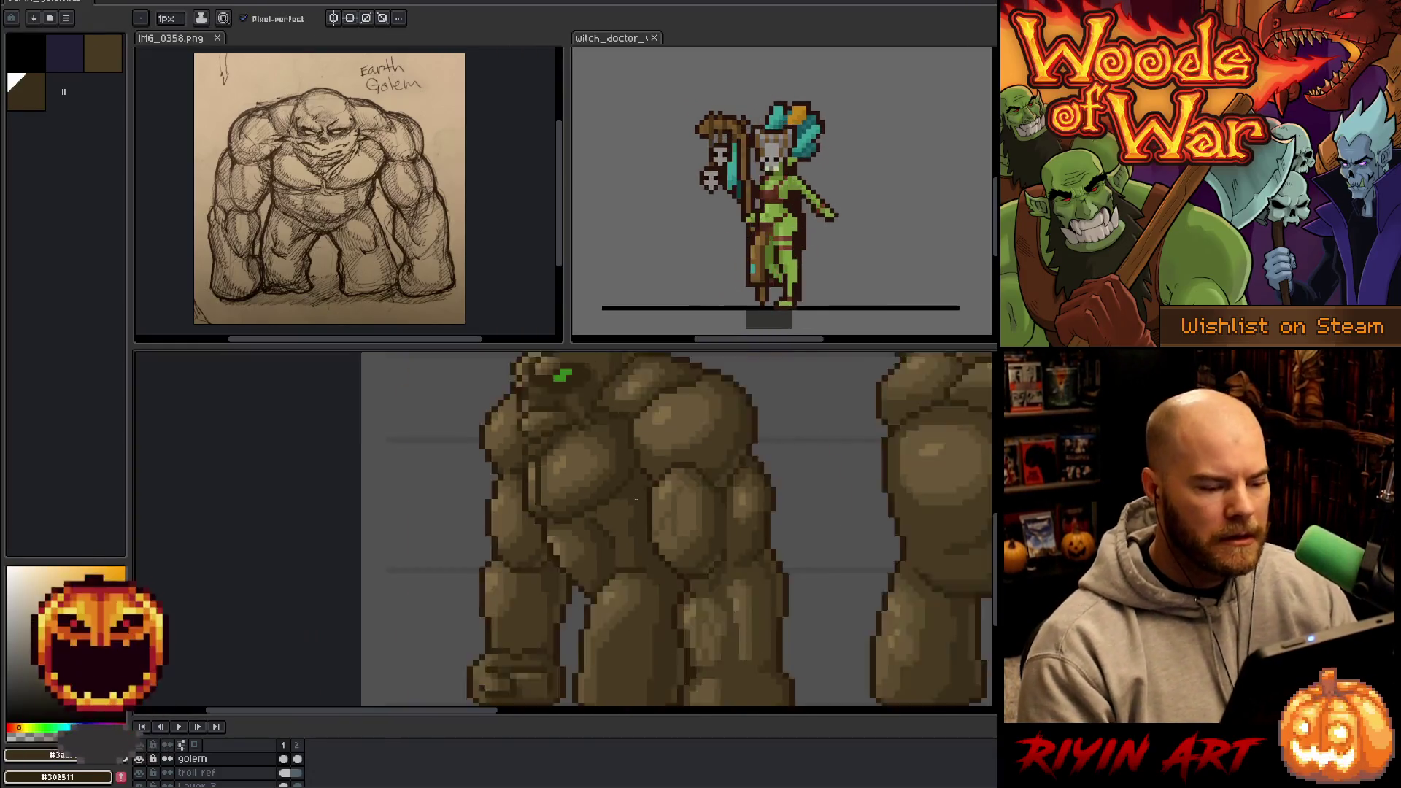
drag(750, 532, 428, 518)
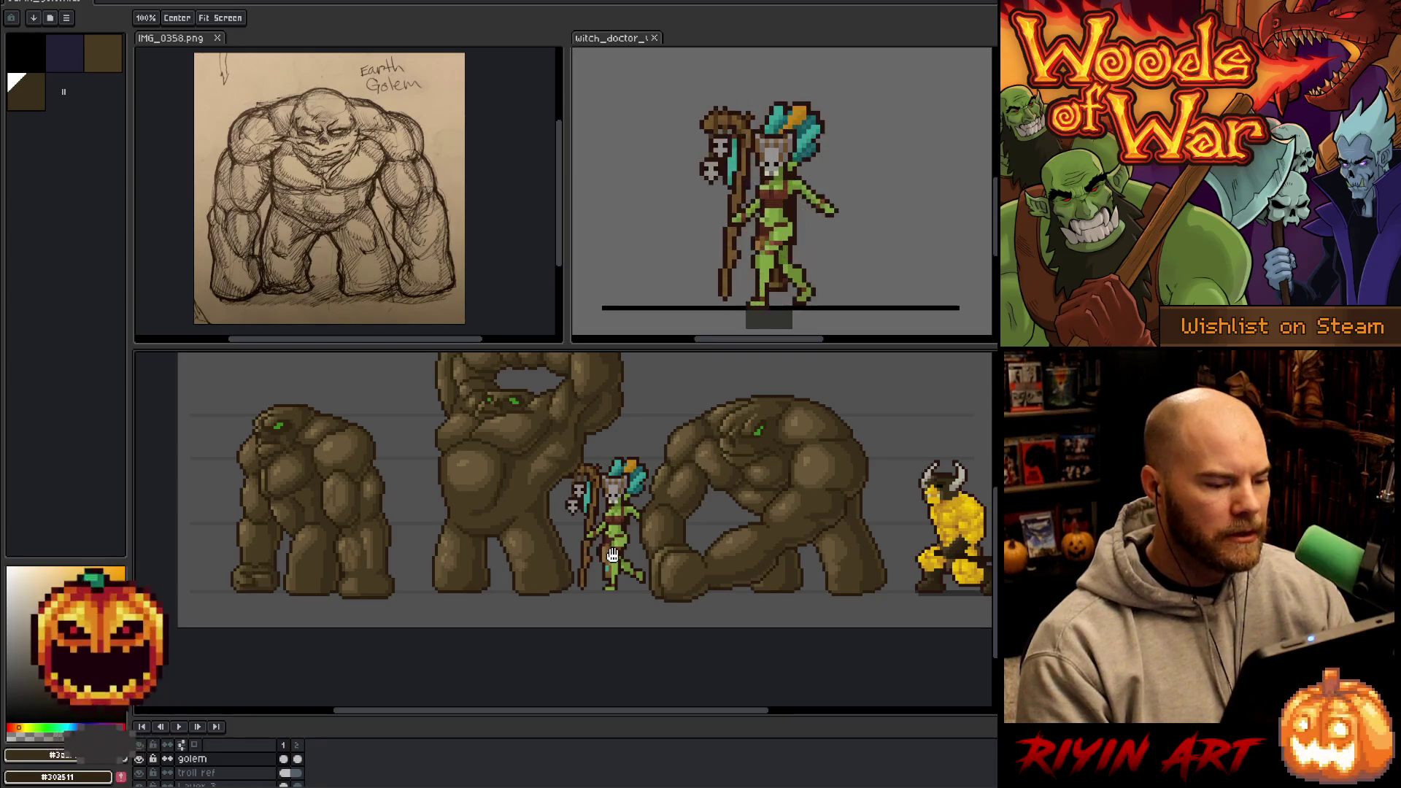
mouse_move(678, 522)
mouse_down()
mouse_move(600, 544)
mouse_move(640, 573)
mouse_up()
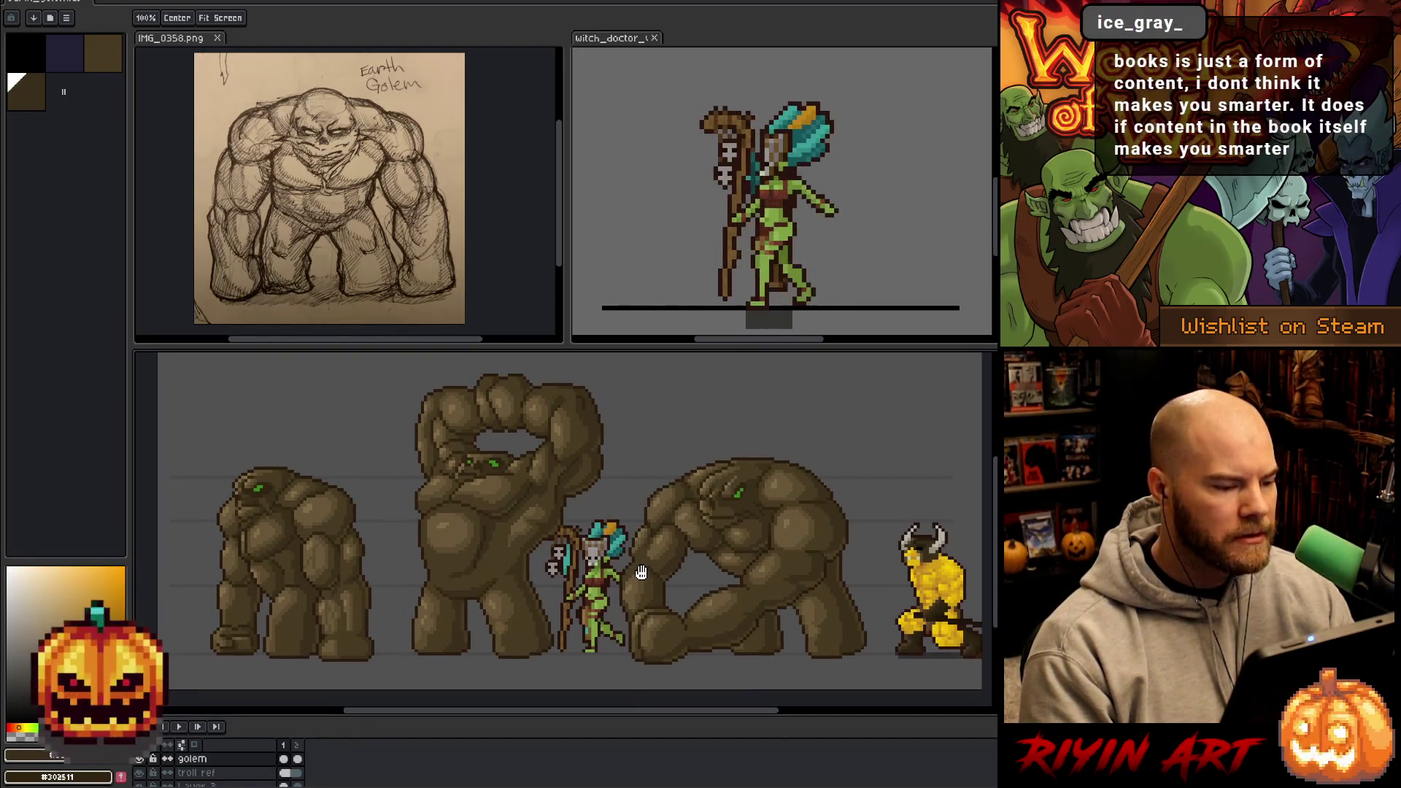
key(b)
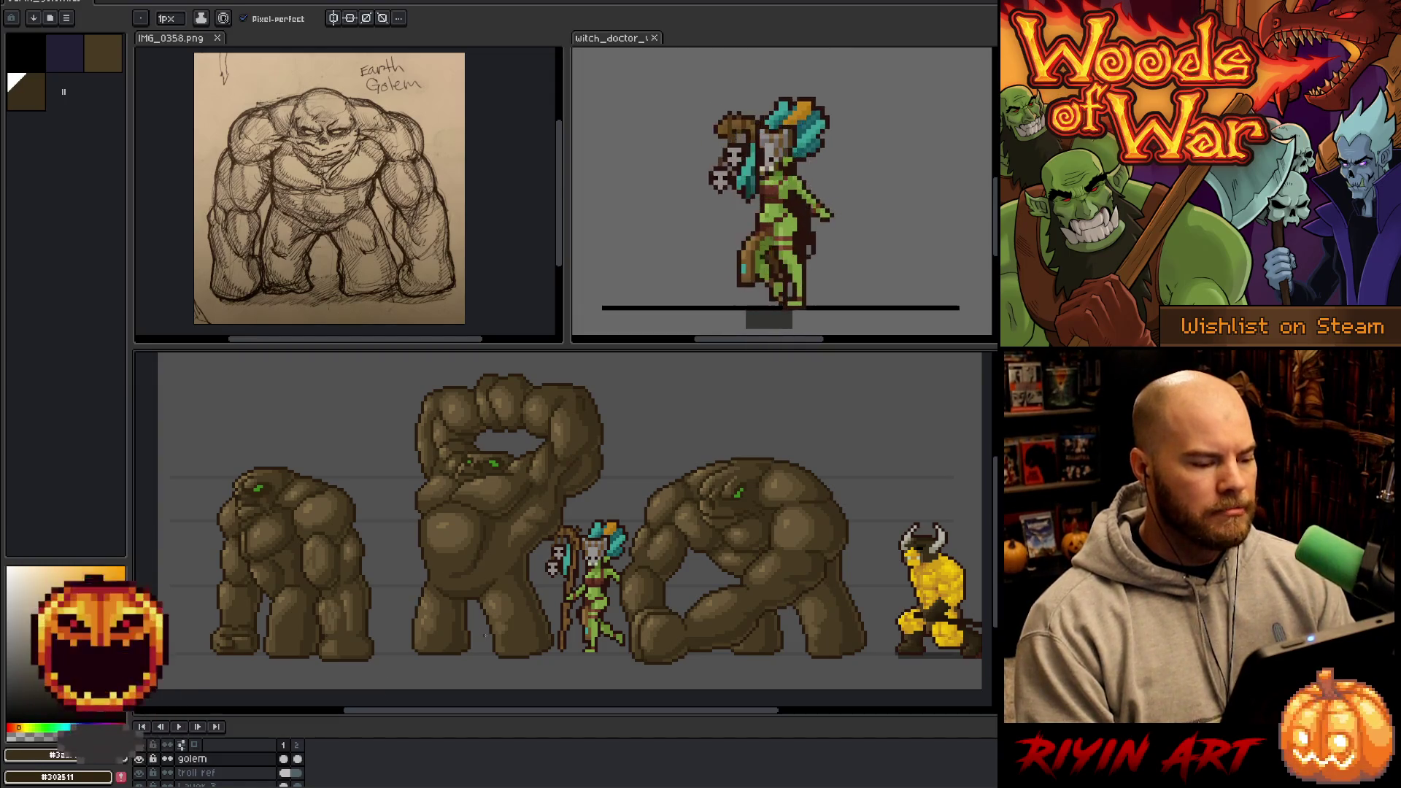
drag(506, 715, 509, 716)
drag(996, 527, 997, 523)
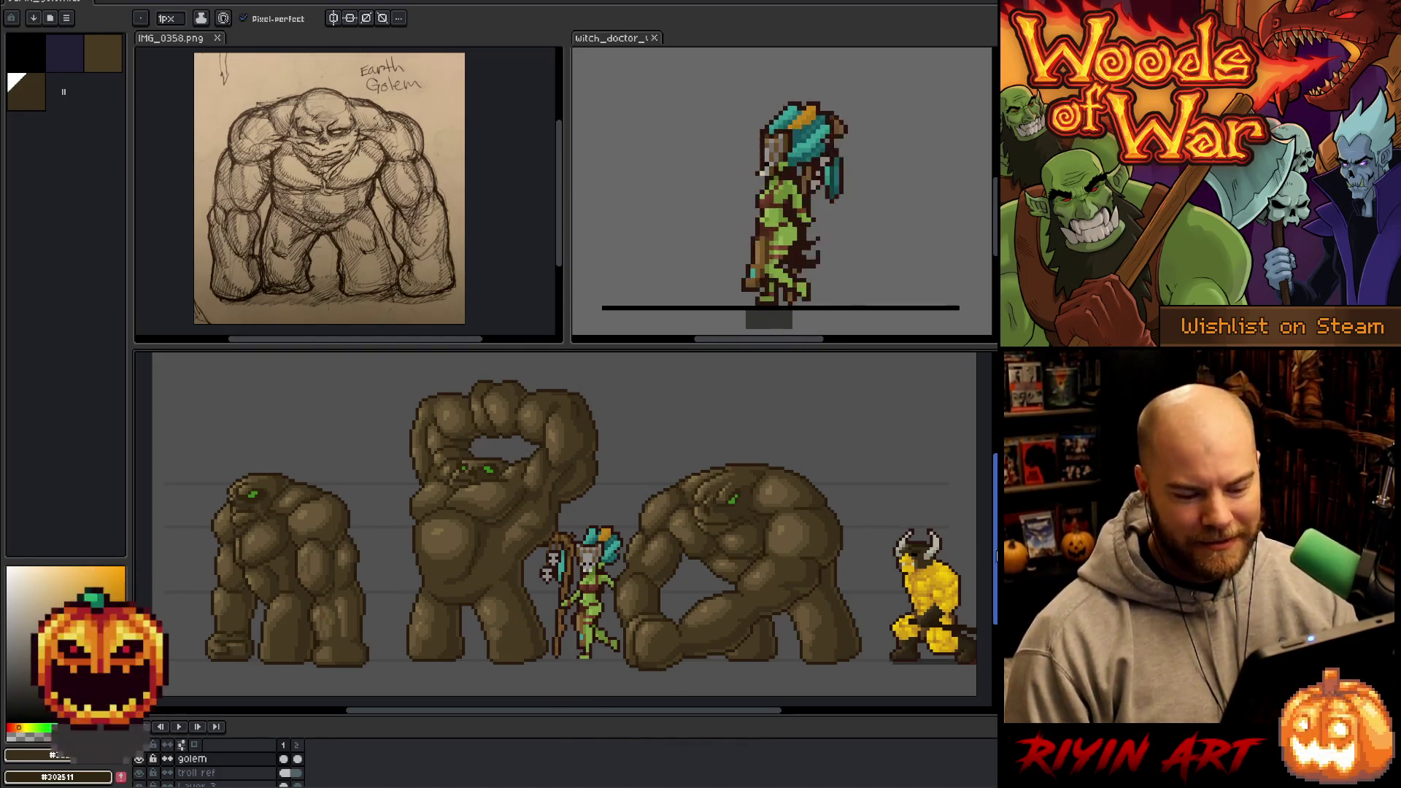
scroll(994, 551, up, 1)
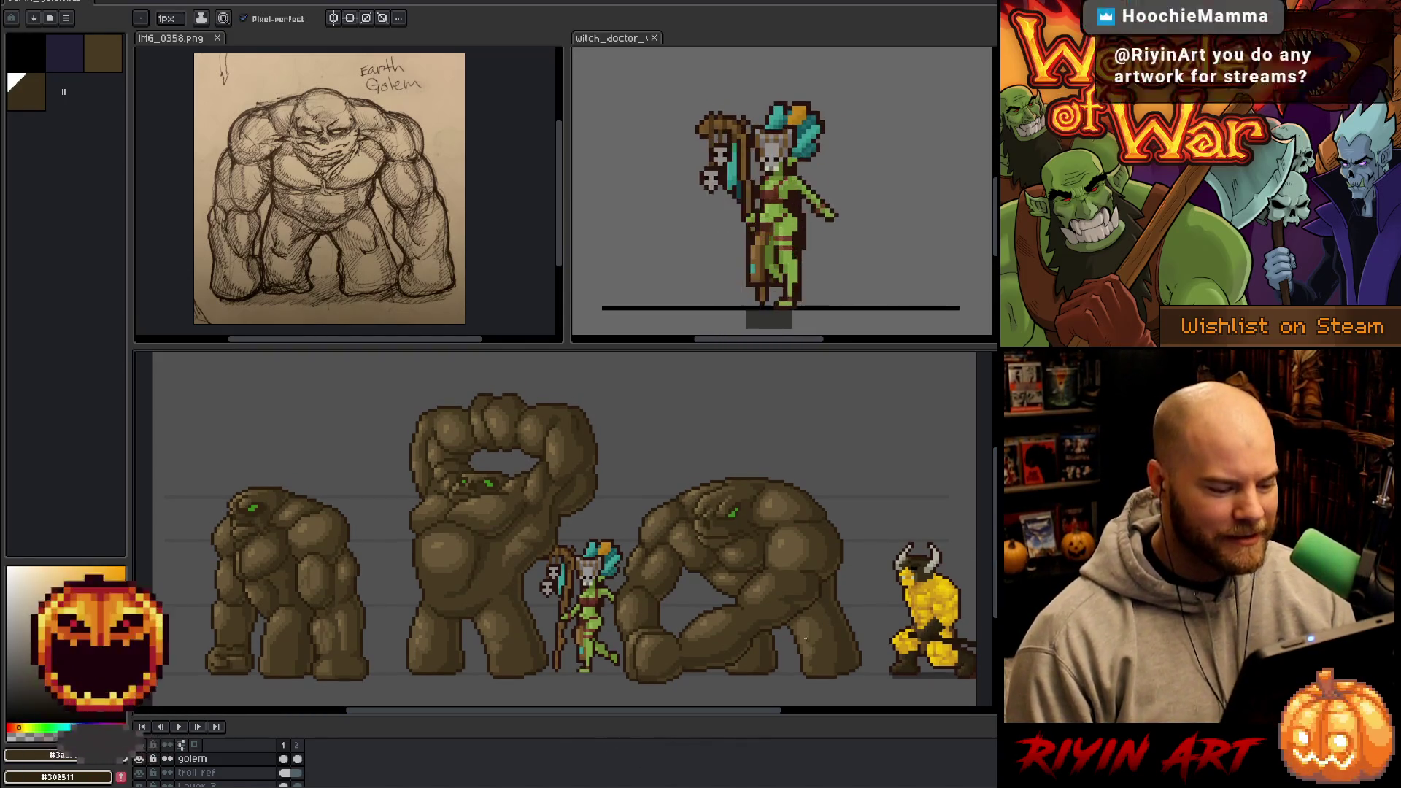
drag(702, 714, 704, 713)
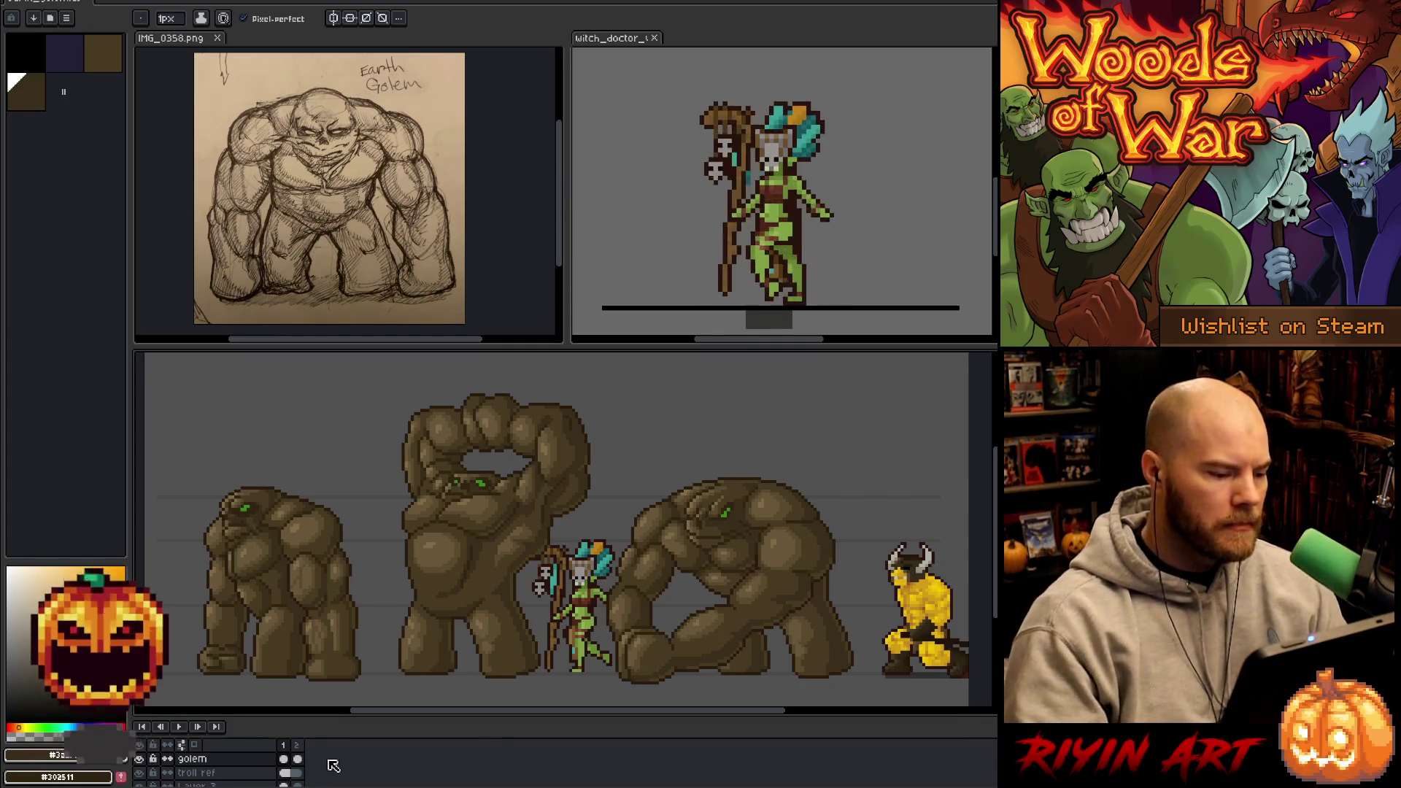
- Sample the golem's medium brown, recentre on the witch doctor, and return to the Pencil
scroll(340, 545, up, 3)
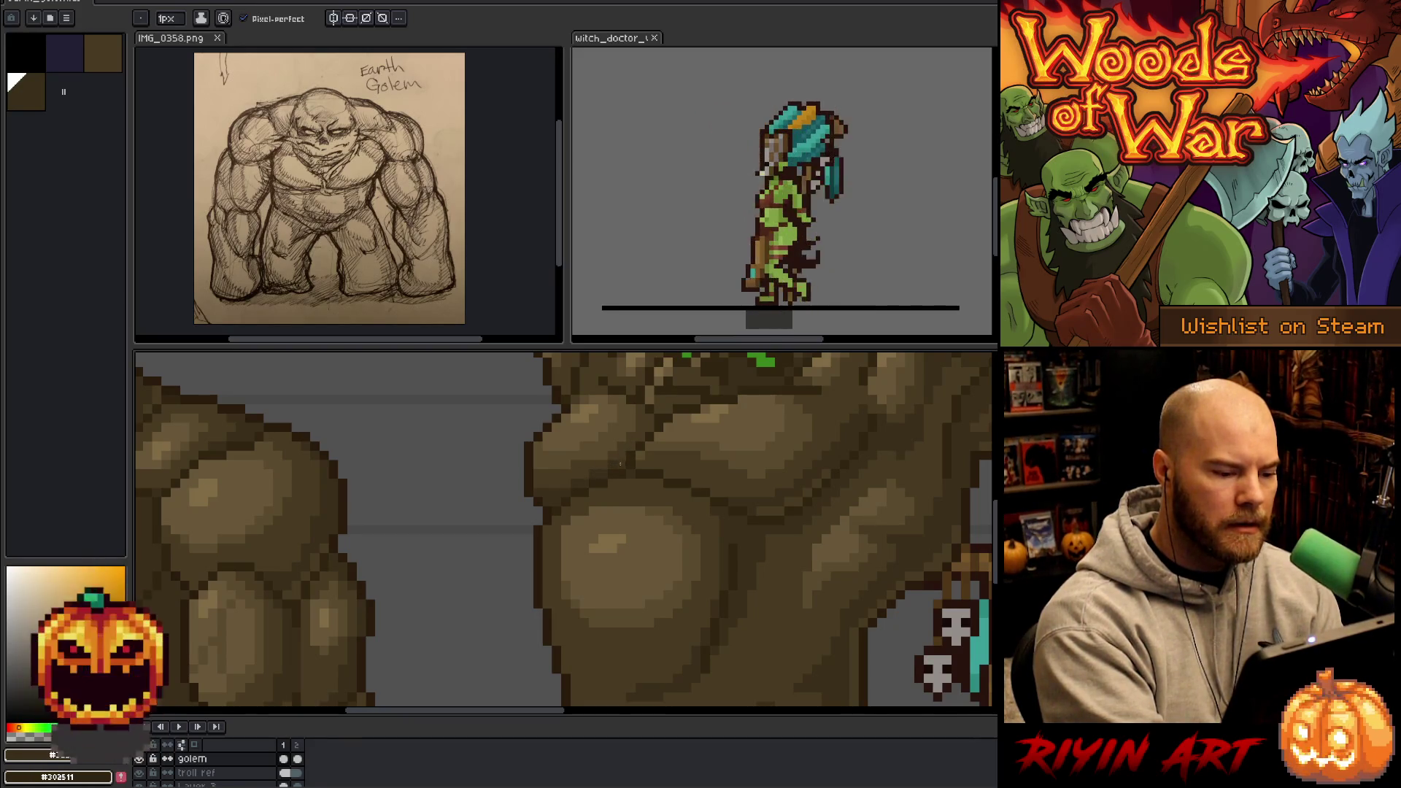
alt+click(736, 473)
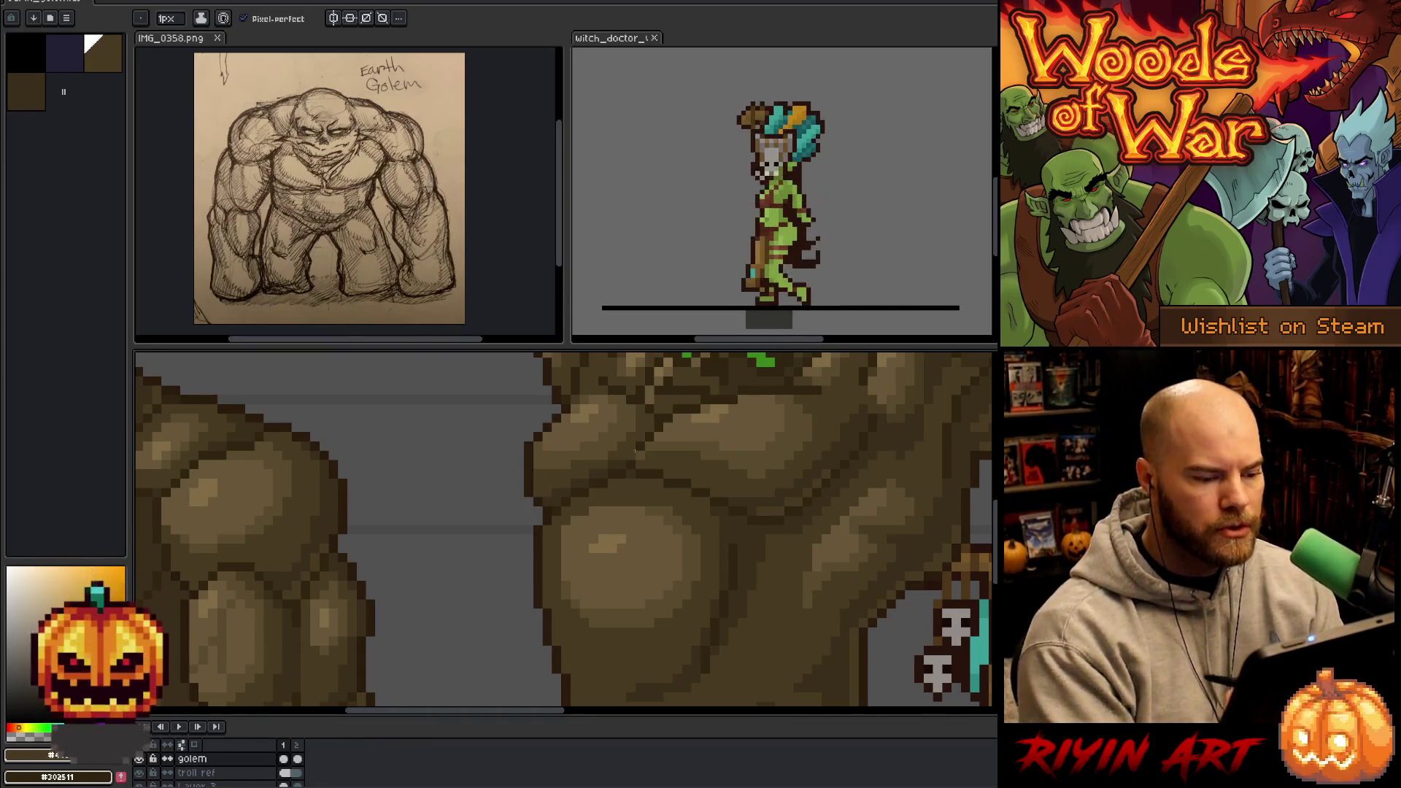
scroll(635, 450, down, 3)
scroll(689, 477, up, 3)
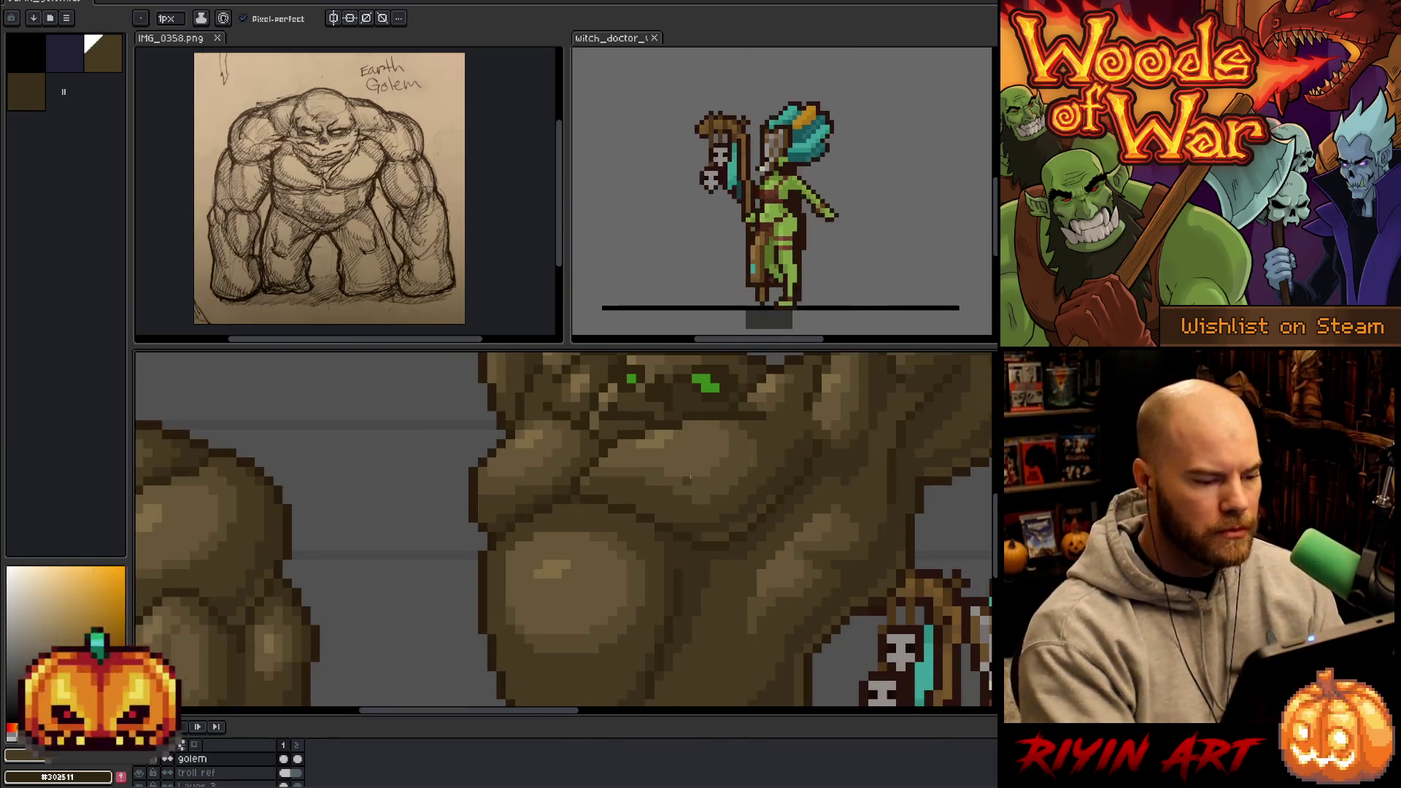
scroll(733, 560, down, 3)
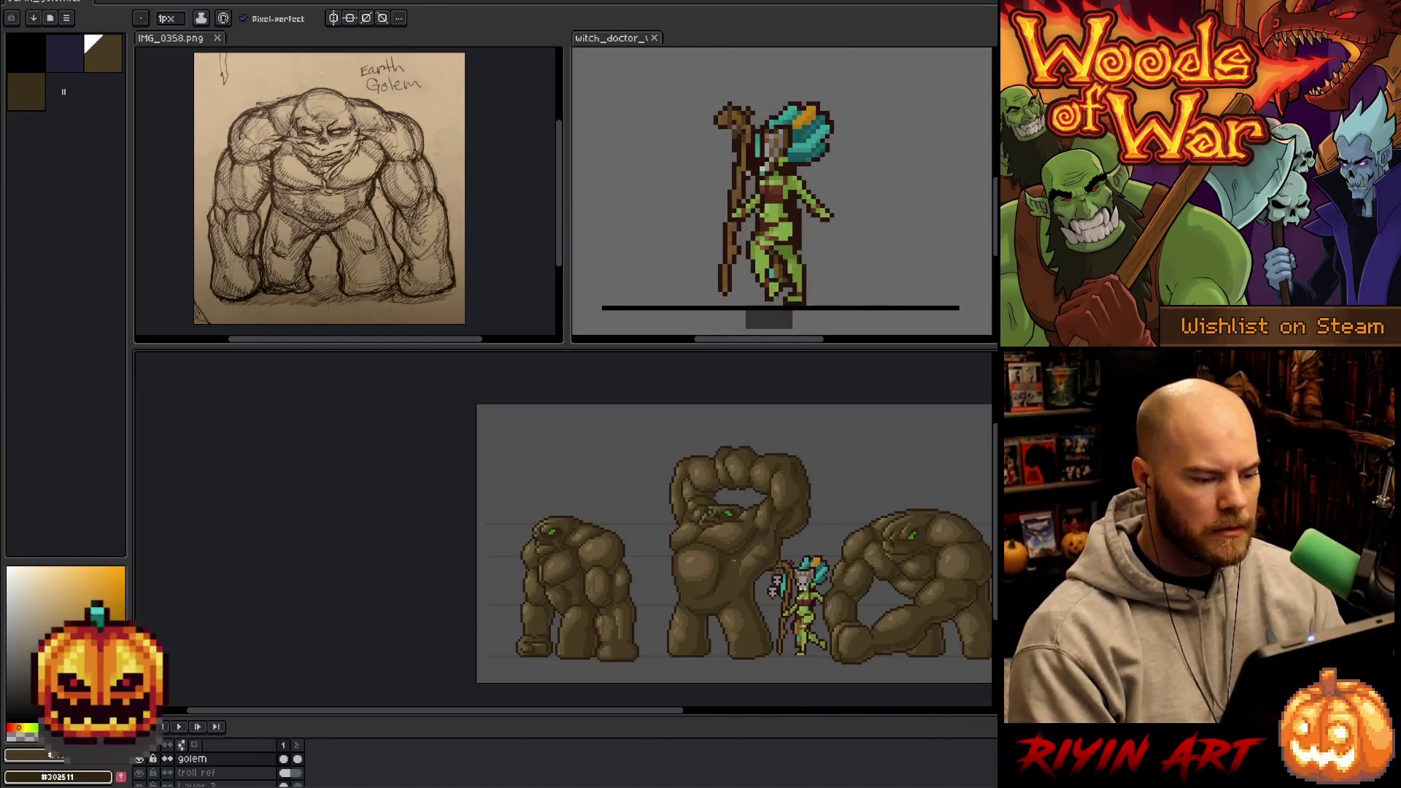
scroll(689, 557, up, 3)
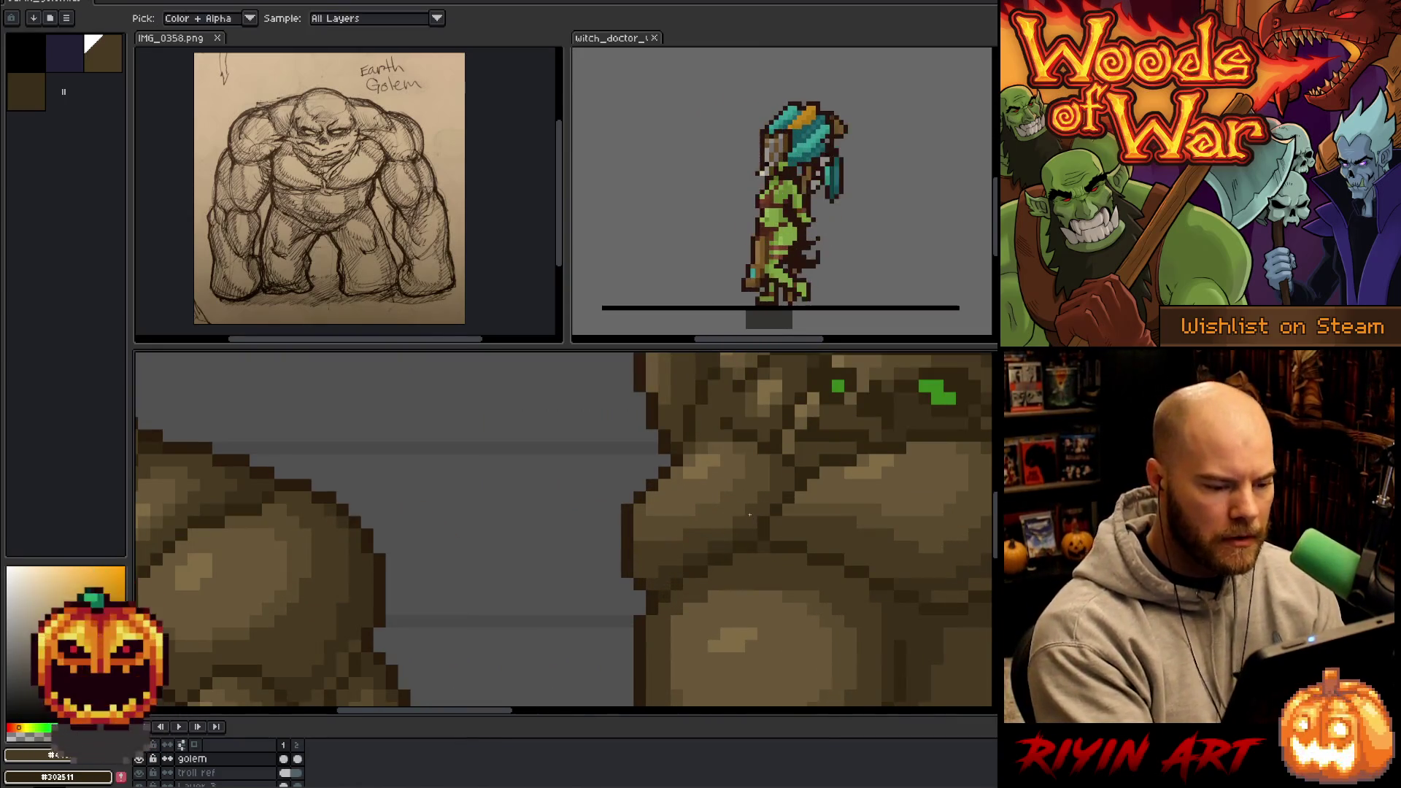
scroll(653, 608, down, 3)
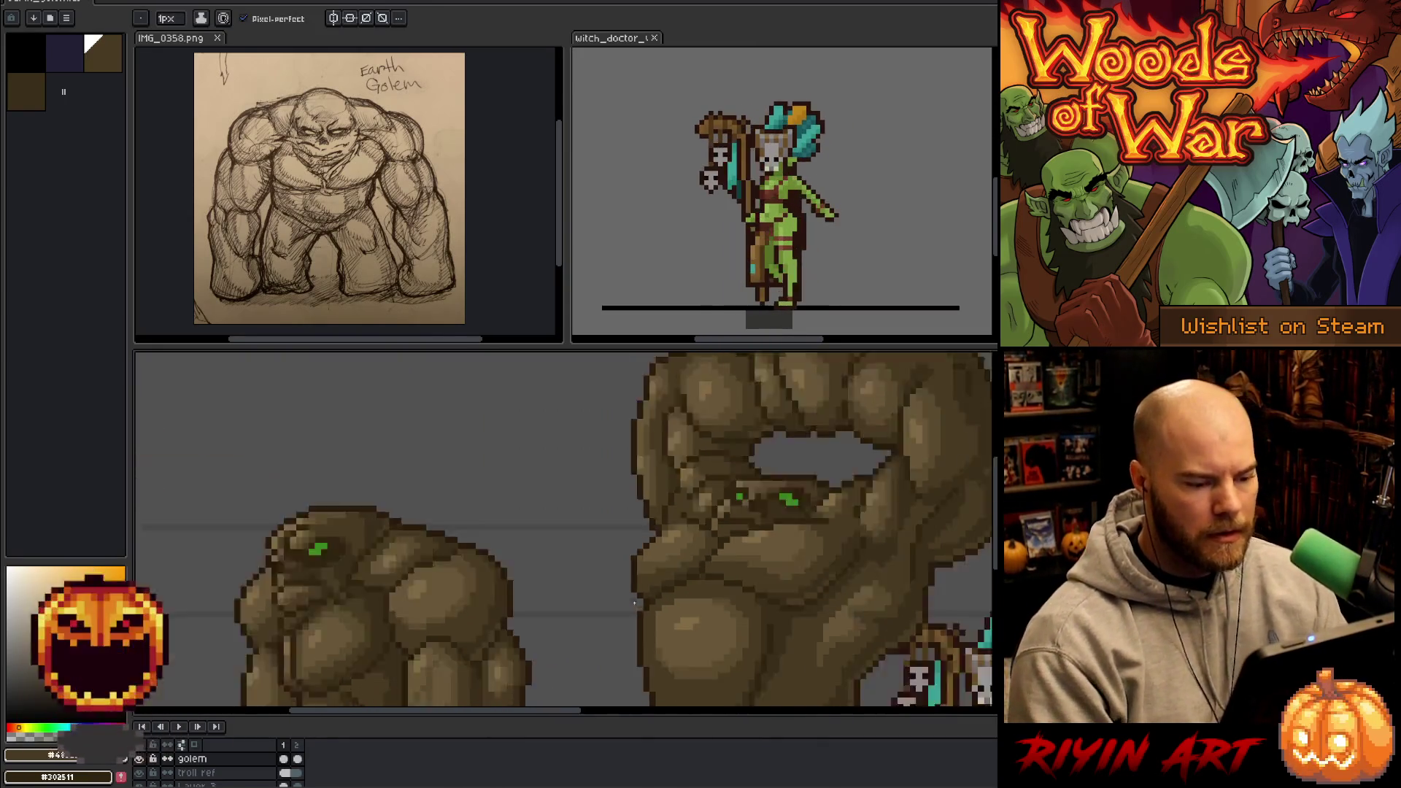
mouse_move(734, 640)
mouse_down()
mouse_move(540, 561)
mouse_move(526, 569)
mouse_up()
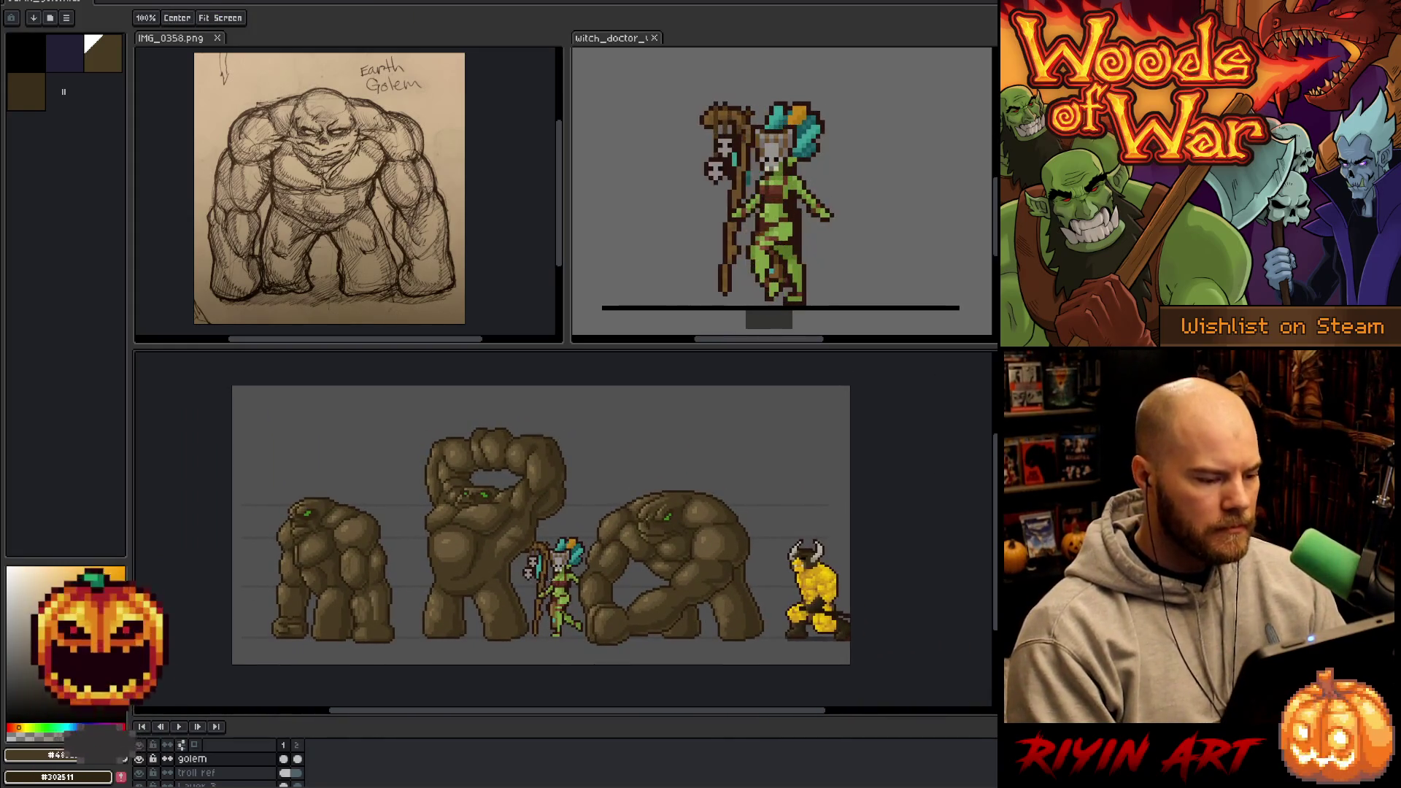
scroll(540, 573, up, 1)
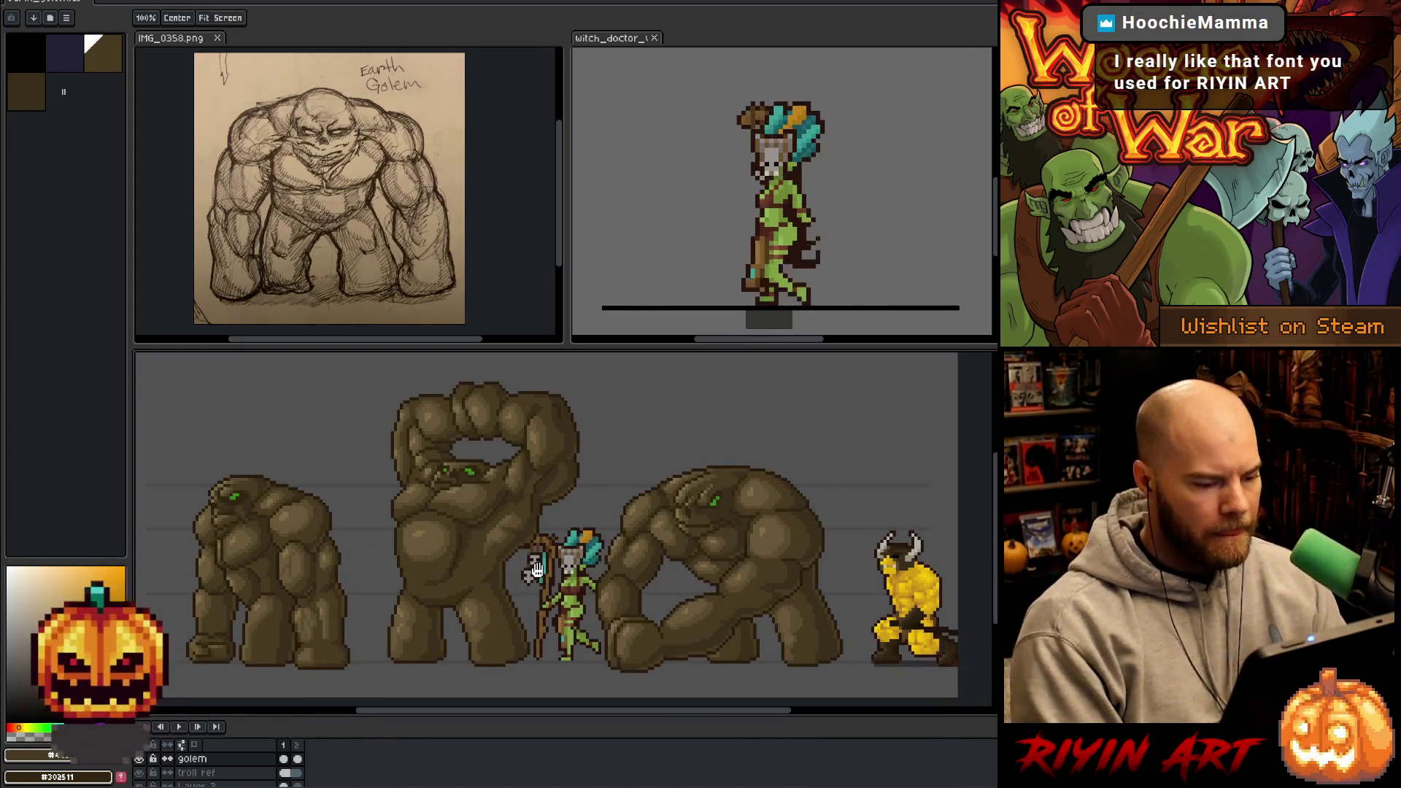
drag(540, 577, 550, 574)
key(b)
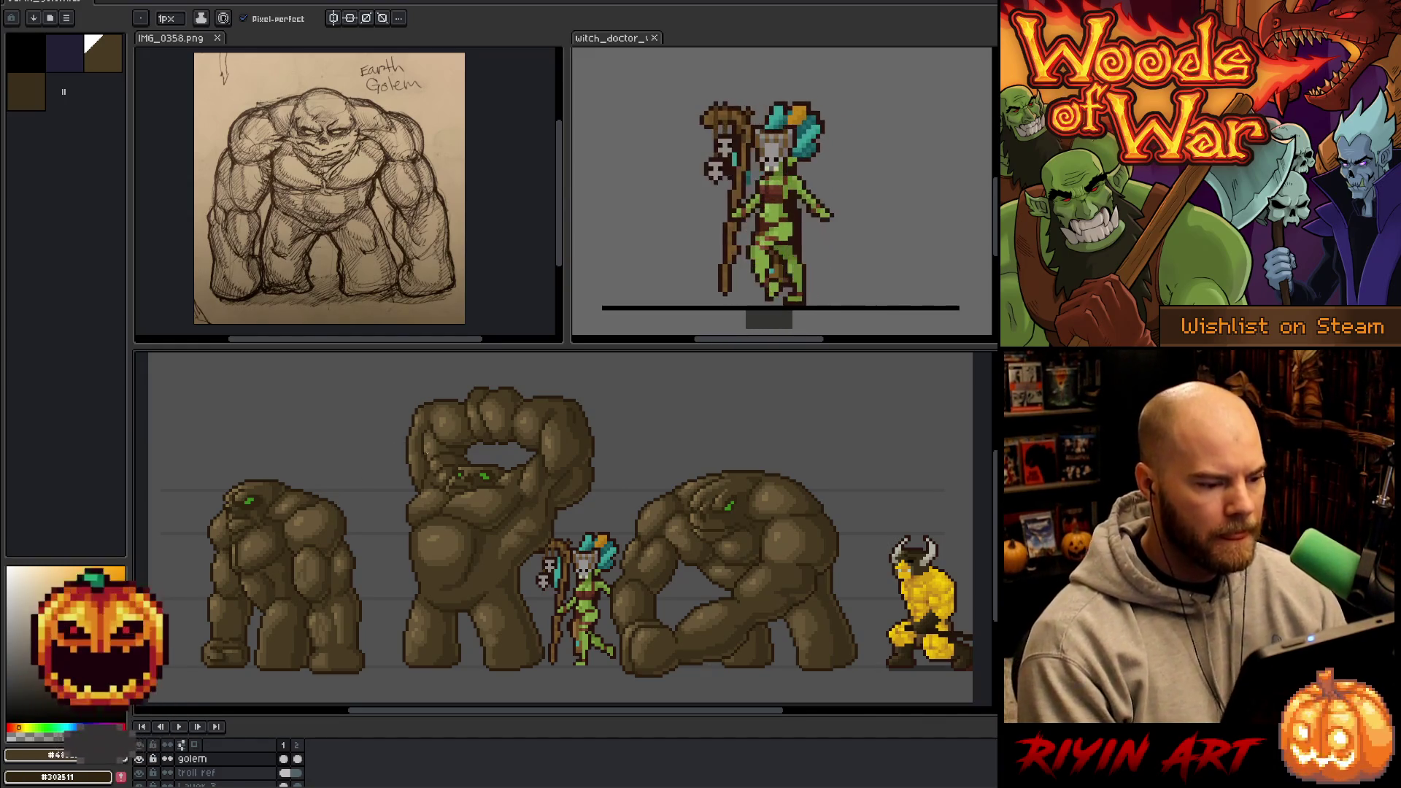
click(24, 3)
key(Escape)
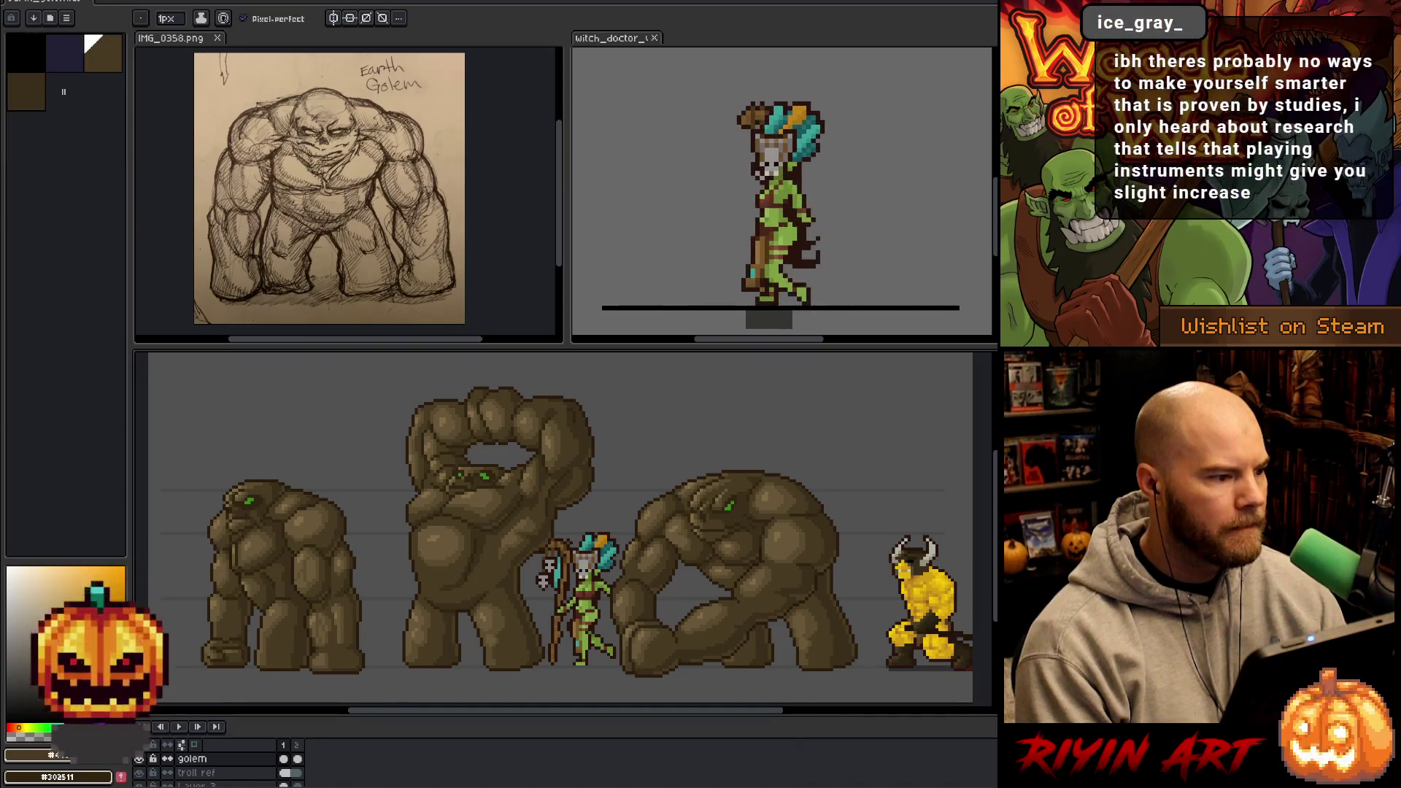
- Save the sprite under the new name earth_golem_v1.aseprite
click(29, 5)
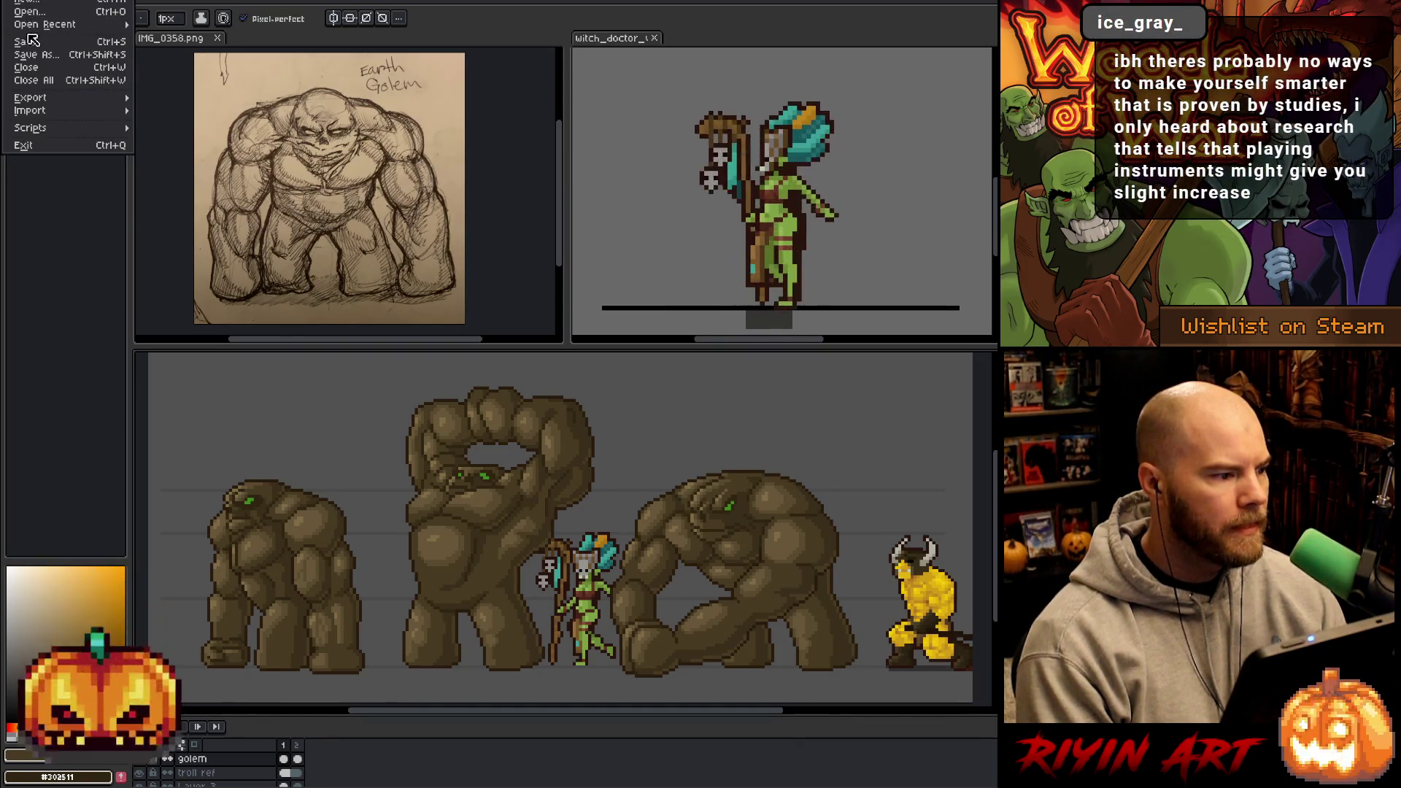
click(36, 55)
click(387, 582)
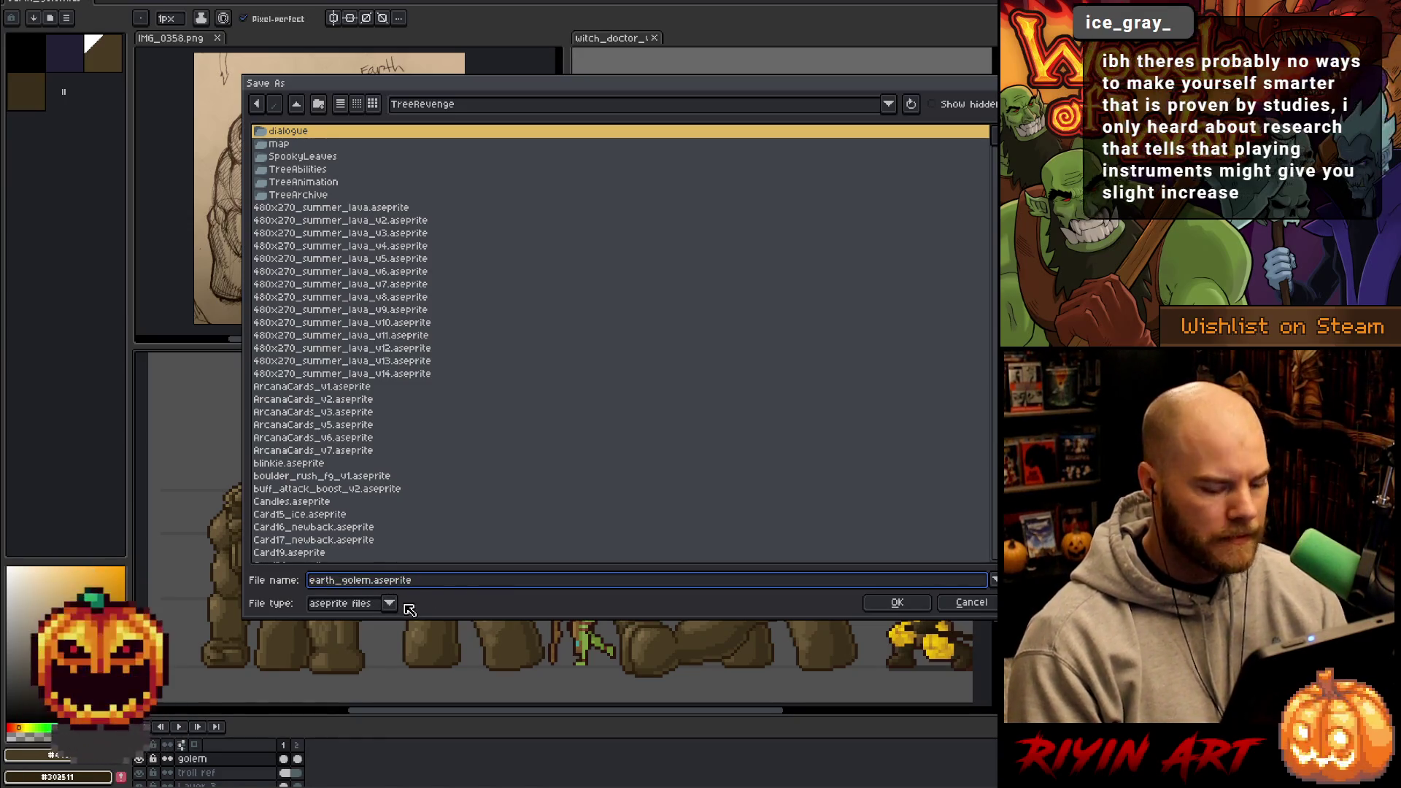
text(_v1)
text(1)
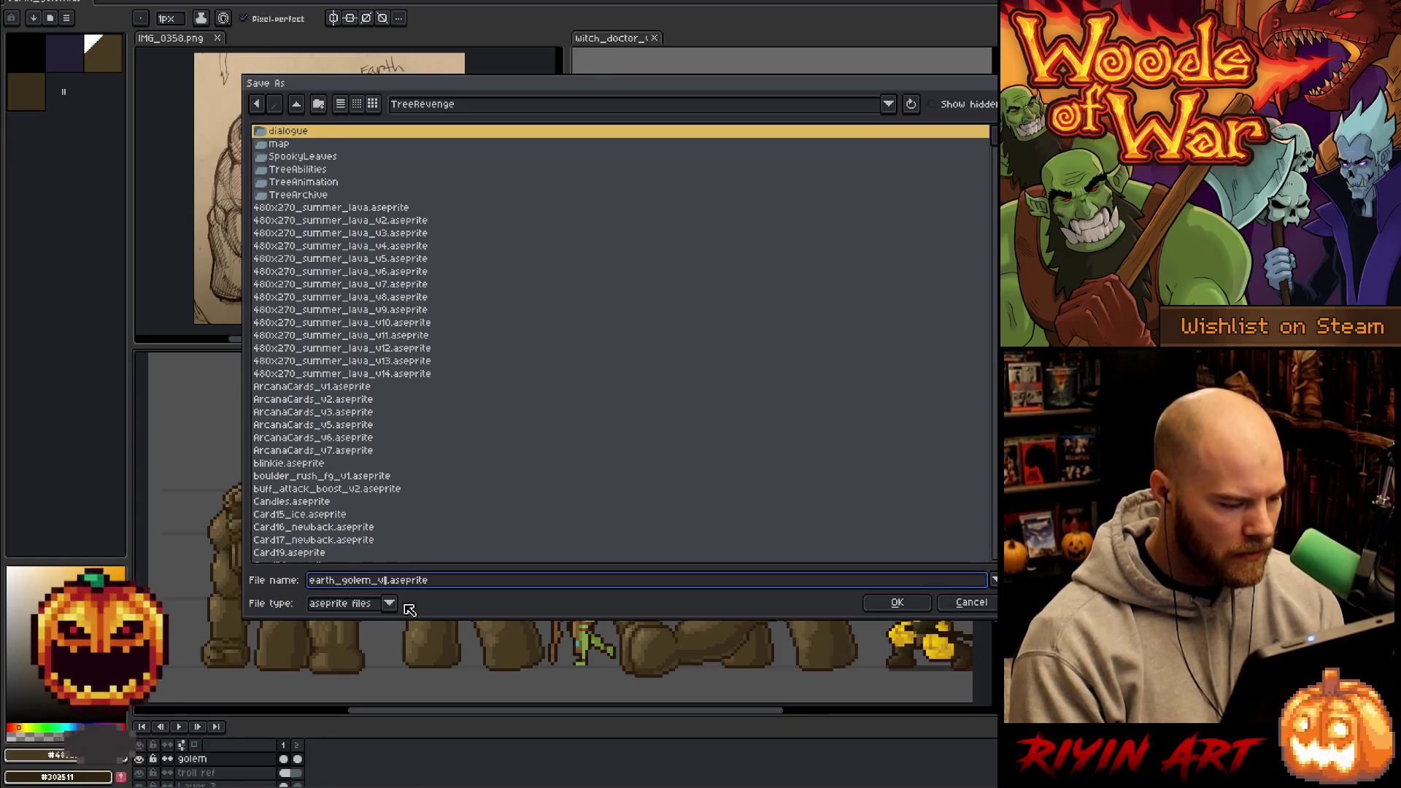
key(Return)
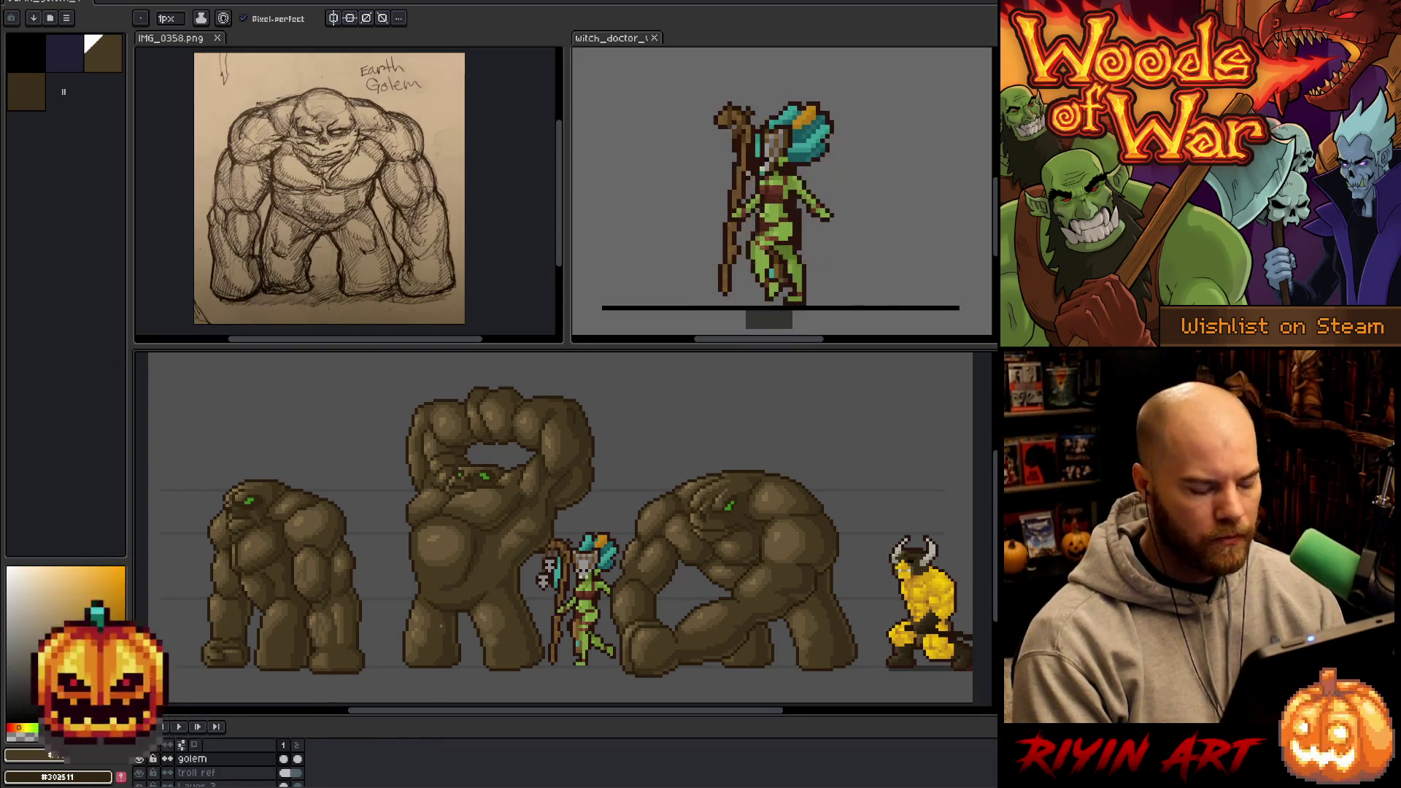
- Enlarge the timeline to show all layers and rearrange the view around the lineup
click(298, 746)
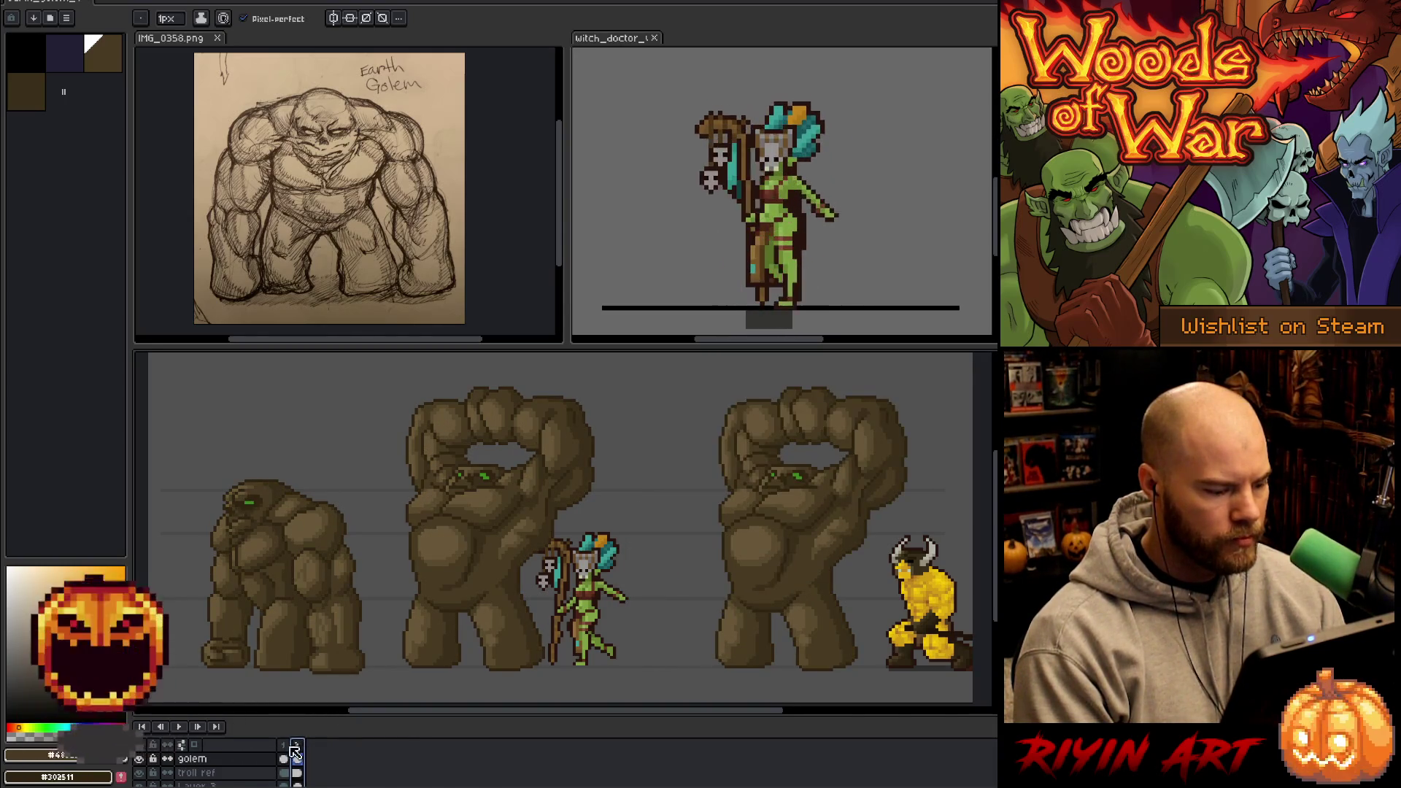
key(Left)
click(297, 759)
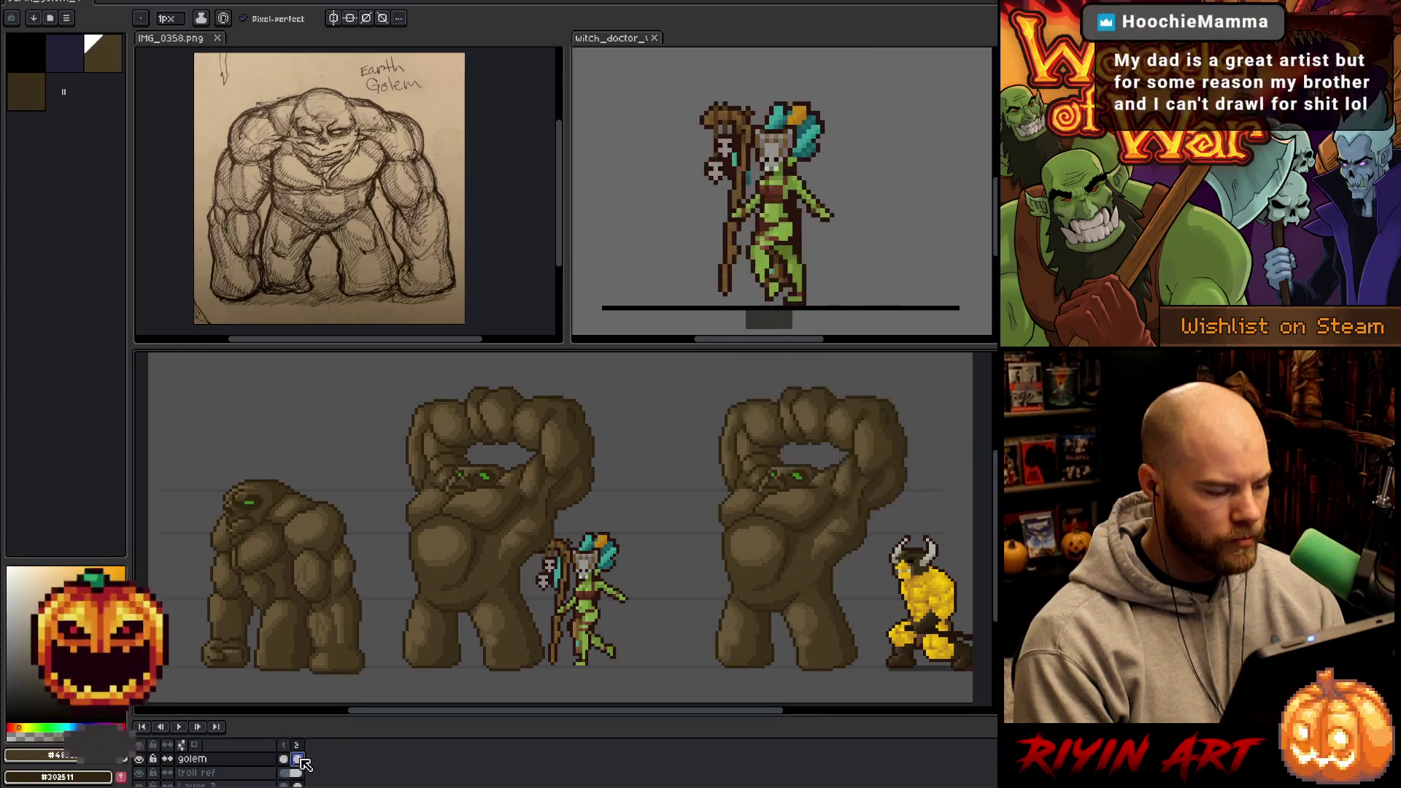
drag(317, 715, 317, 635)
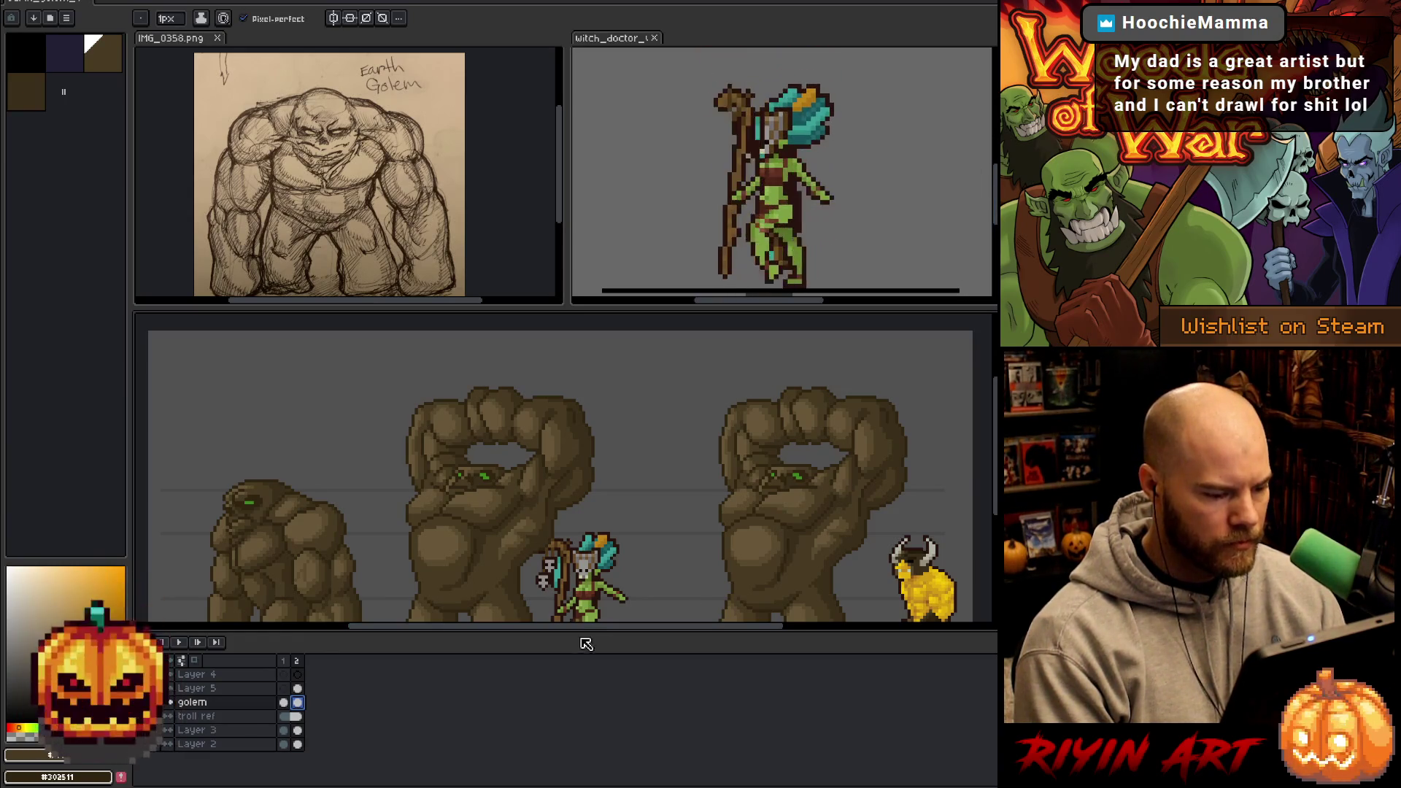
drag(578, 633, 579, 665)
drag(561, 584, 552, 533)
click(255, 752)
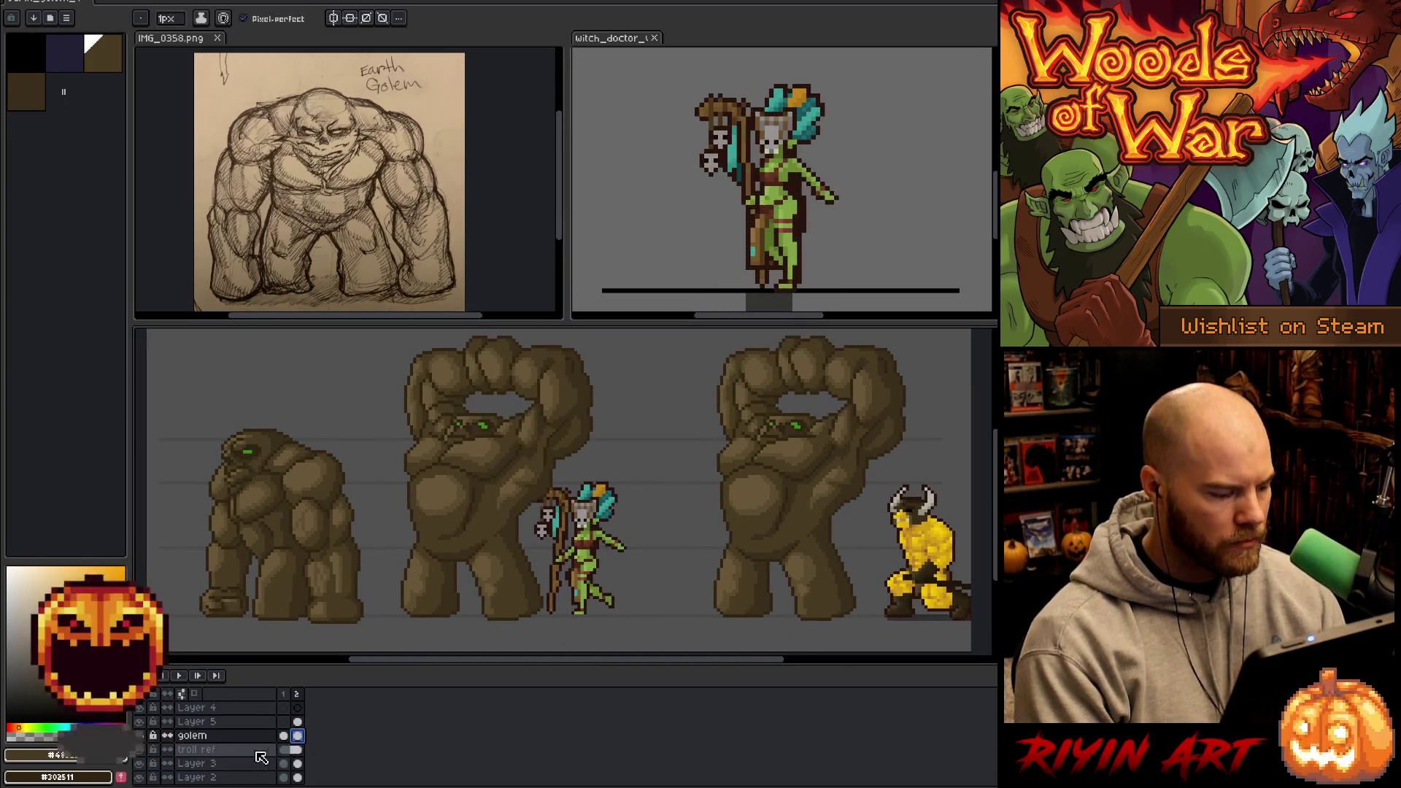
click(257, 737)
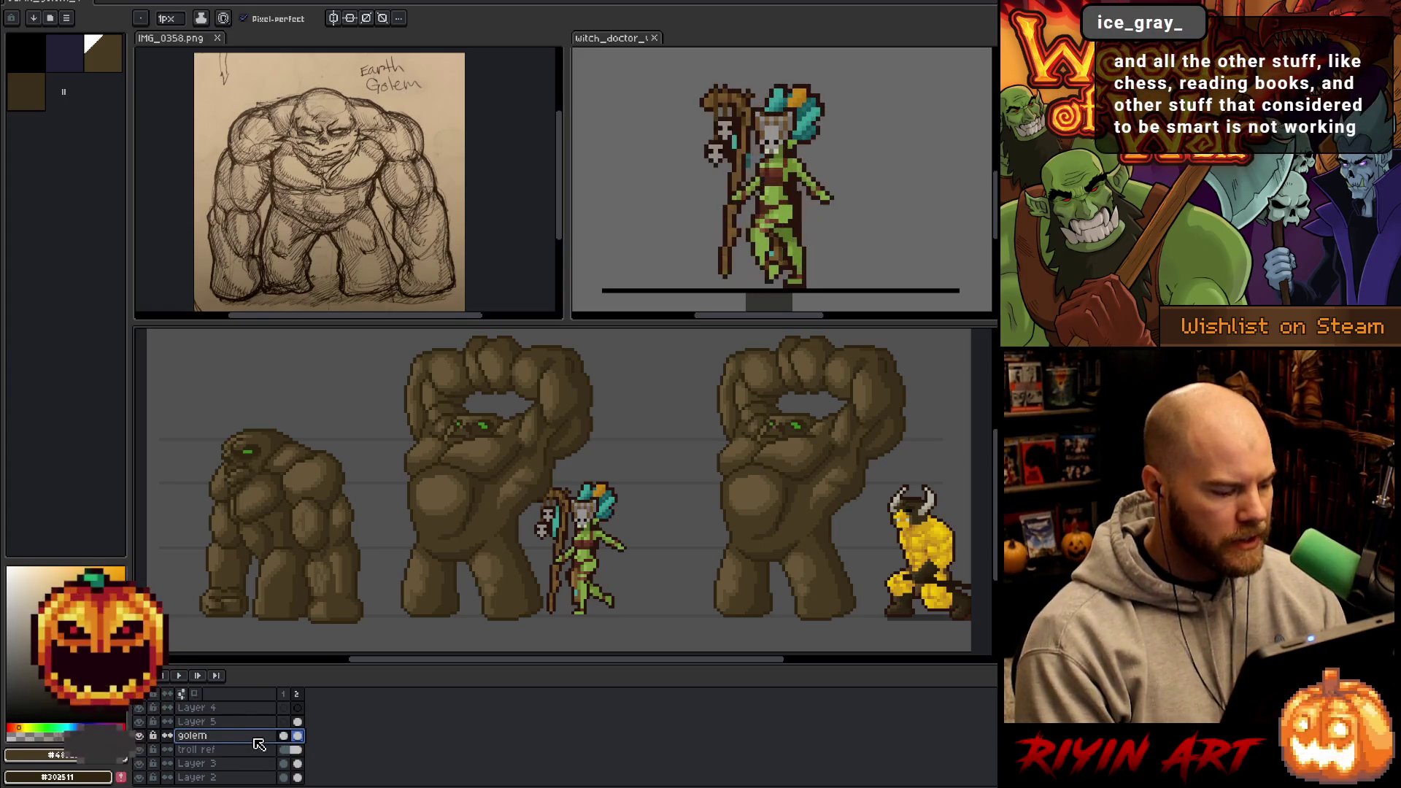
mouse_move(386, 541)
mouse_down()
mouse_move(407, 550)
mouse_move(370, 566)
mouse_move(400, 535)
mouse_move(403, 548)
mouse_up()
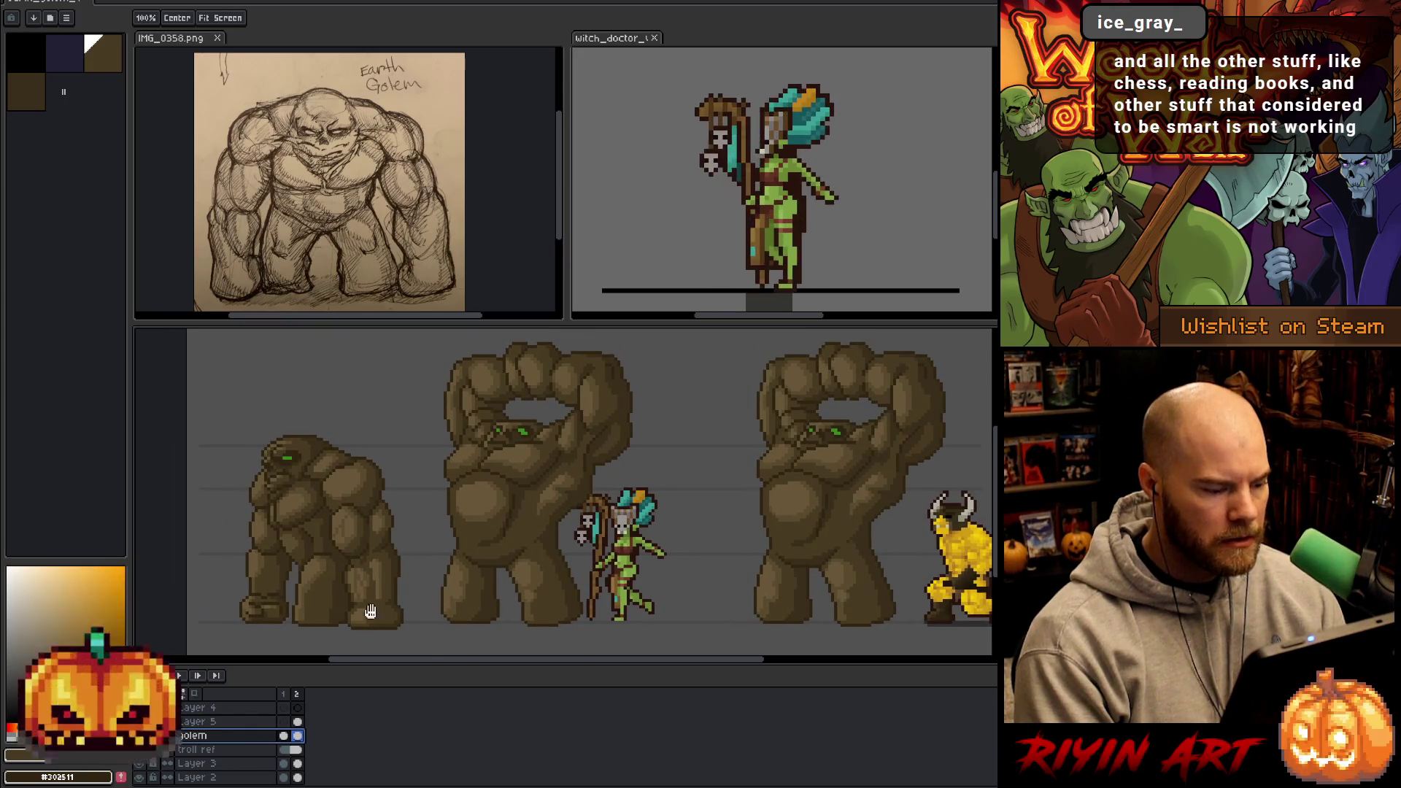
- Delete the golem layer's frame-2 cel, then return to frame 1 and zoom out
click(285, 693)
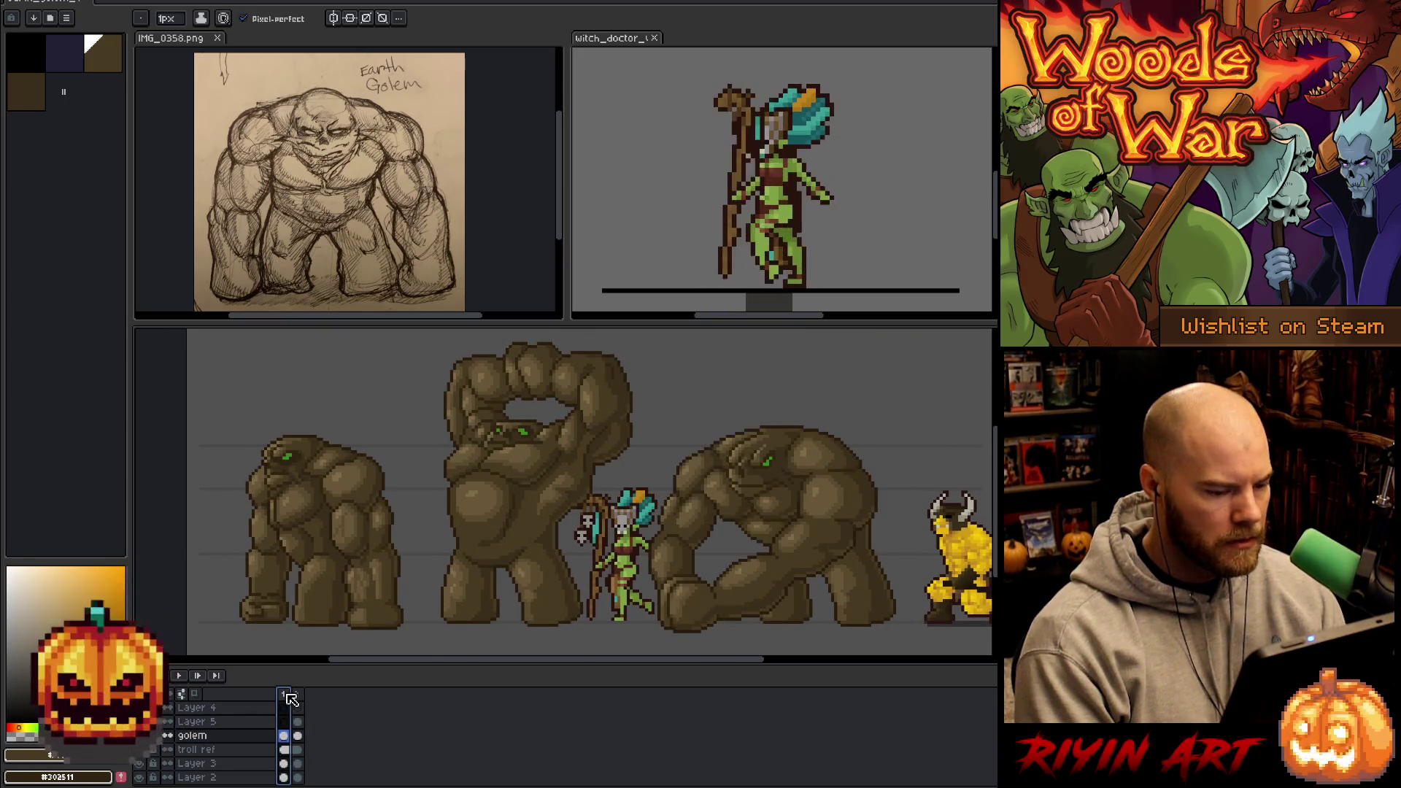
click(305, 698)
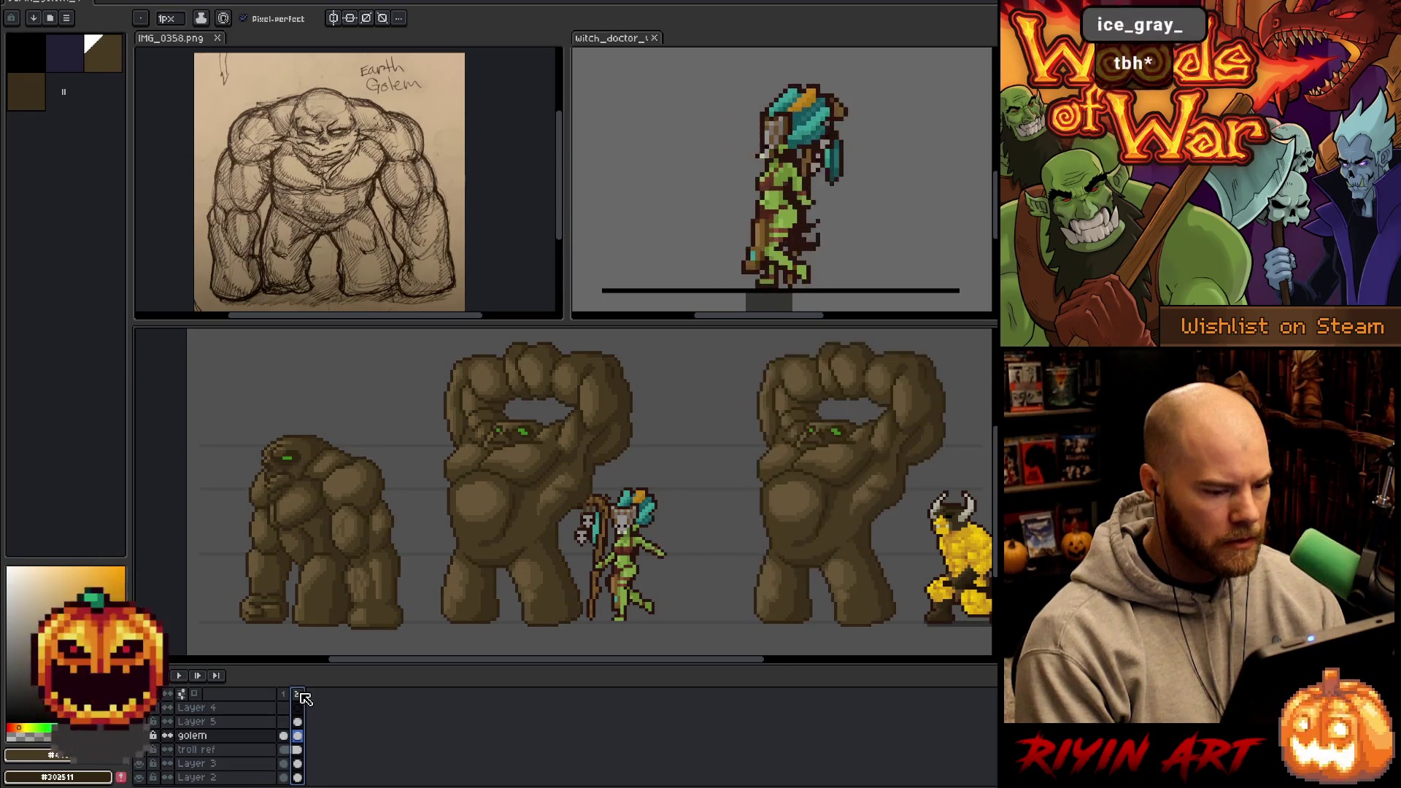
click(286, 736)
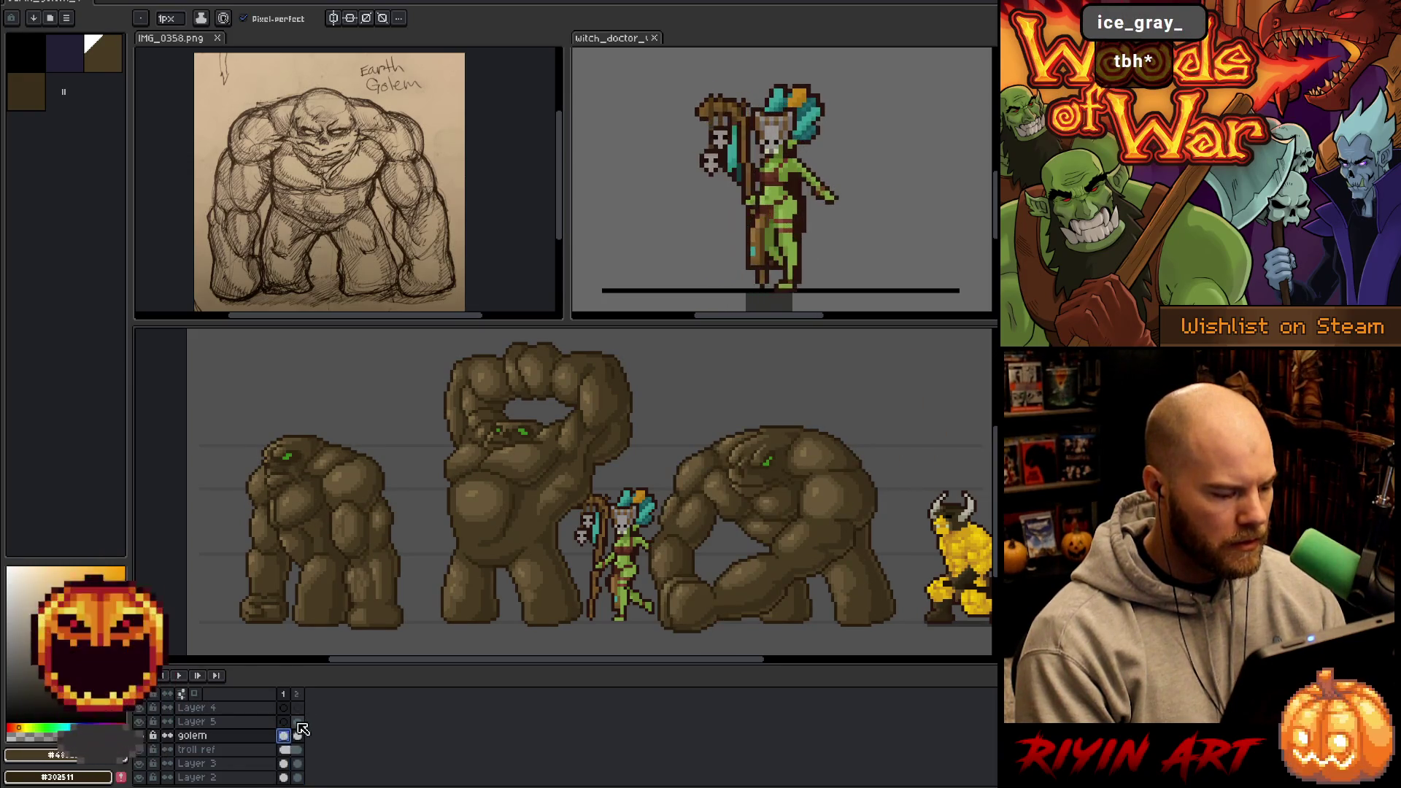
click(297, 736)
click(299, 722)
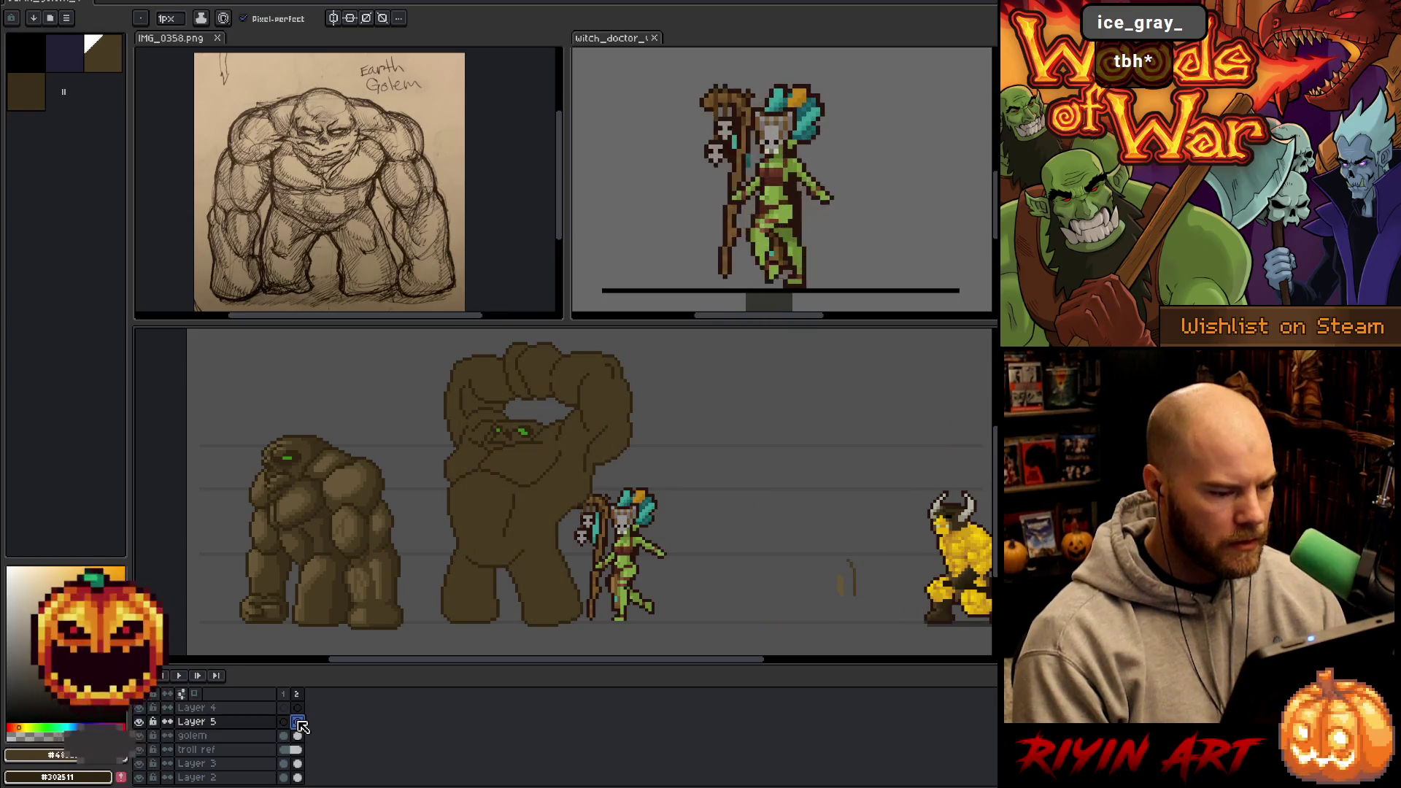
click(298, 735)
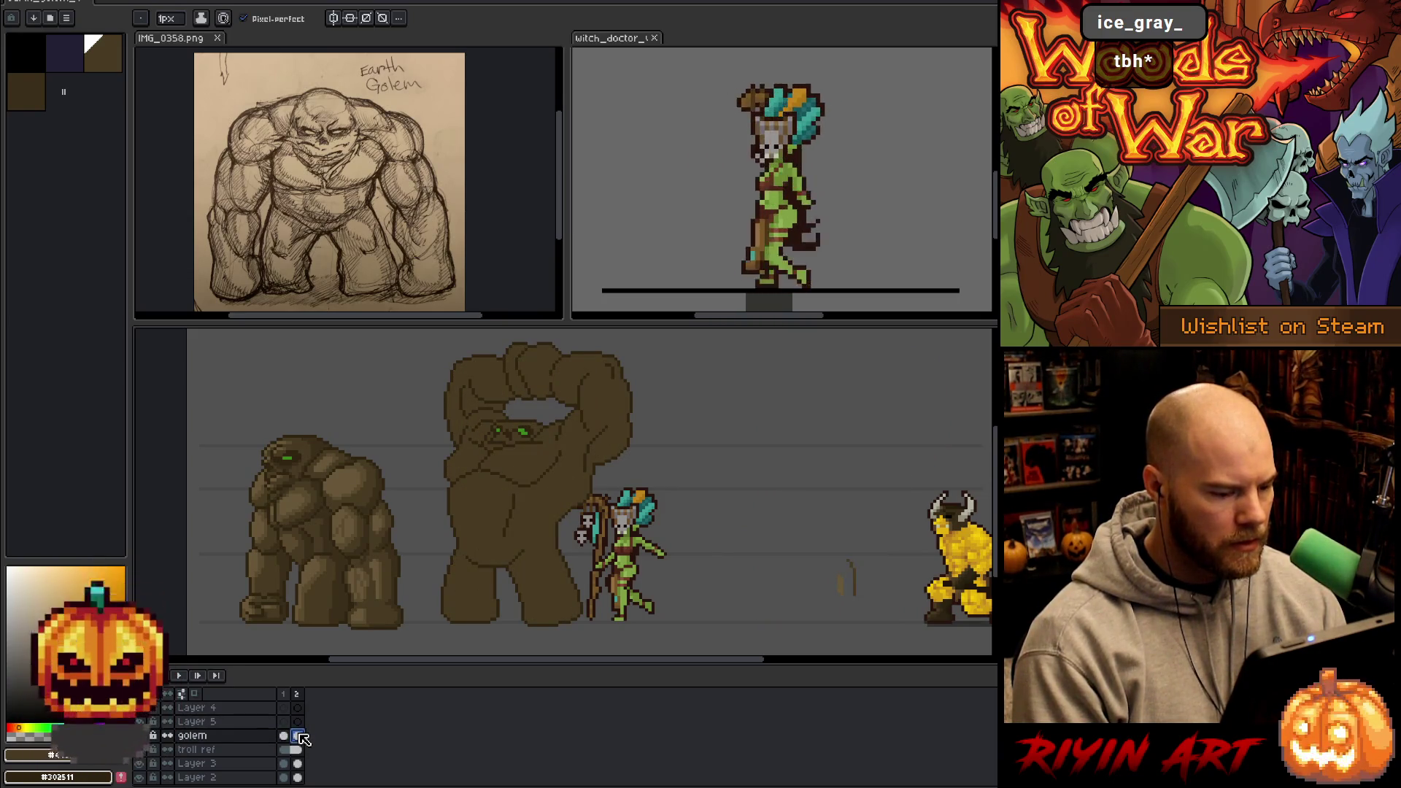
key(Delete)
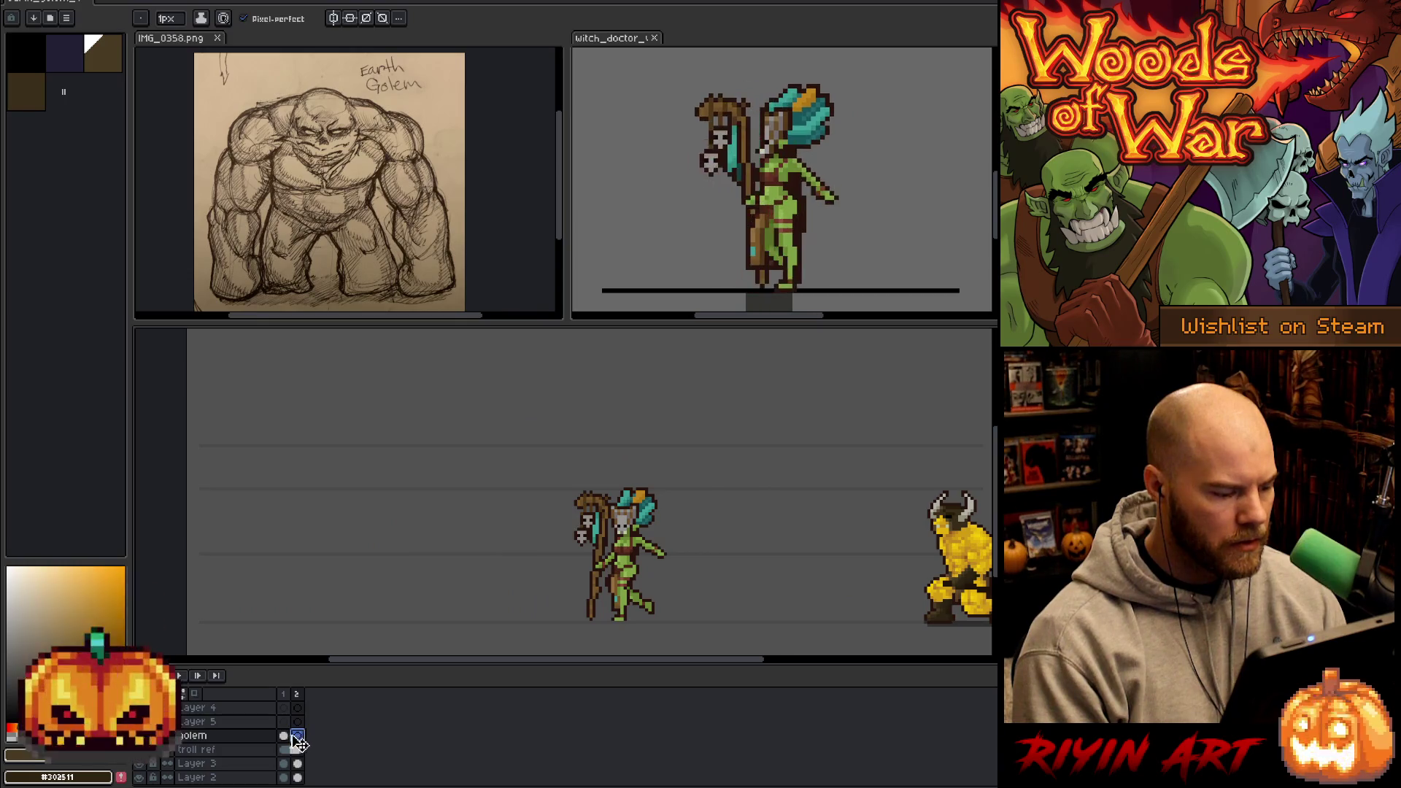
click(285, 737)
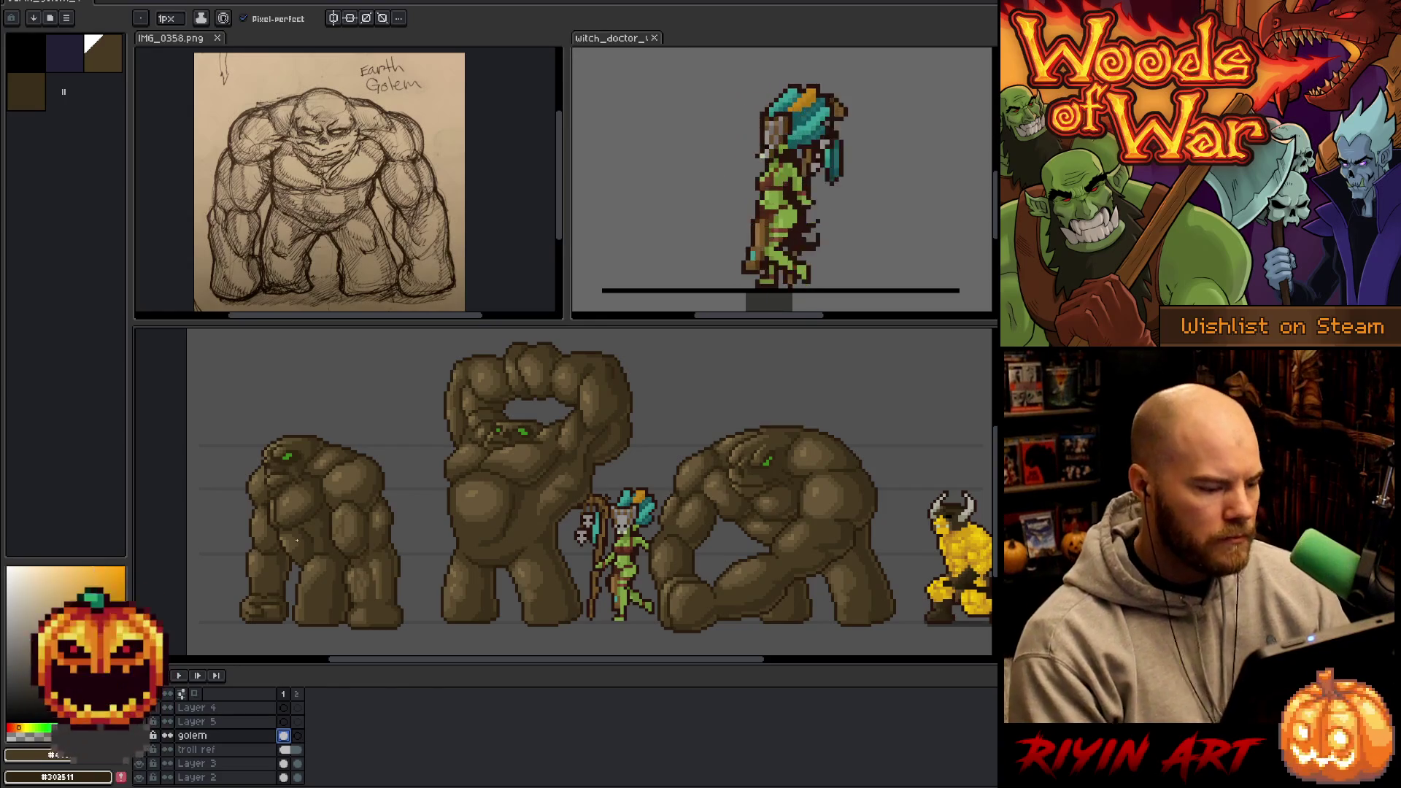
scroll(297, 540, down, 1)
scroll(297, 540, up, 1)
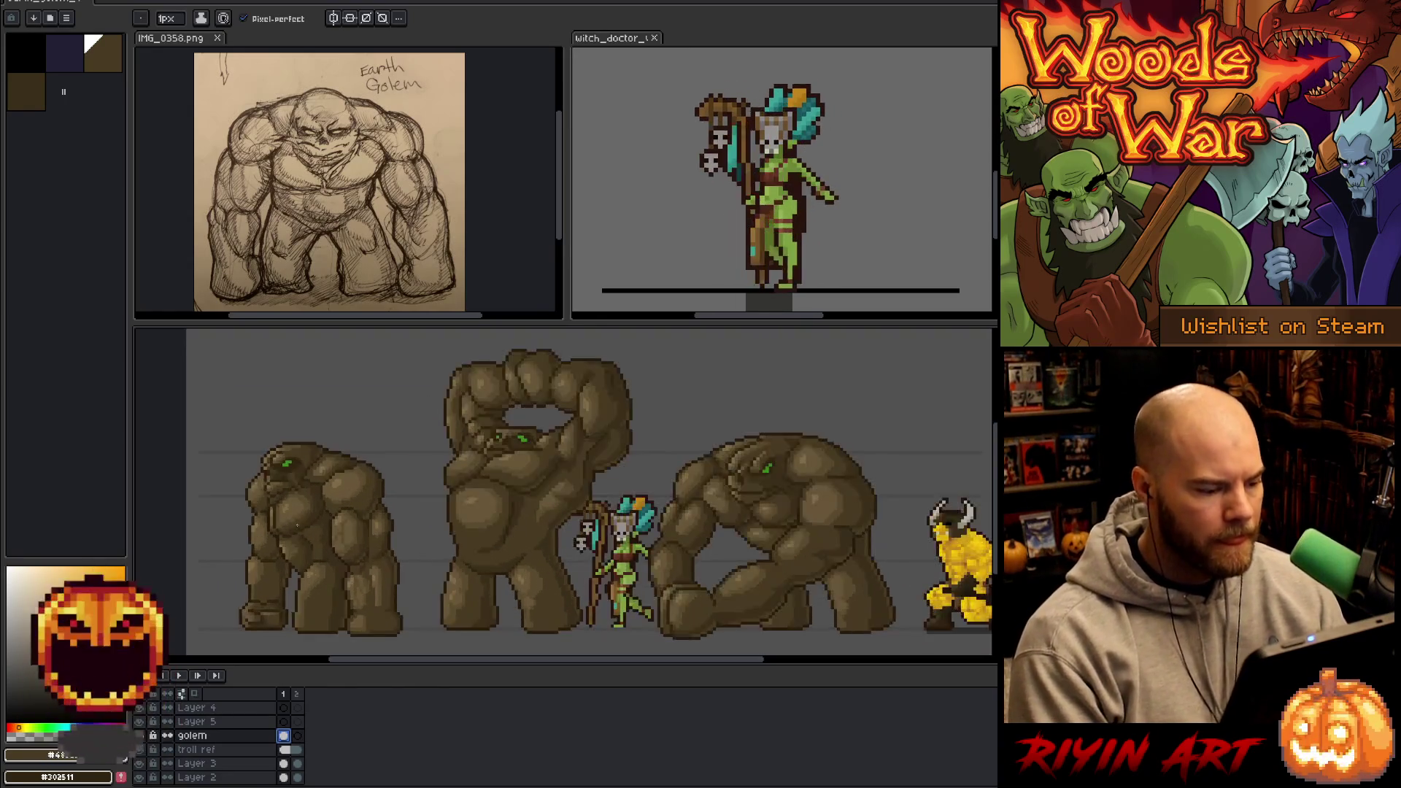
scroll(297, 540, down, 1)
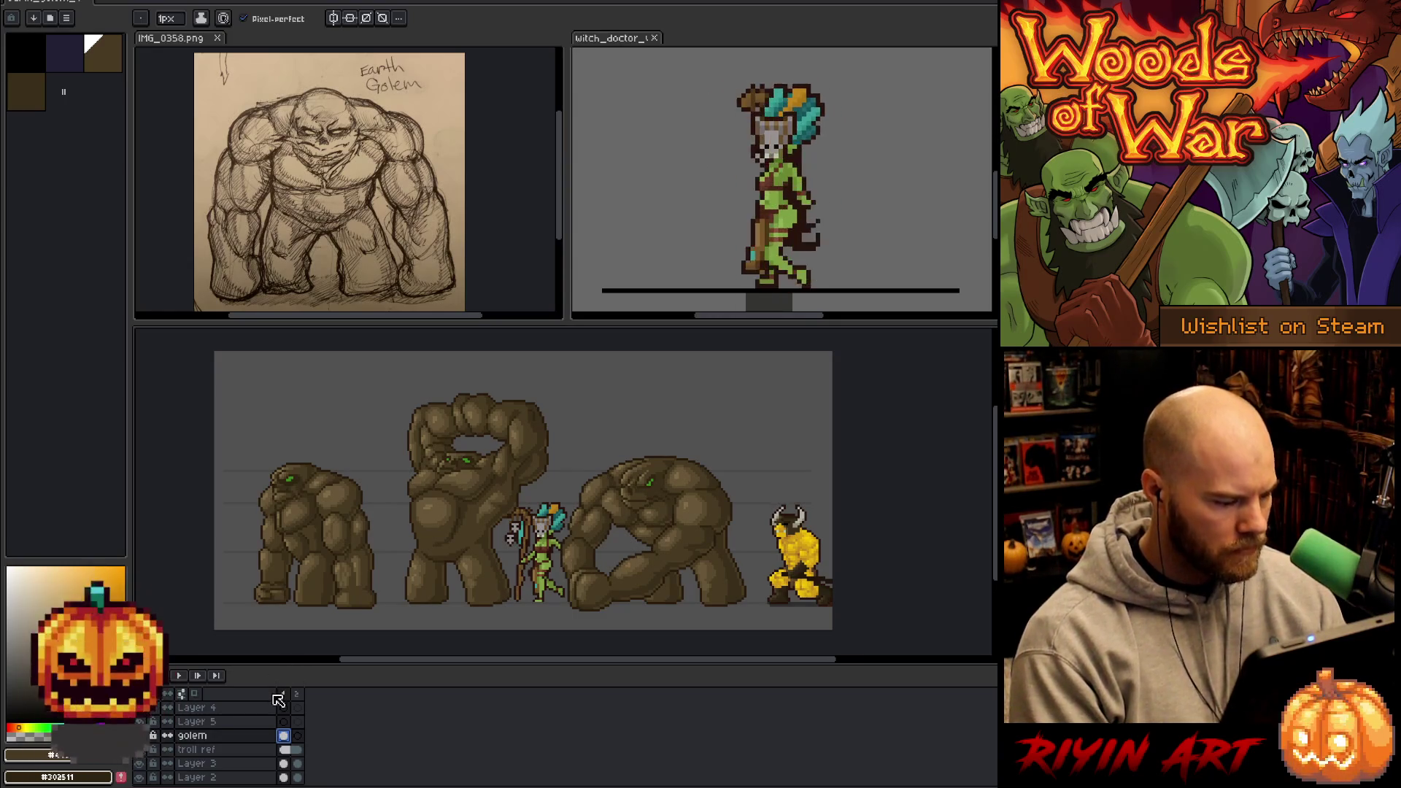
- Cut the small left golem from the golem layer and paste it onto Layer 5
key(m)
mouse_move(213, 431)
mouse_down()
mouse_move(380, 635)
mouse_move(392, 628)
mouse_up()
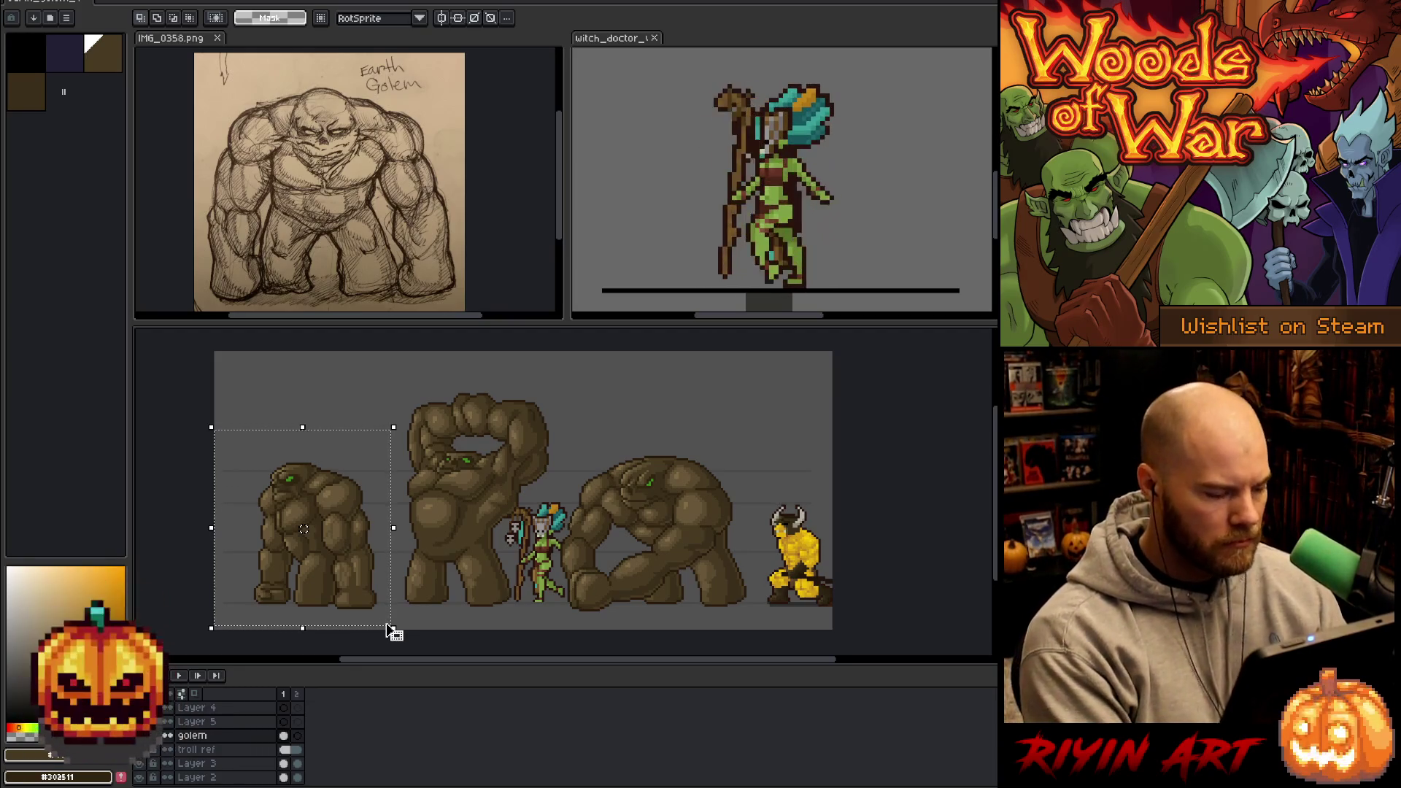
key(ctrl+x)
click(274, 722)
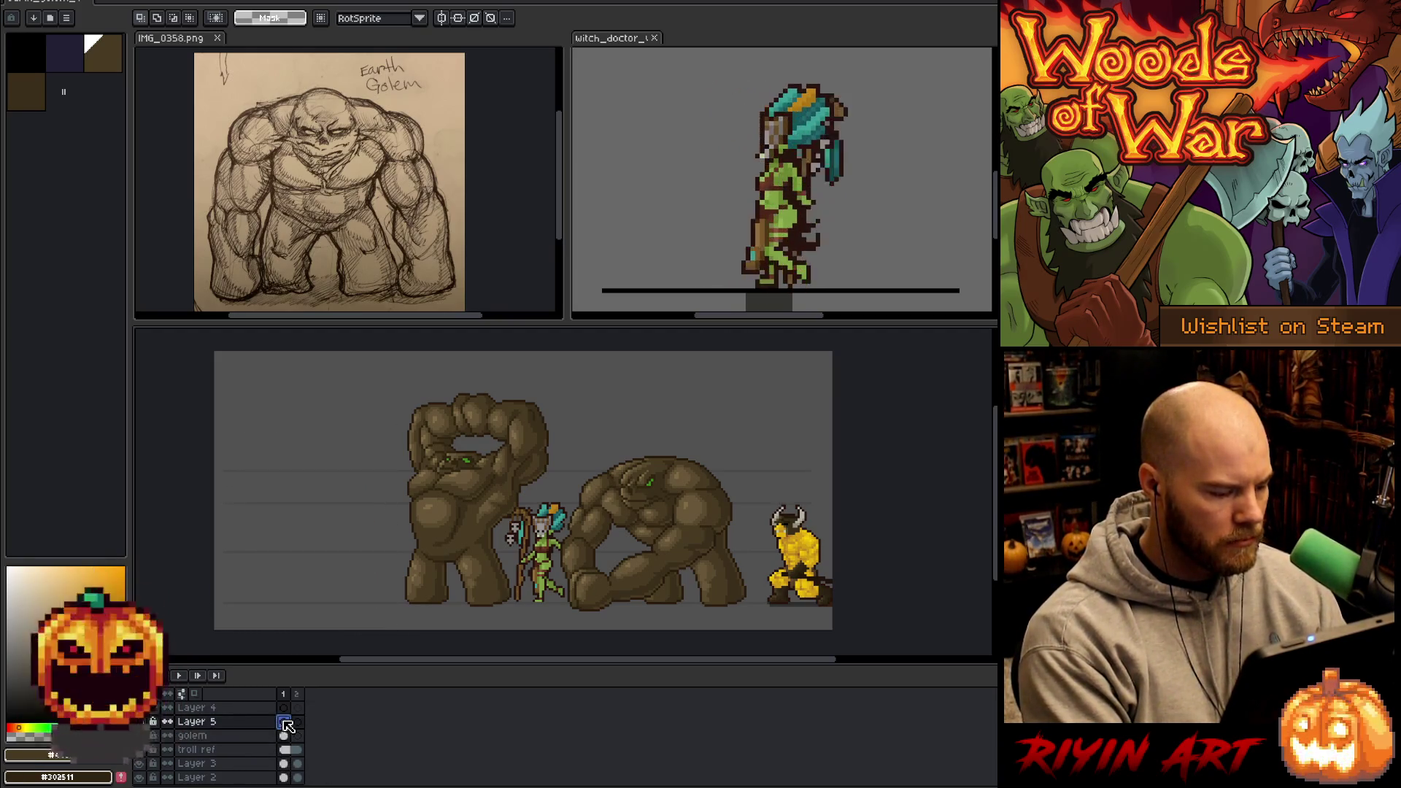
key(ctrl+v)
- Rename Layer 5 to 'walk' and drag its golem over the middle golem
double_click(195, 722)
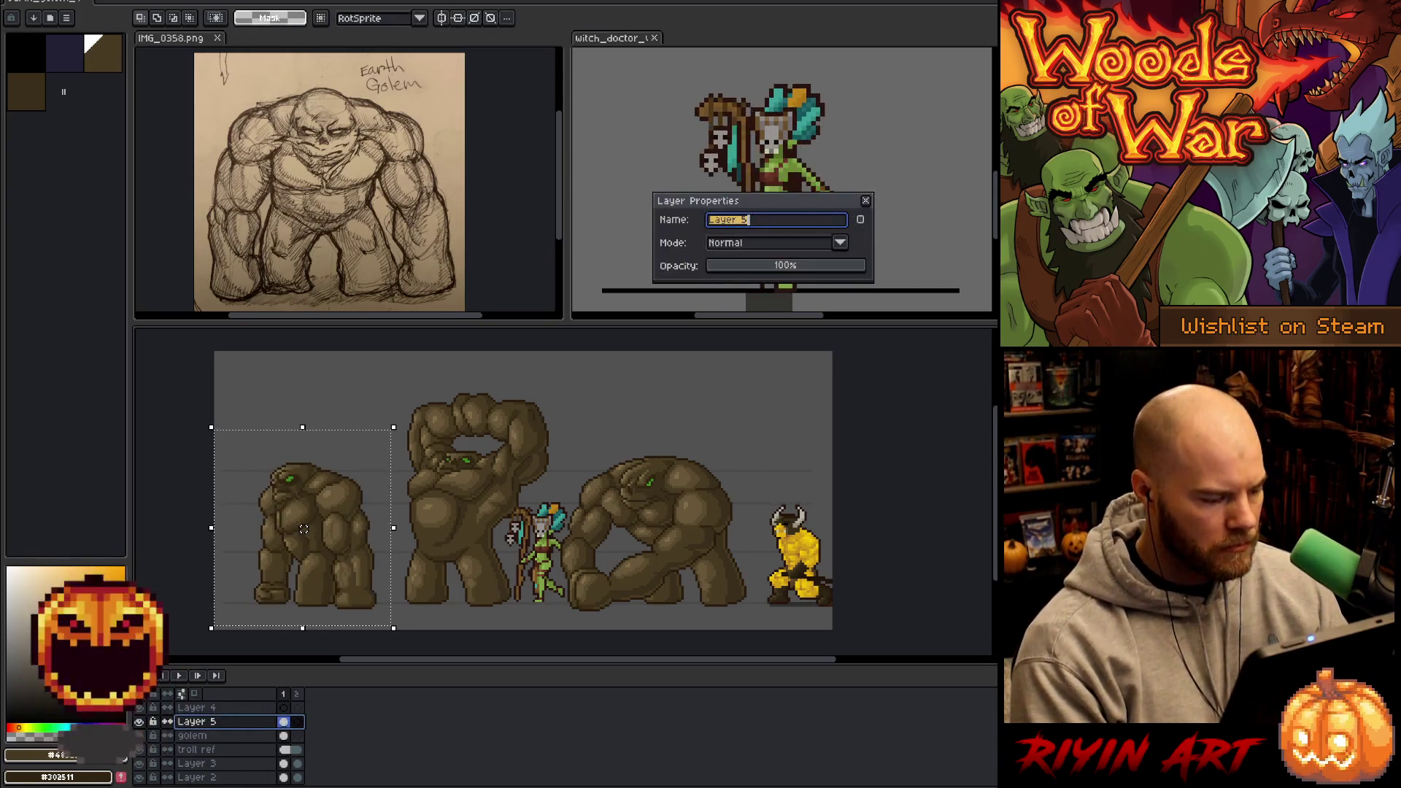
text(walk)
key(Return)
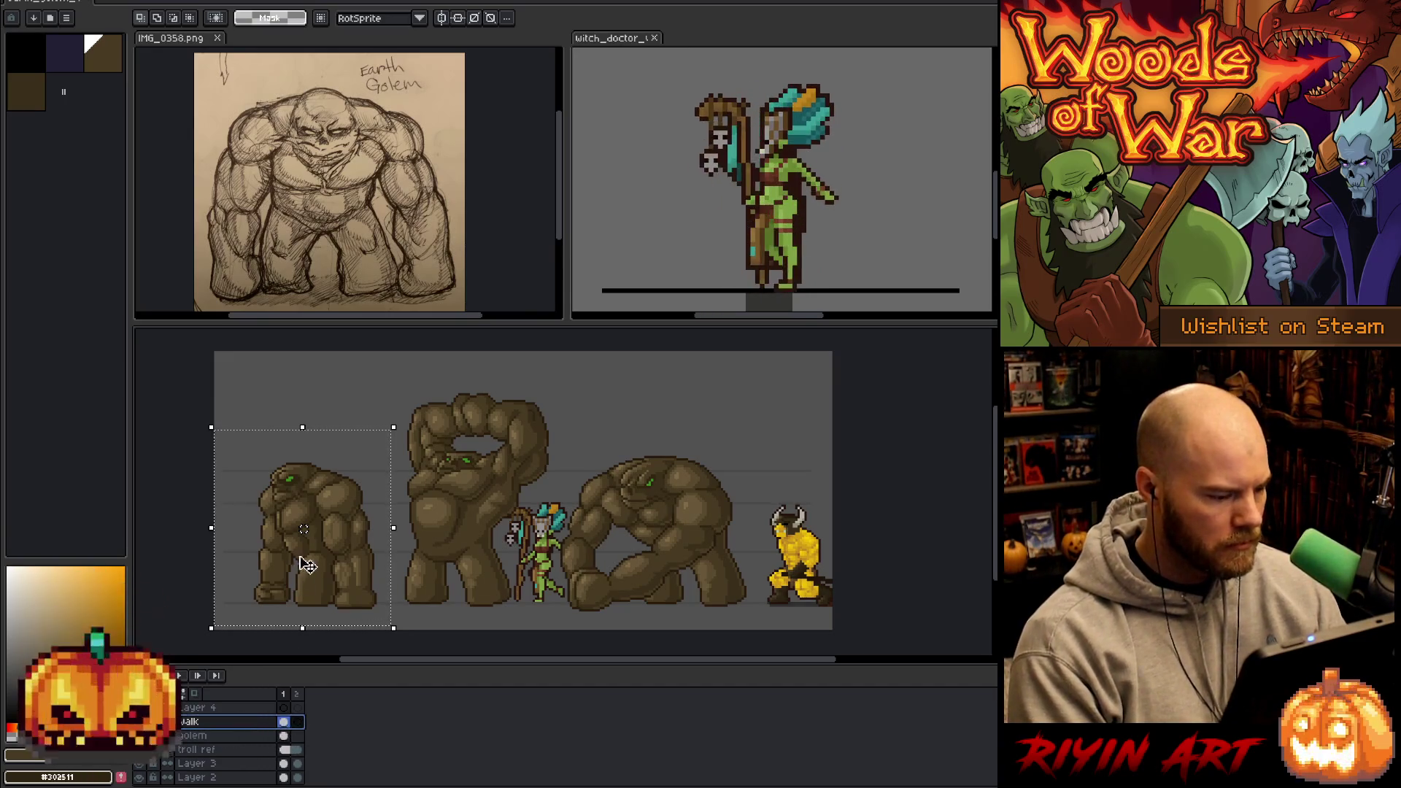
drag(343, 542, 467, 544)
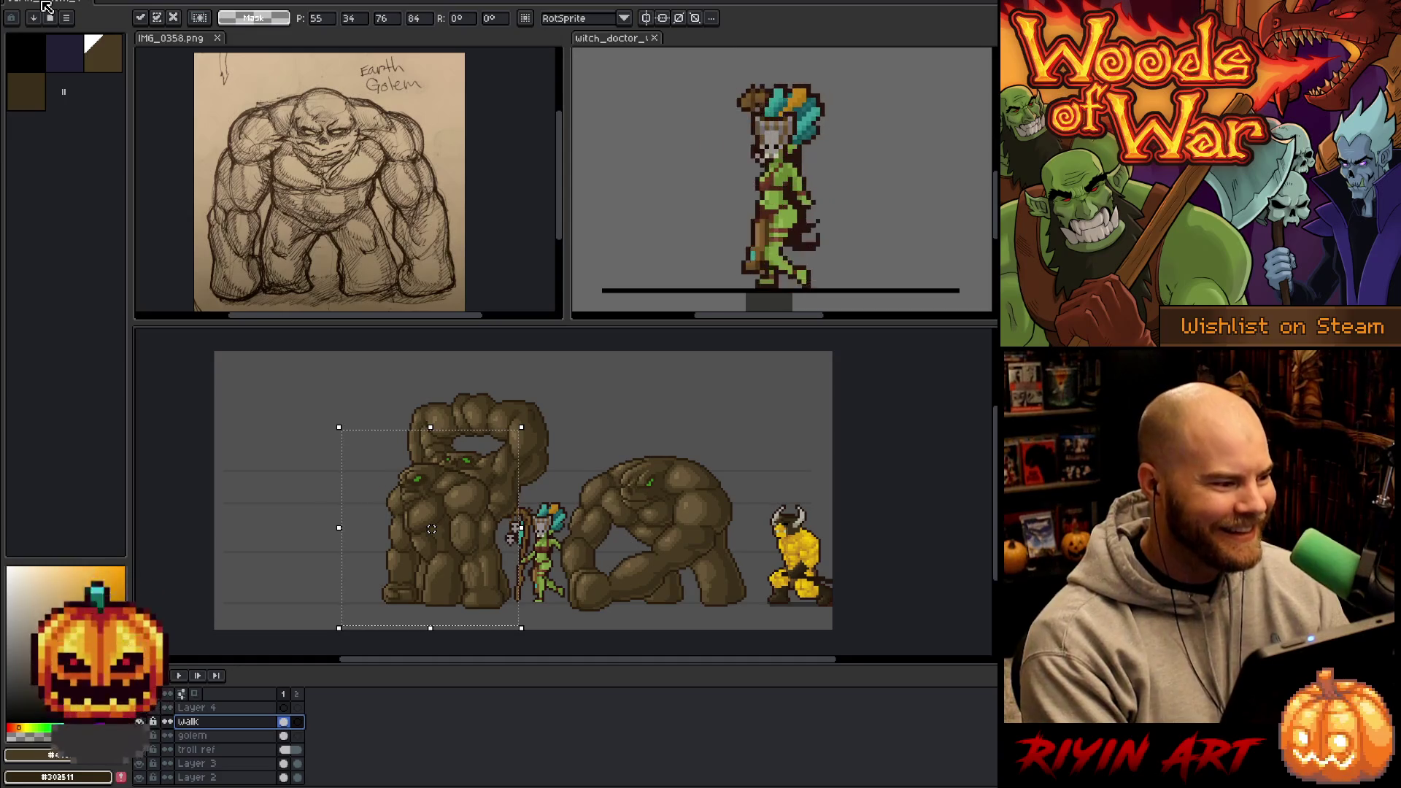
- Apply the golem's new position over the middle golem and deselect it
key(Return)
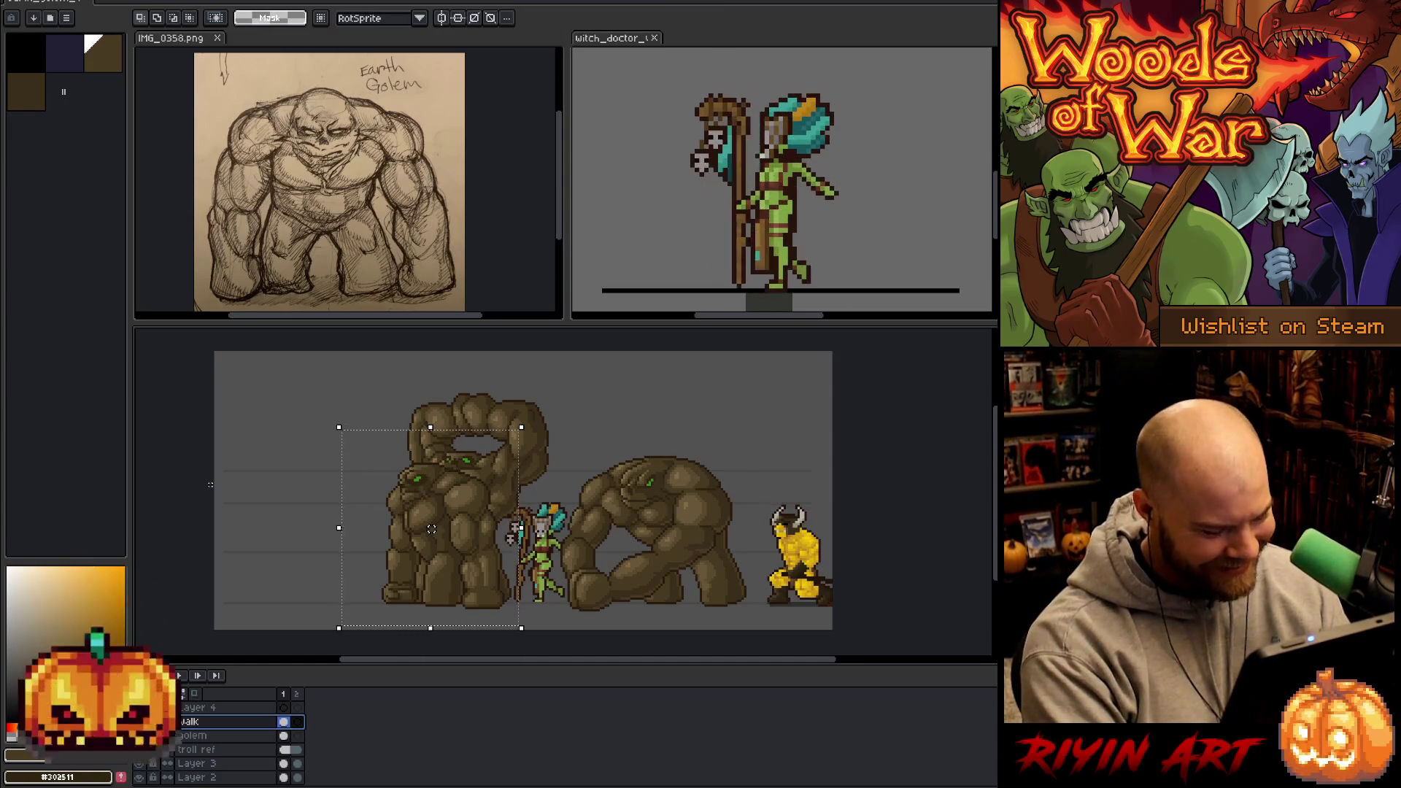
click(338, 502)
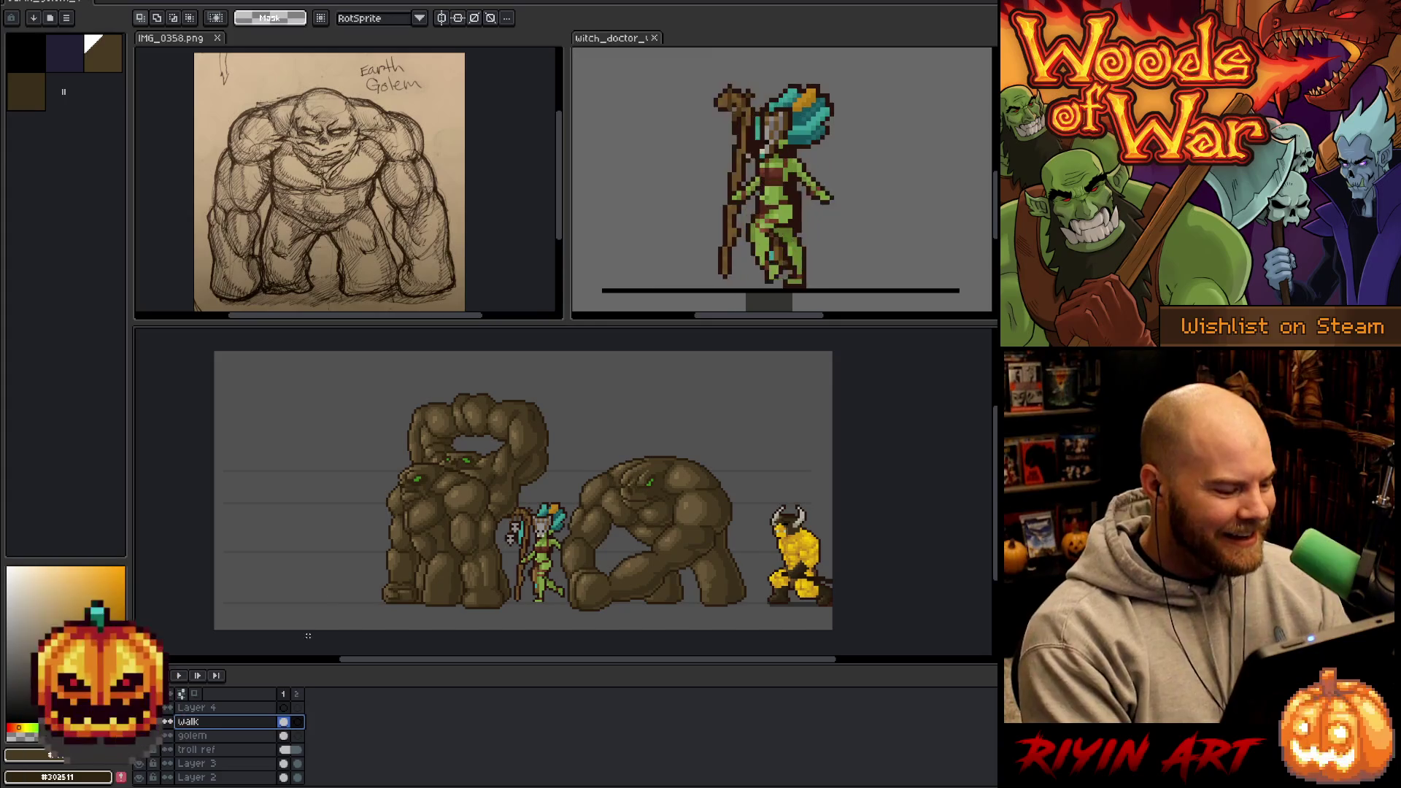
click(284, 736)
- Check the walk, golem and troll ref layers across frames 1 and 2, ending on the golem layer
click(285, 723)
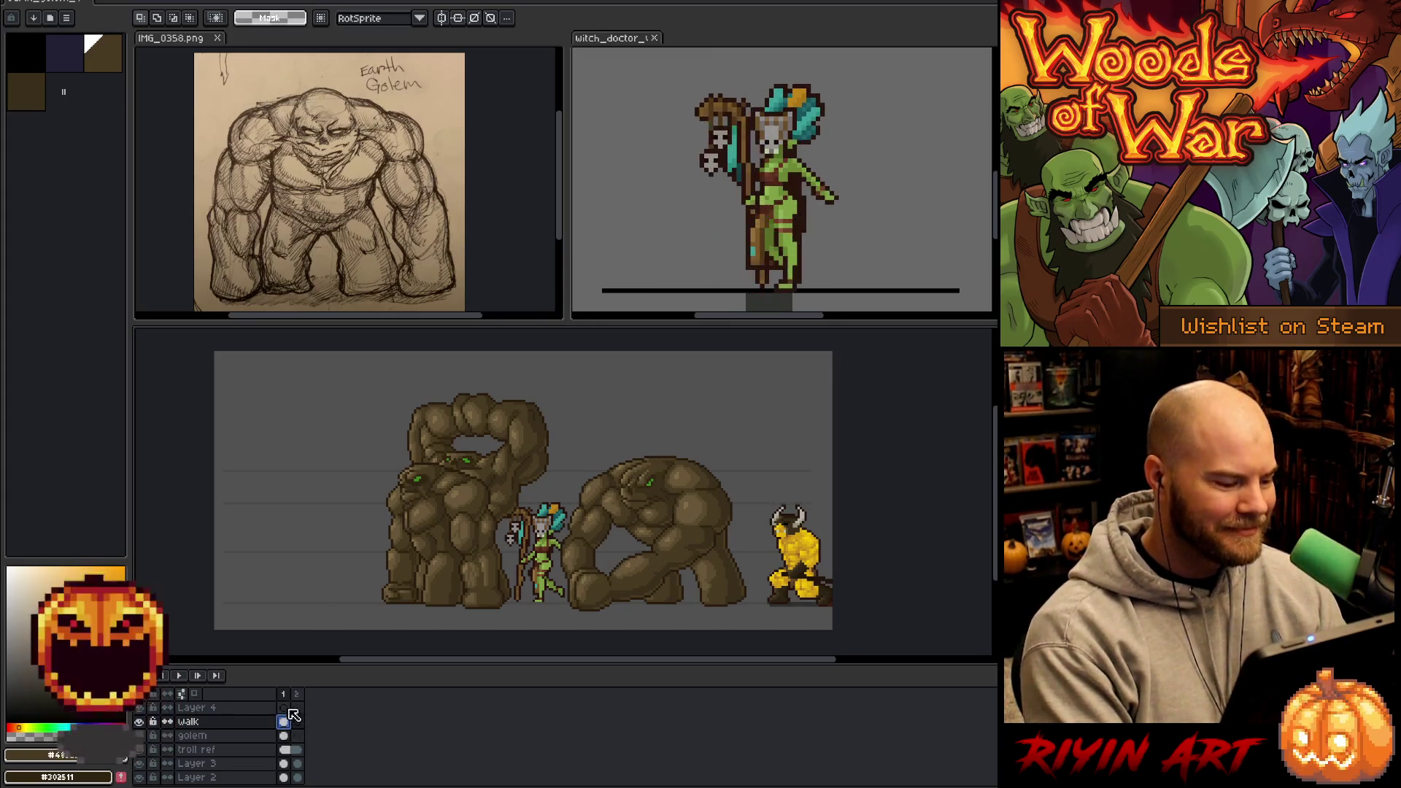
click(297, 693)
click(284, 722)
click(283, 736)
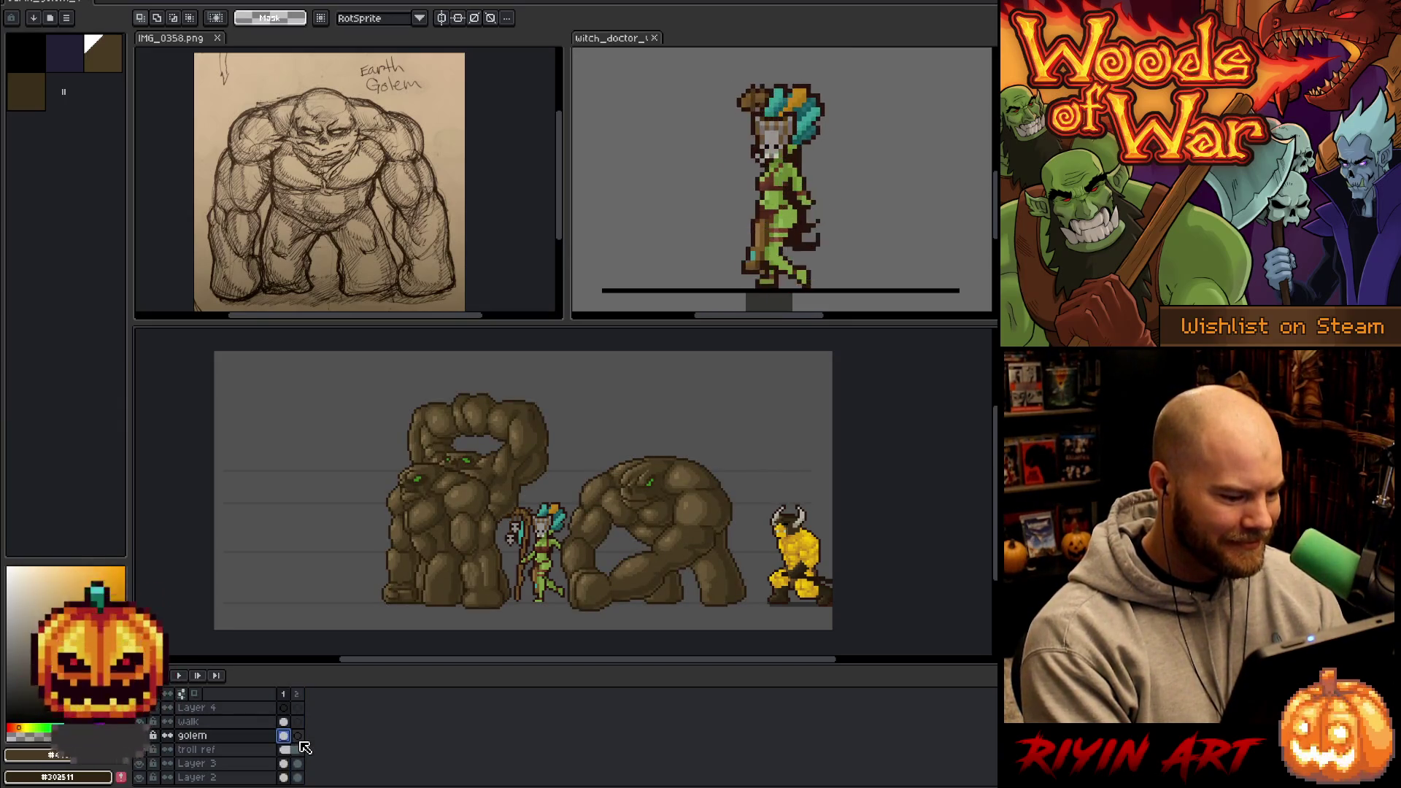
click(288, 721)
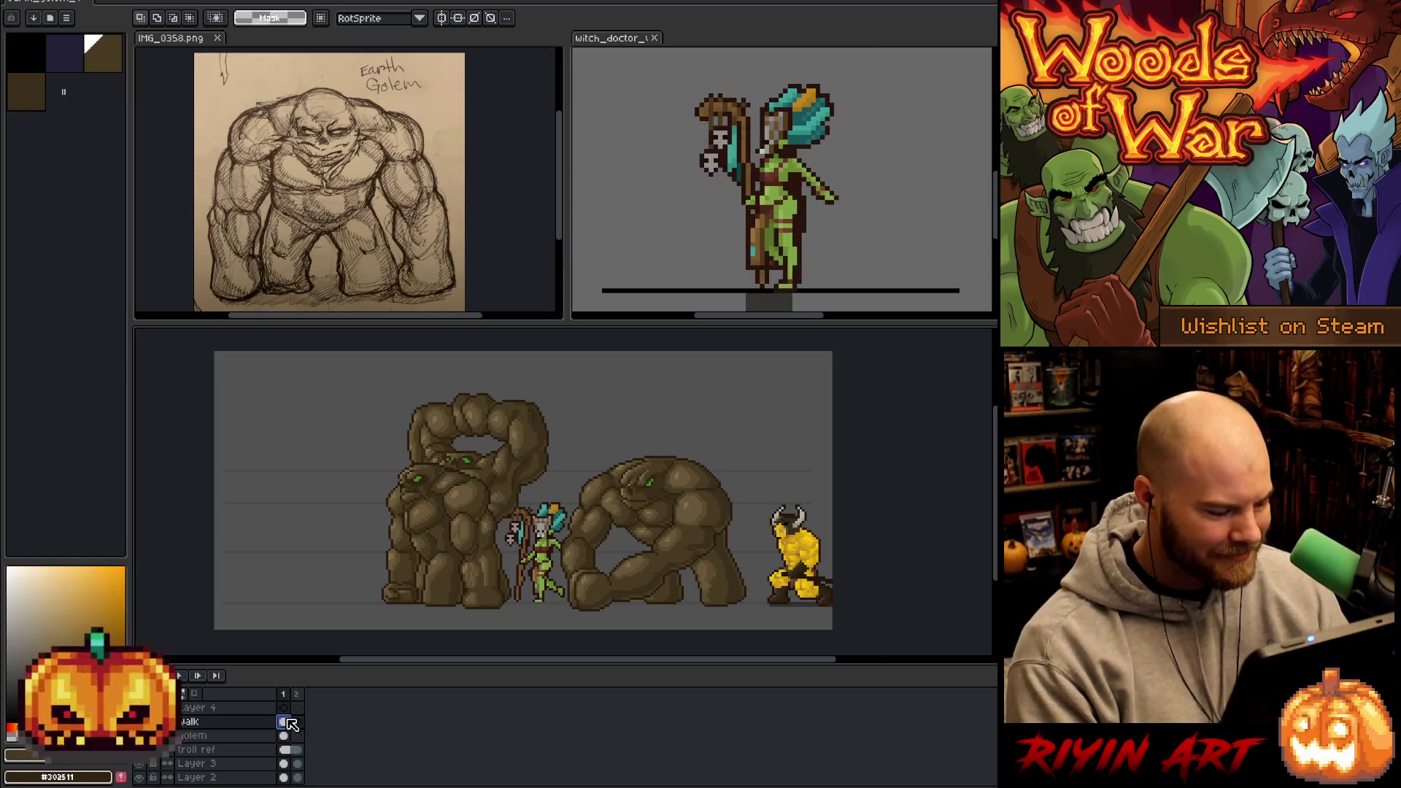
click(284, 736)
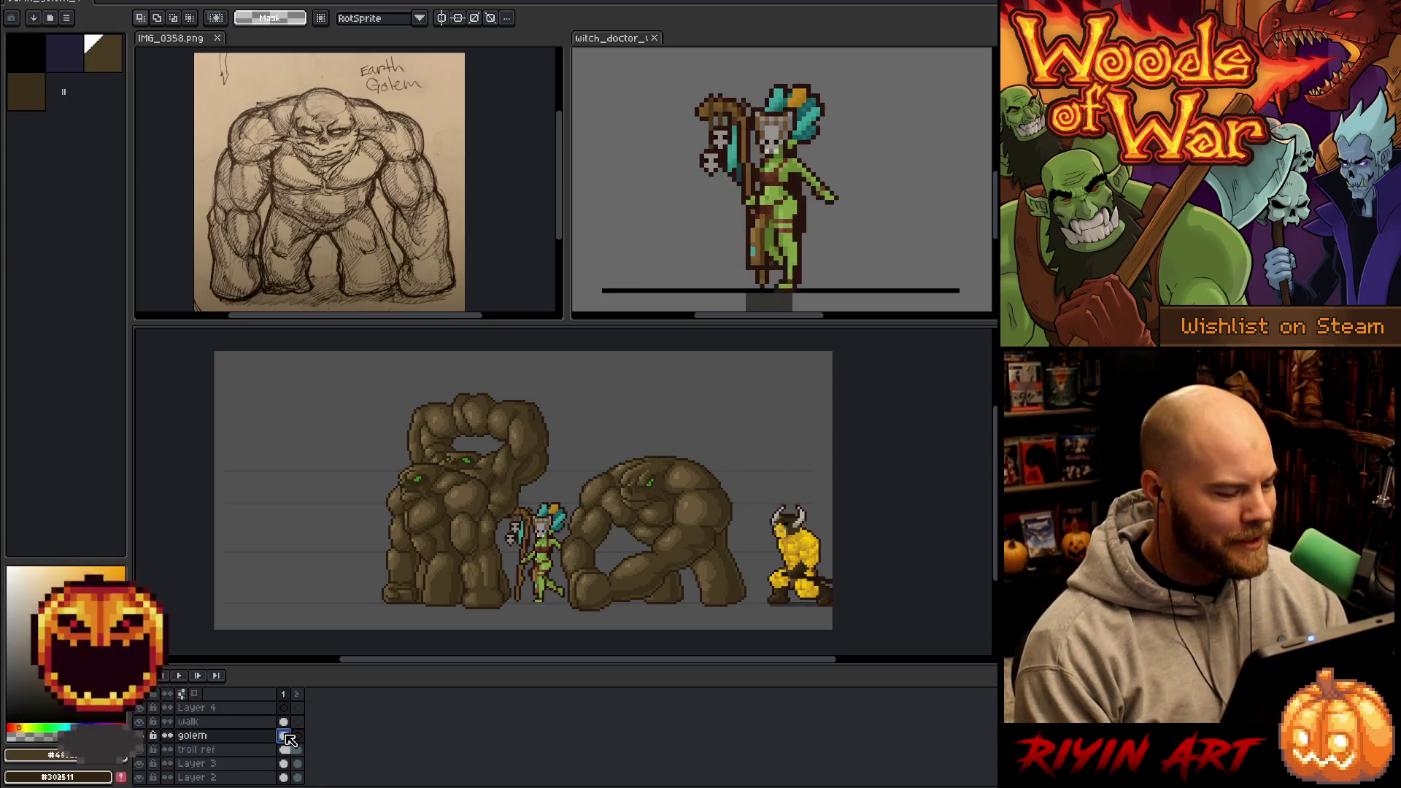
click(289, 752)
click(283, 735)
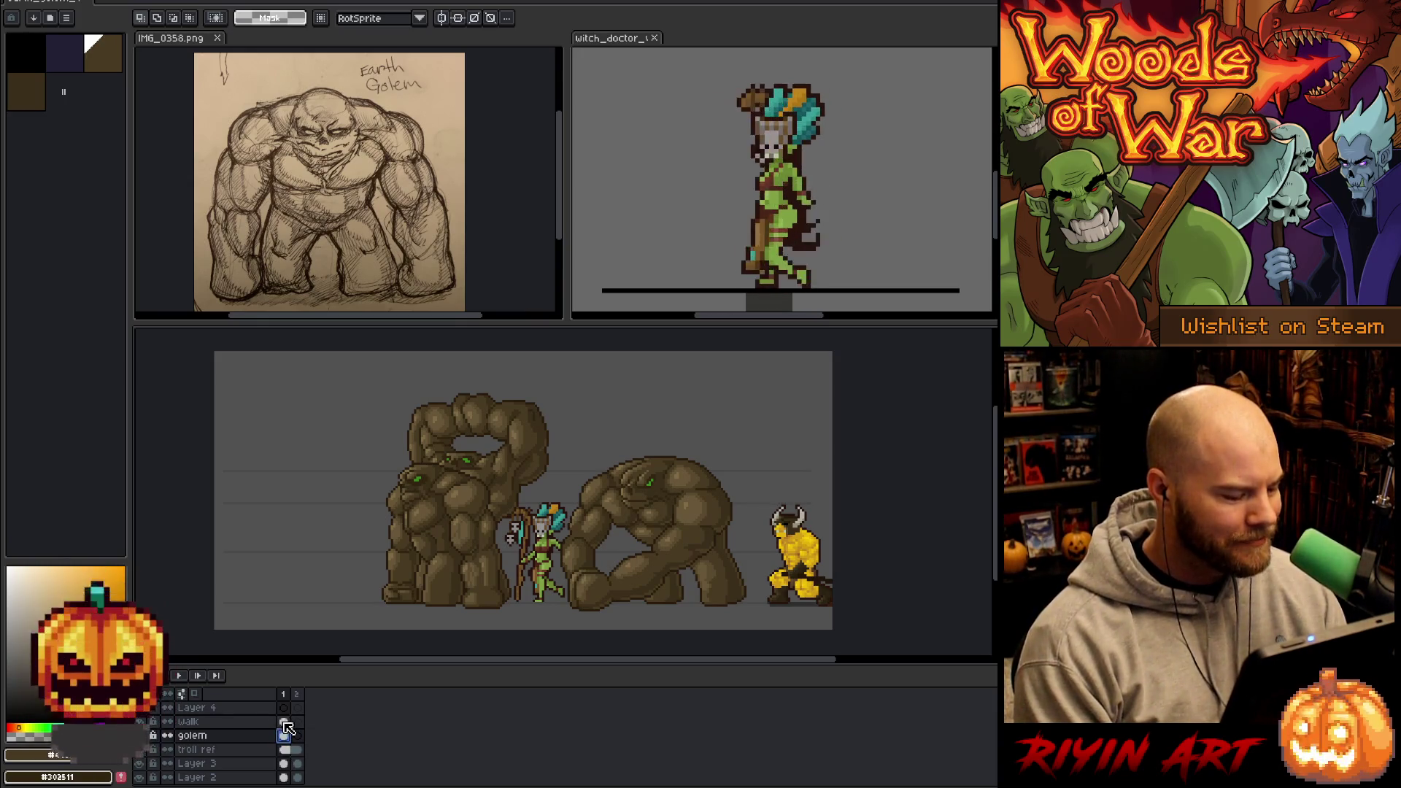
- Marquee-select the right-hand golem draft and zoom in on the canvas
mouse_move(789, 421)
mouse_down()
mouse_move(634, 601)
mouse_move(585, 628)
mouse_up()
scroll(511, 548, up, 1)
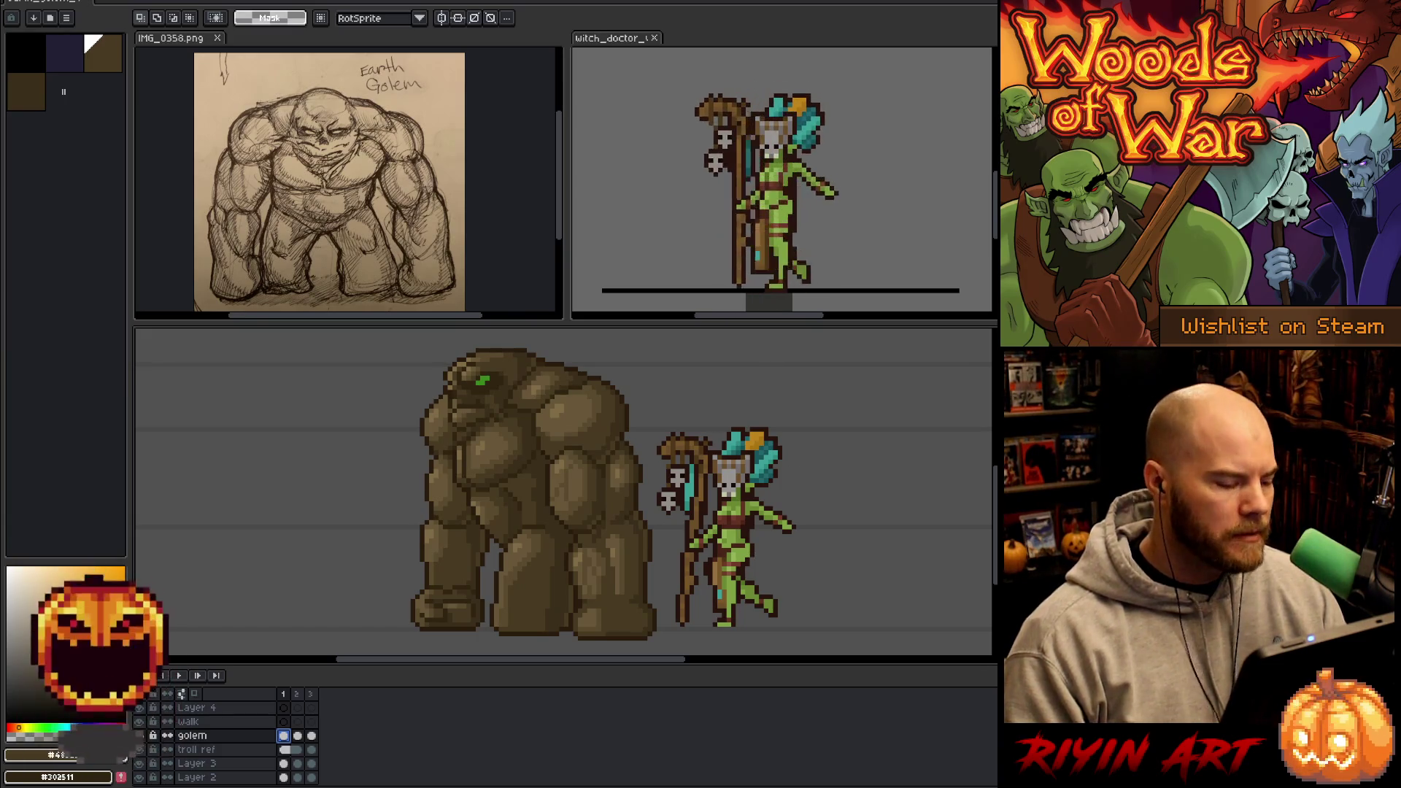
- Add new frames to extend the timeline to twelve, then return to the golem's frame 1
click(283, 694)
key(alt+n)
key(alt+n)
key(alt+n)
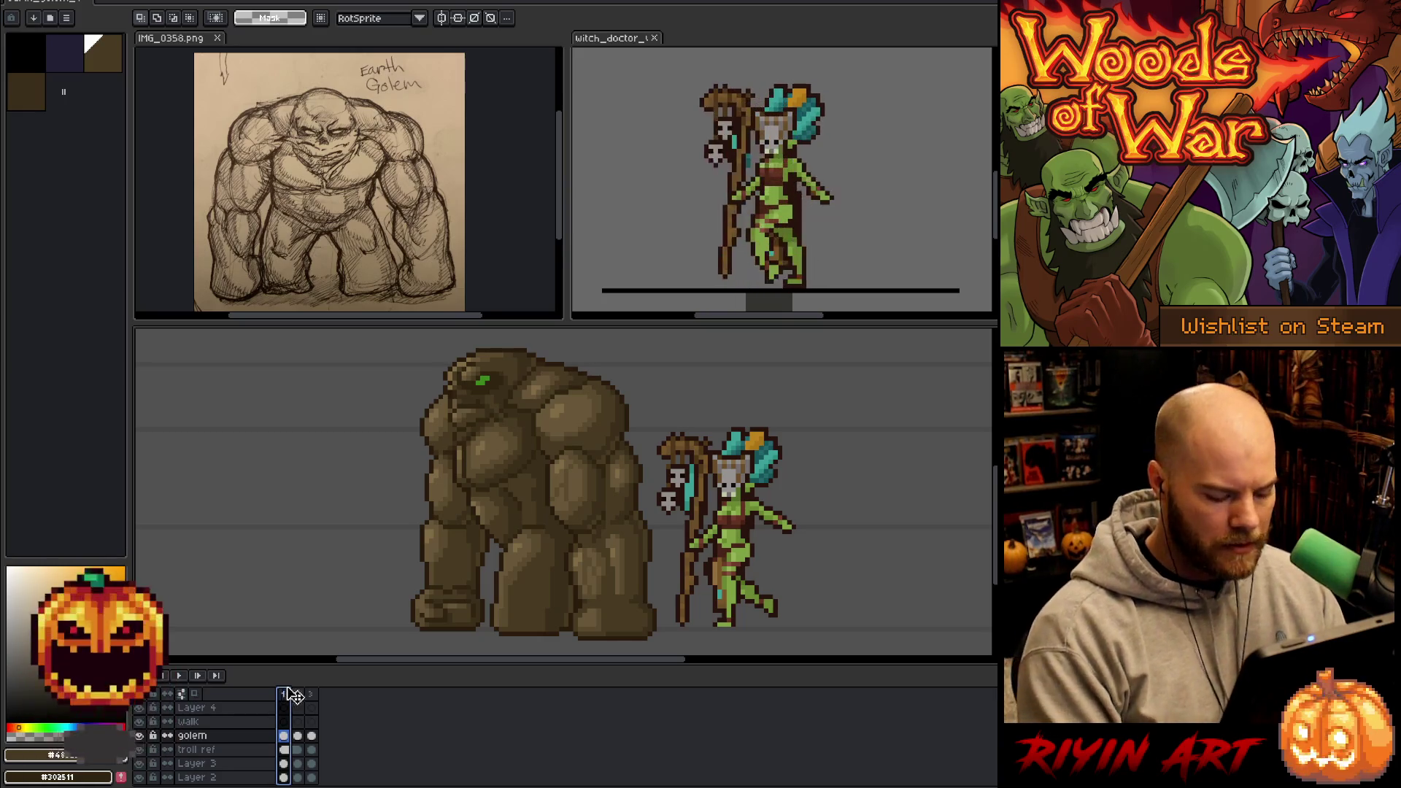
key(alt+n)
key(alt+n)
key(alt+n)
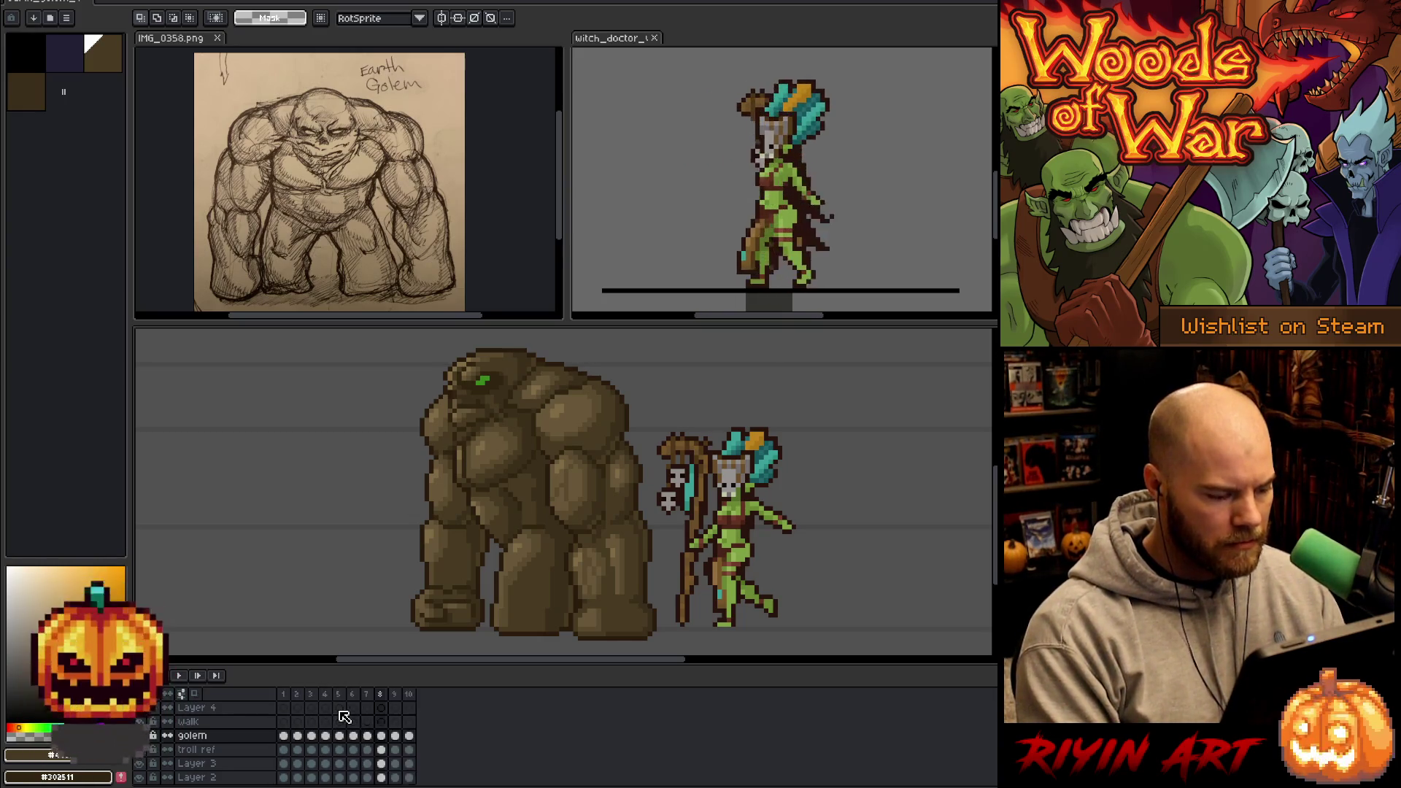
click(284, 735)
drag(580, 523, 515, 513)
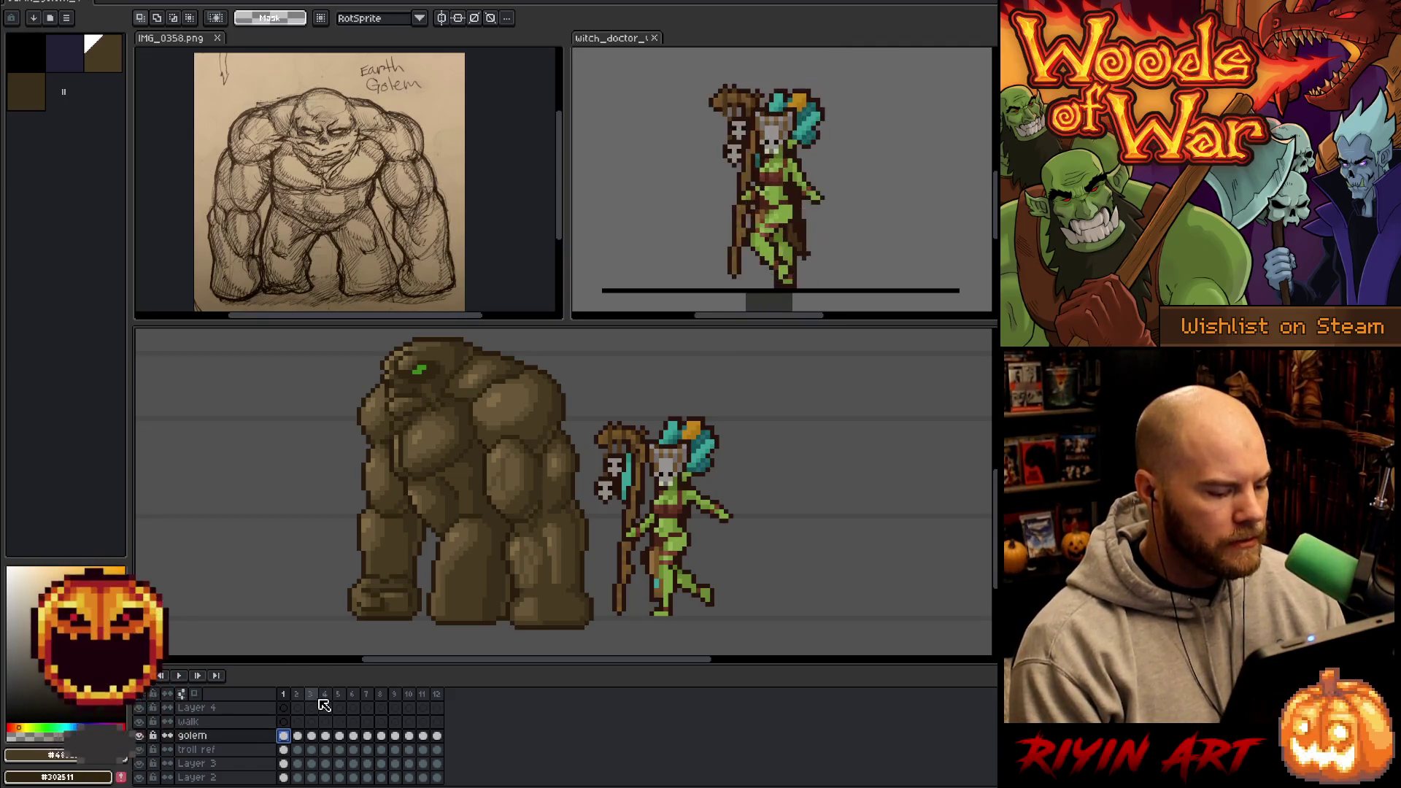
- Tag frames 1–10 as 'Walk' playing Forward
drag(409, 694, 291, 696)
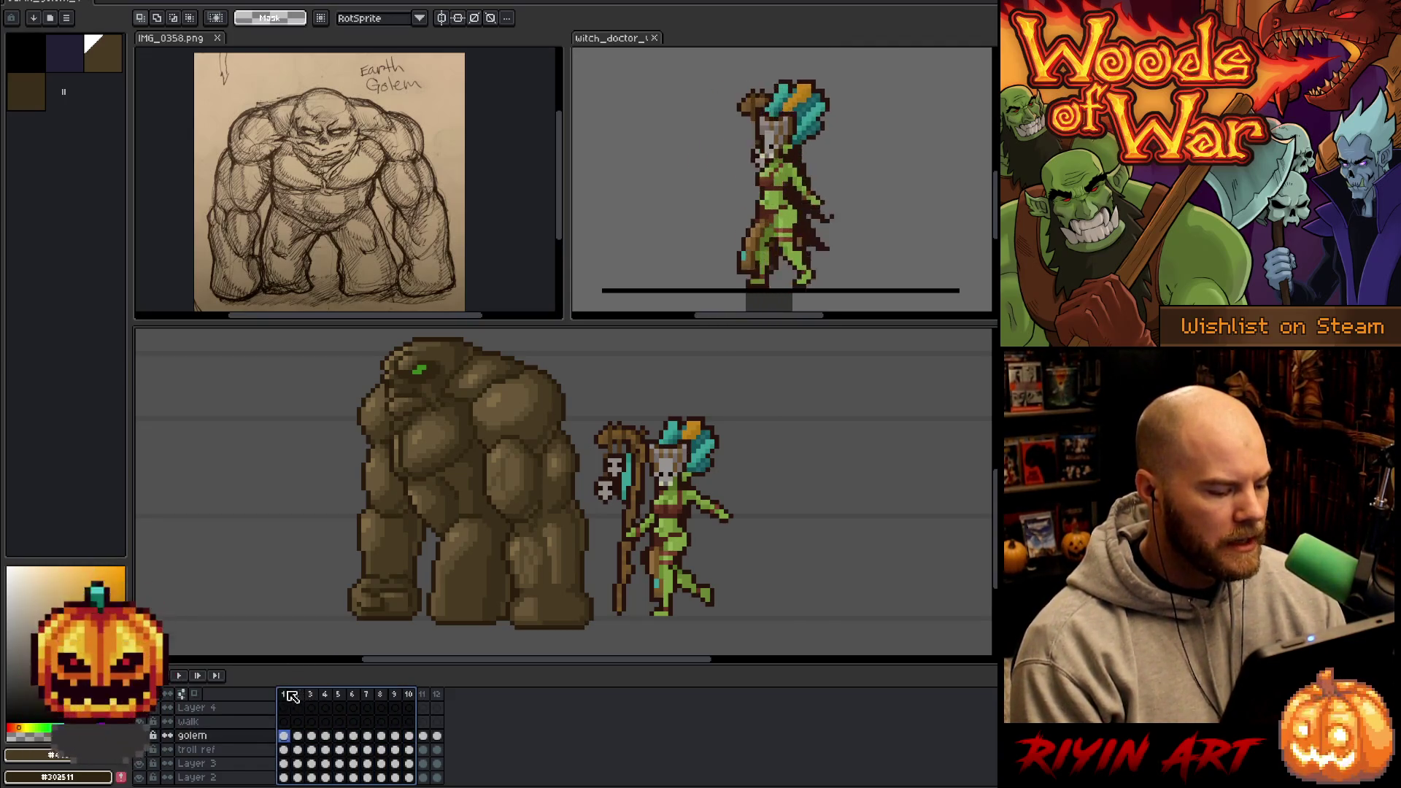
right_click(293, 694)
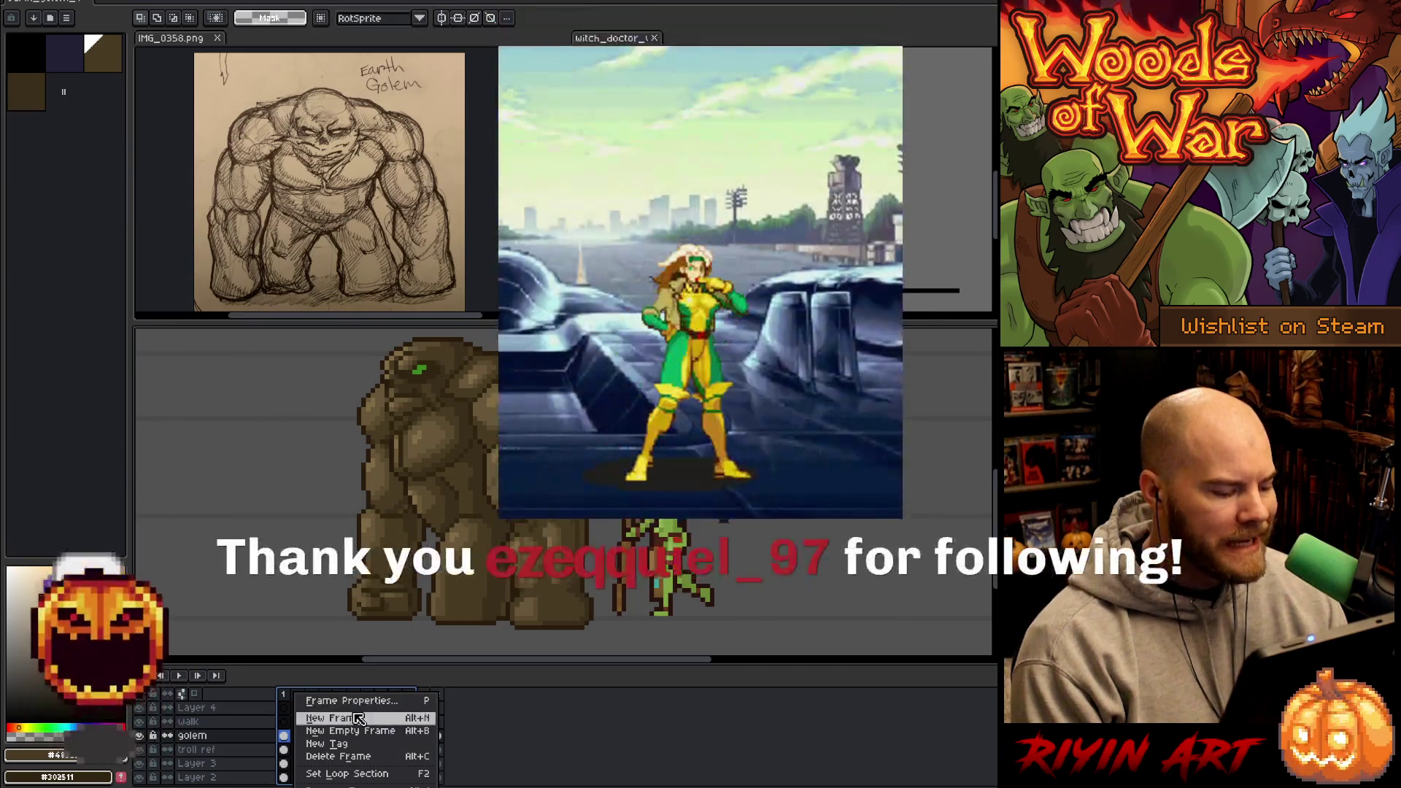
key(Escape)
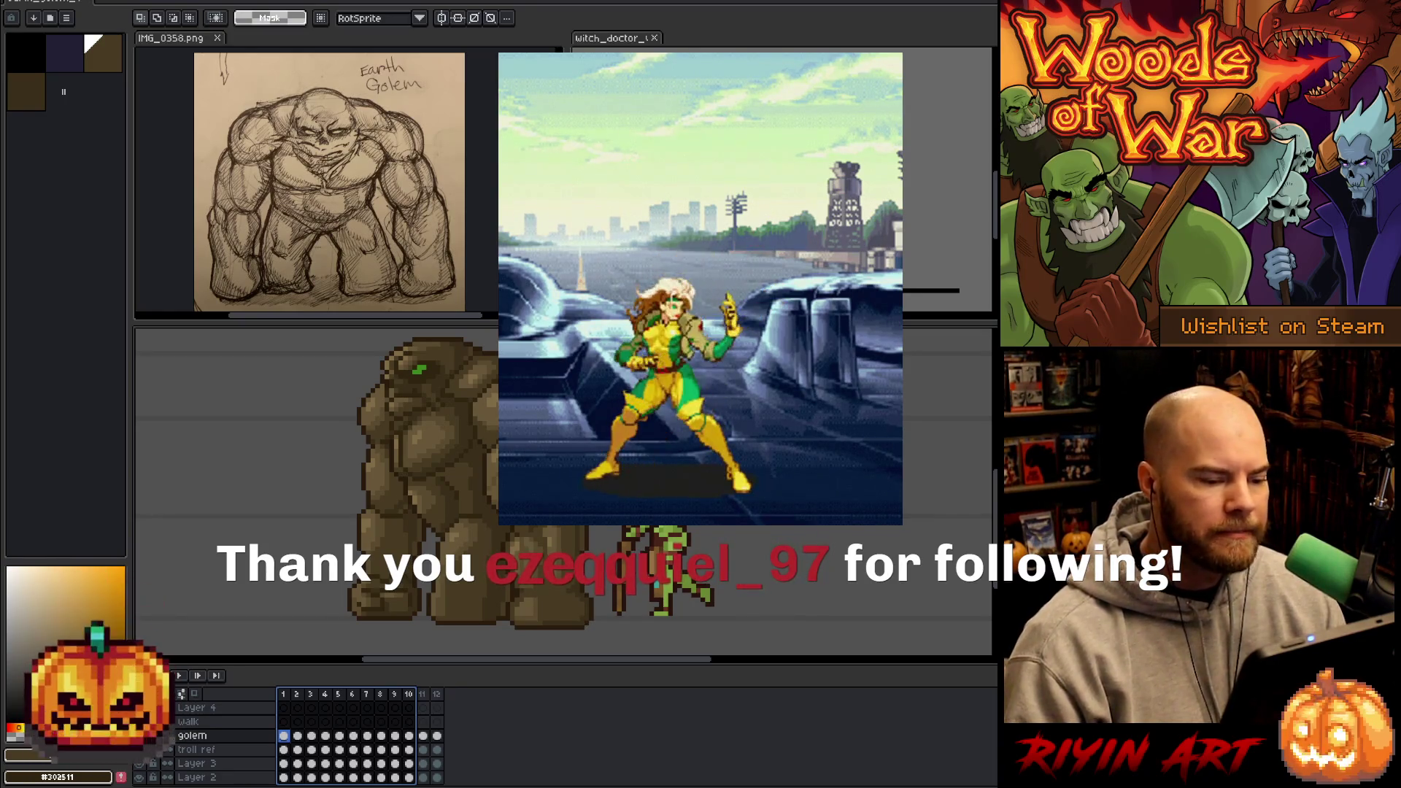
click(747, 457)
- Delete the walk layer and select the golem layer's first frame
right_click(188, 721)
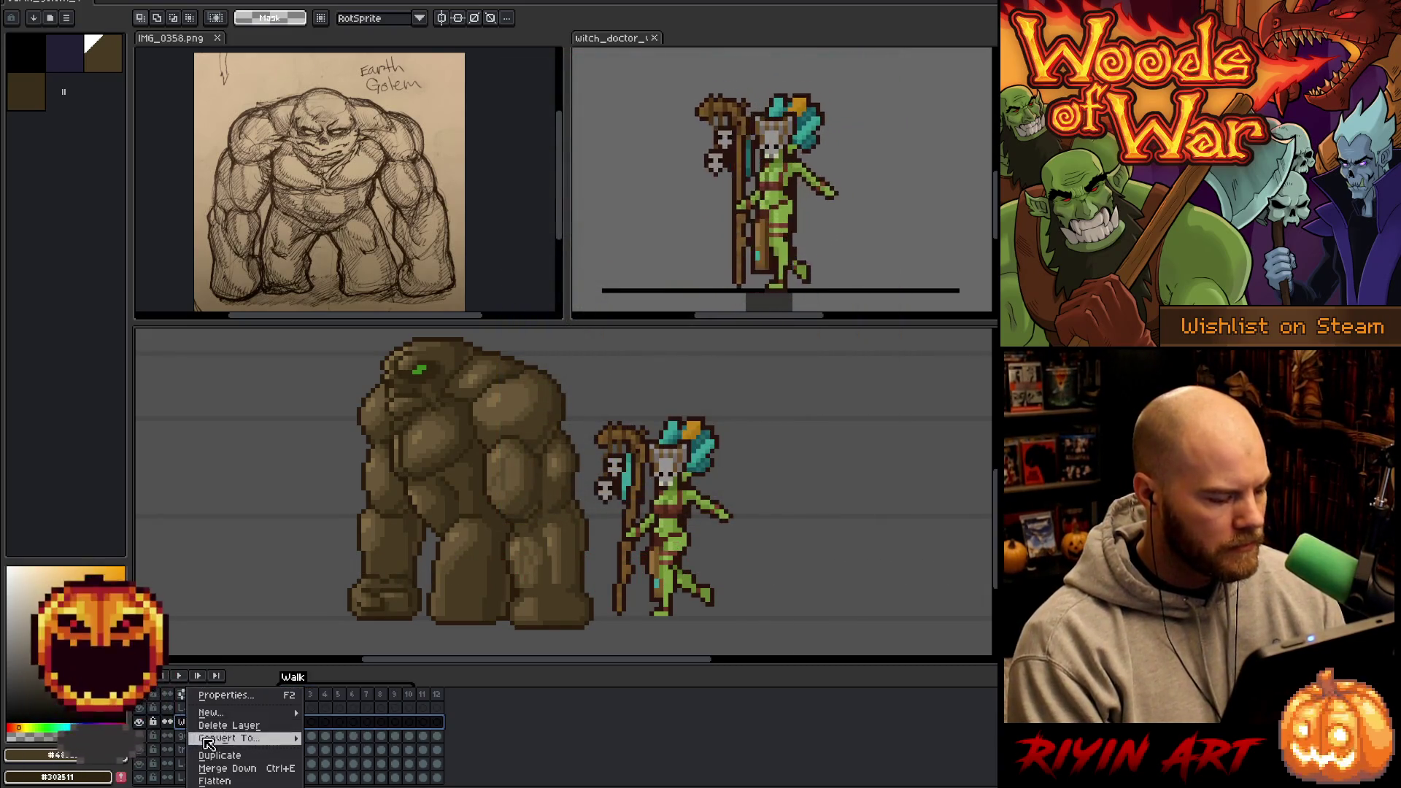
click(228, 726)
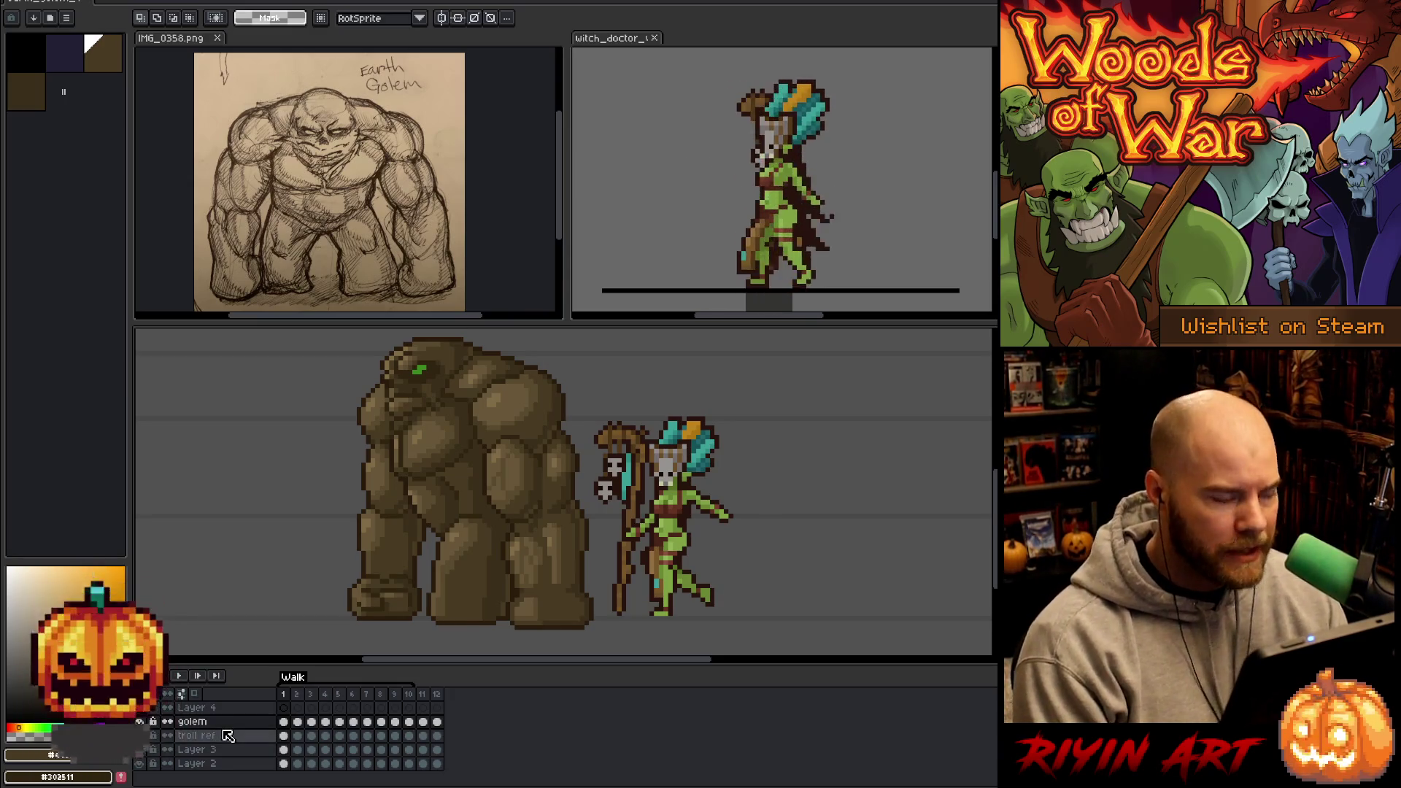
click(286, 722)
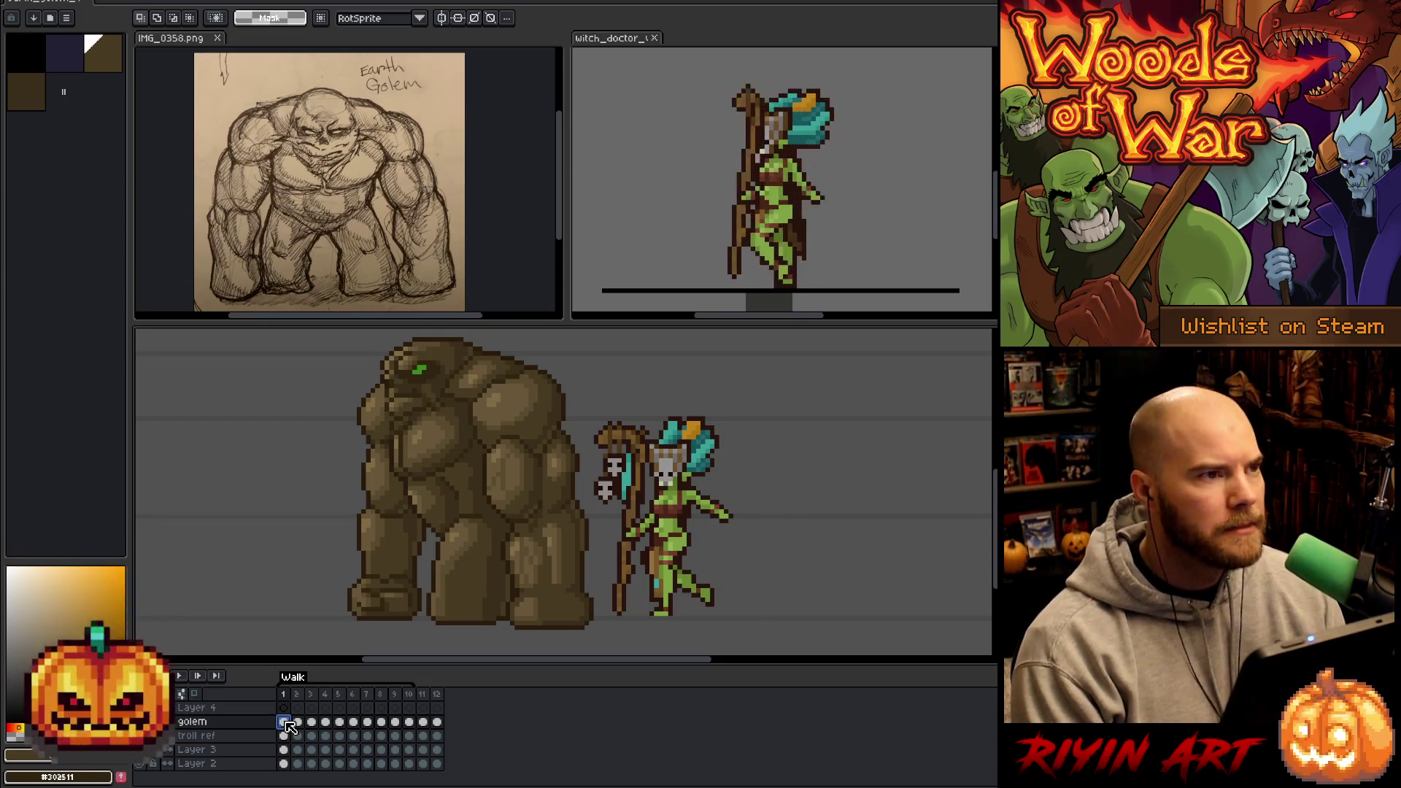
- Pan the canvas and resize the timeline and top panels to enlarge the canvas area
key(space)
drag(515, 488, 532, 487)
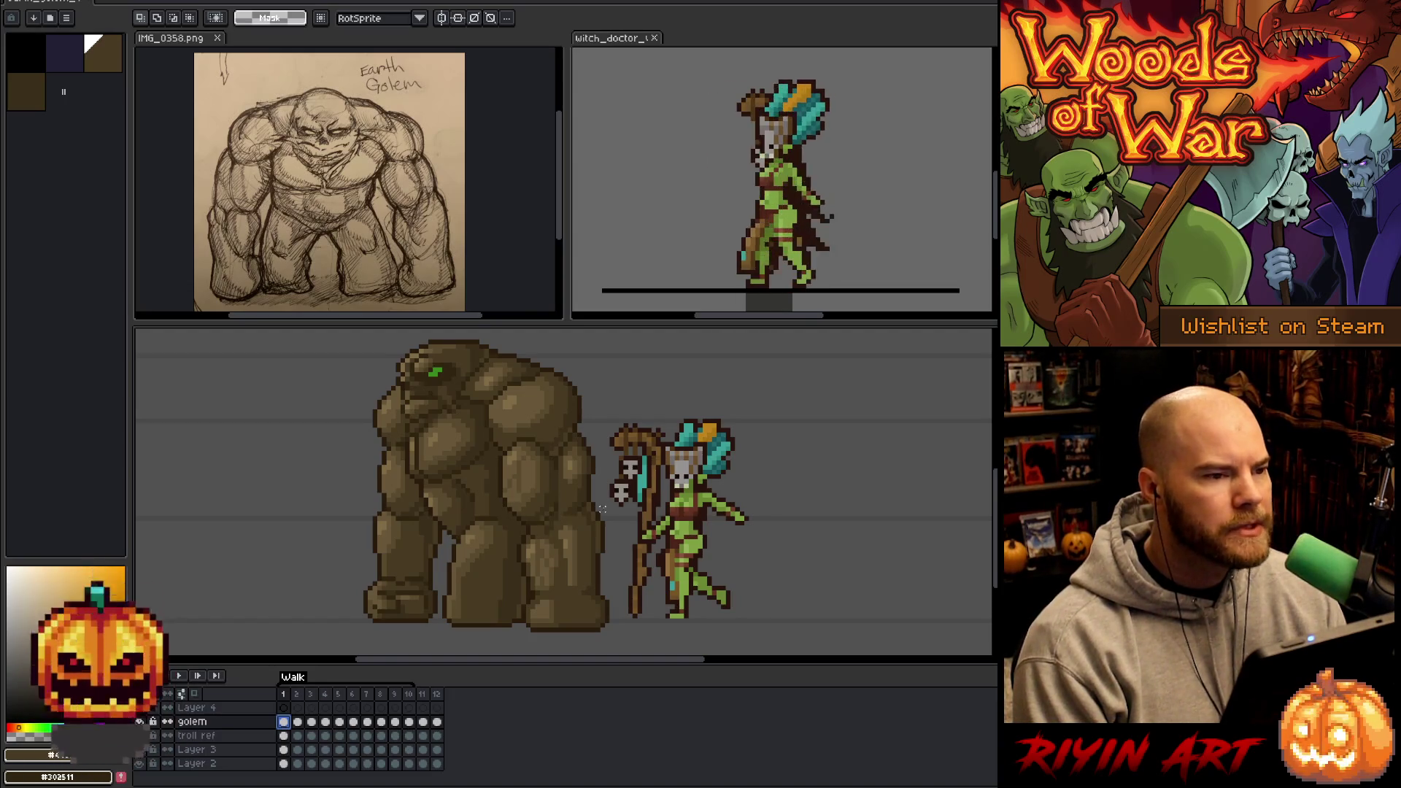
mouse_move(535, 697)
mouse_down()
mouse_move(536, 664)
mouse_move(537, 677)
mouse_up()
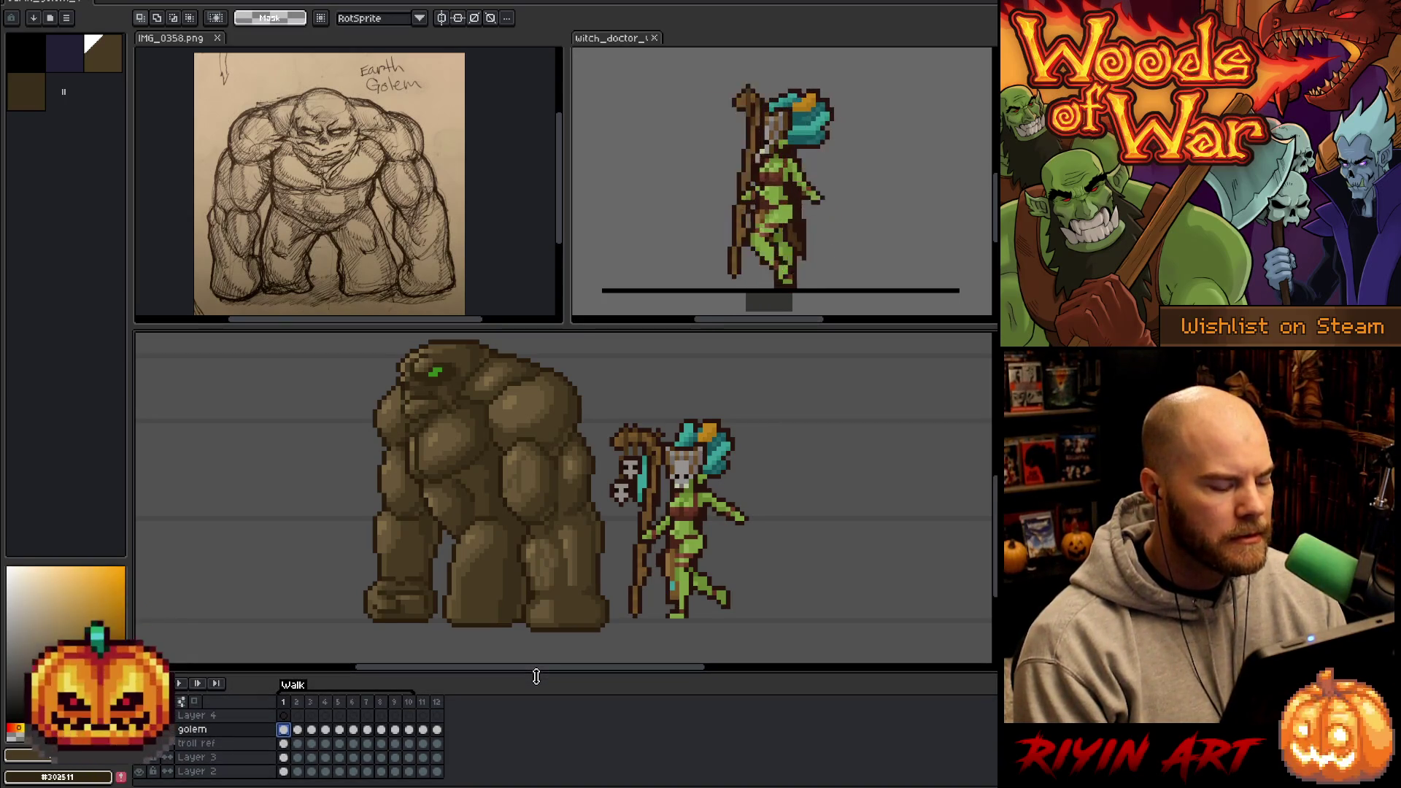
key(space)
drag(568, 524, 556, 520)
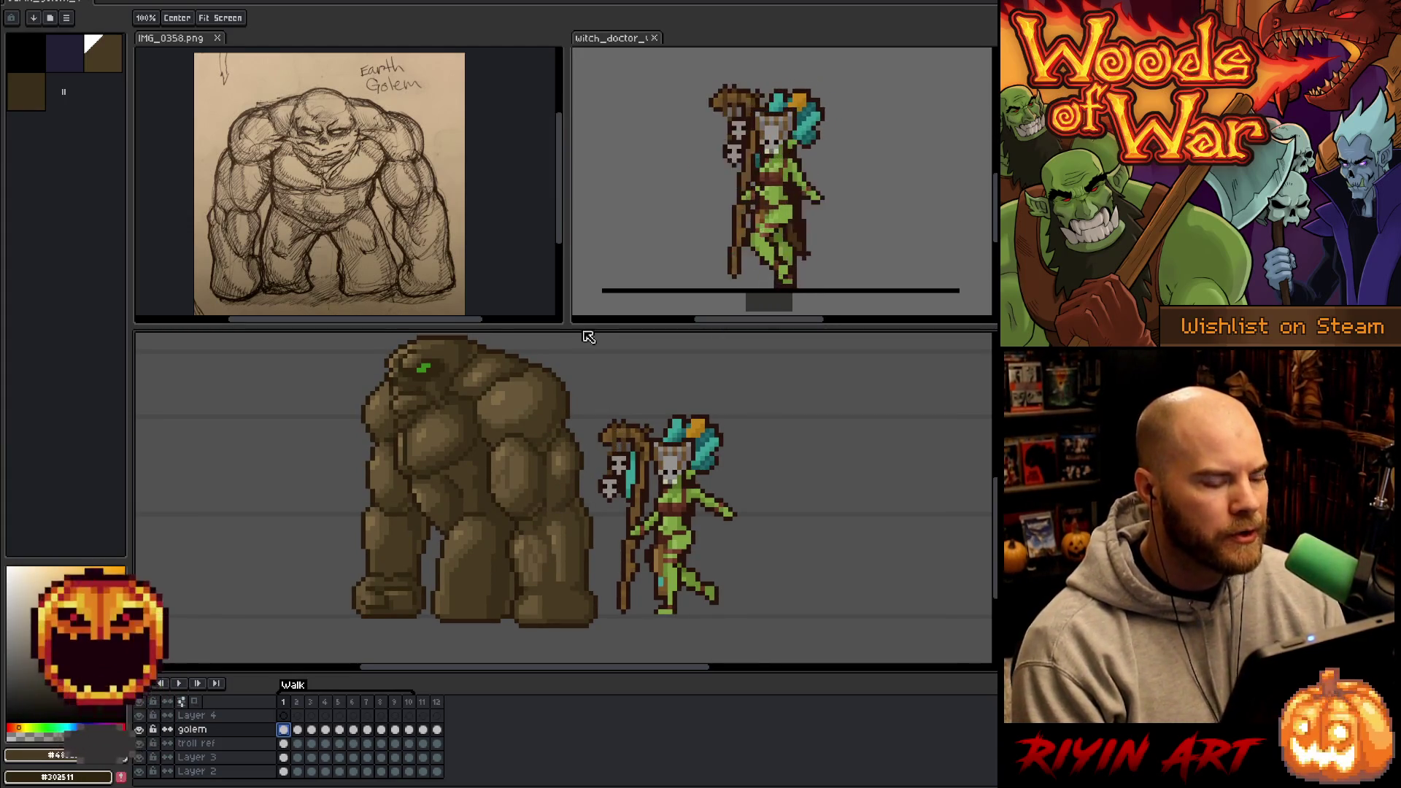
drag(570, 327, 569, 310)
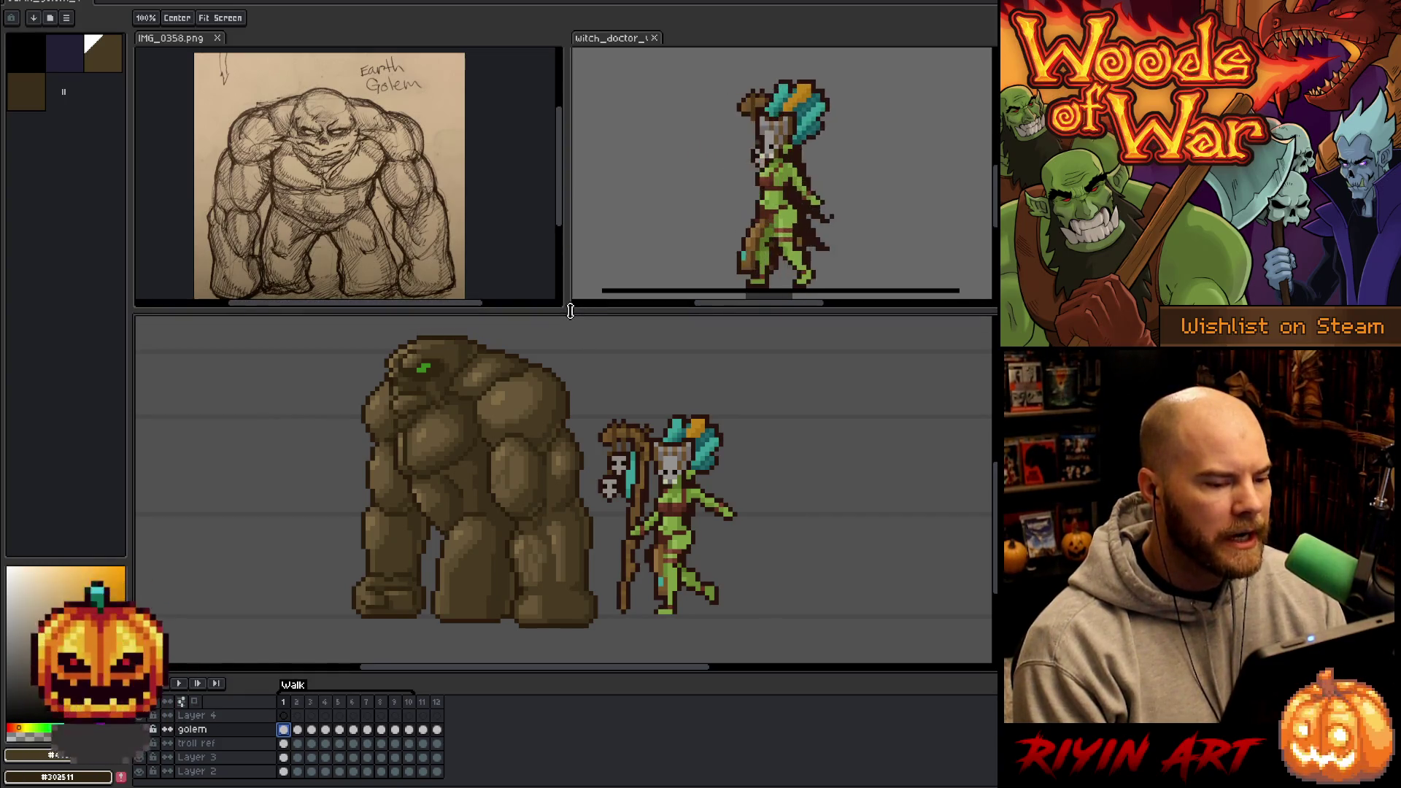
click(711, 222)
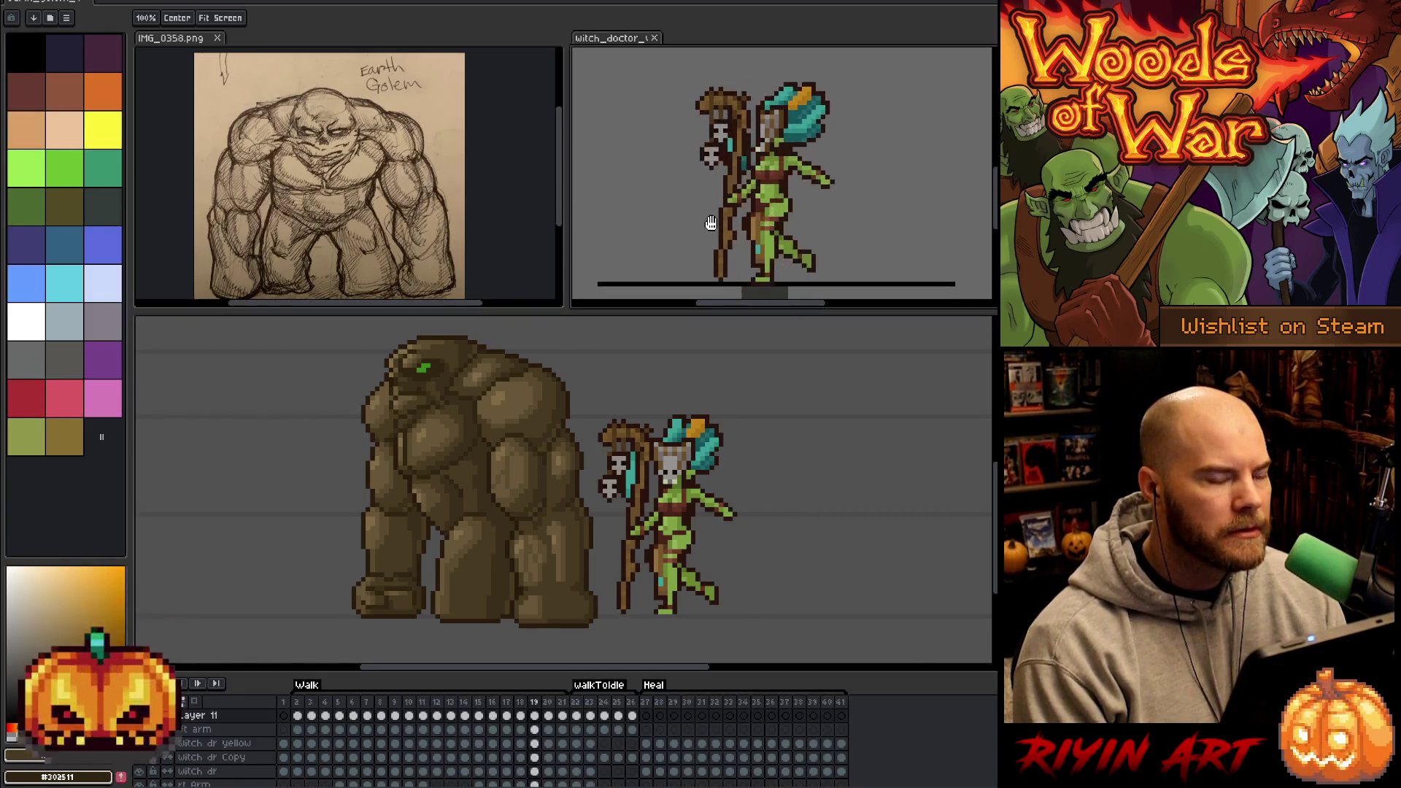
- Return to the golem document and stop the animation playback
key(m)
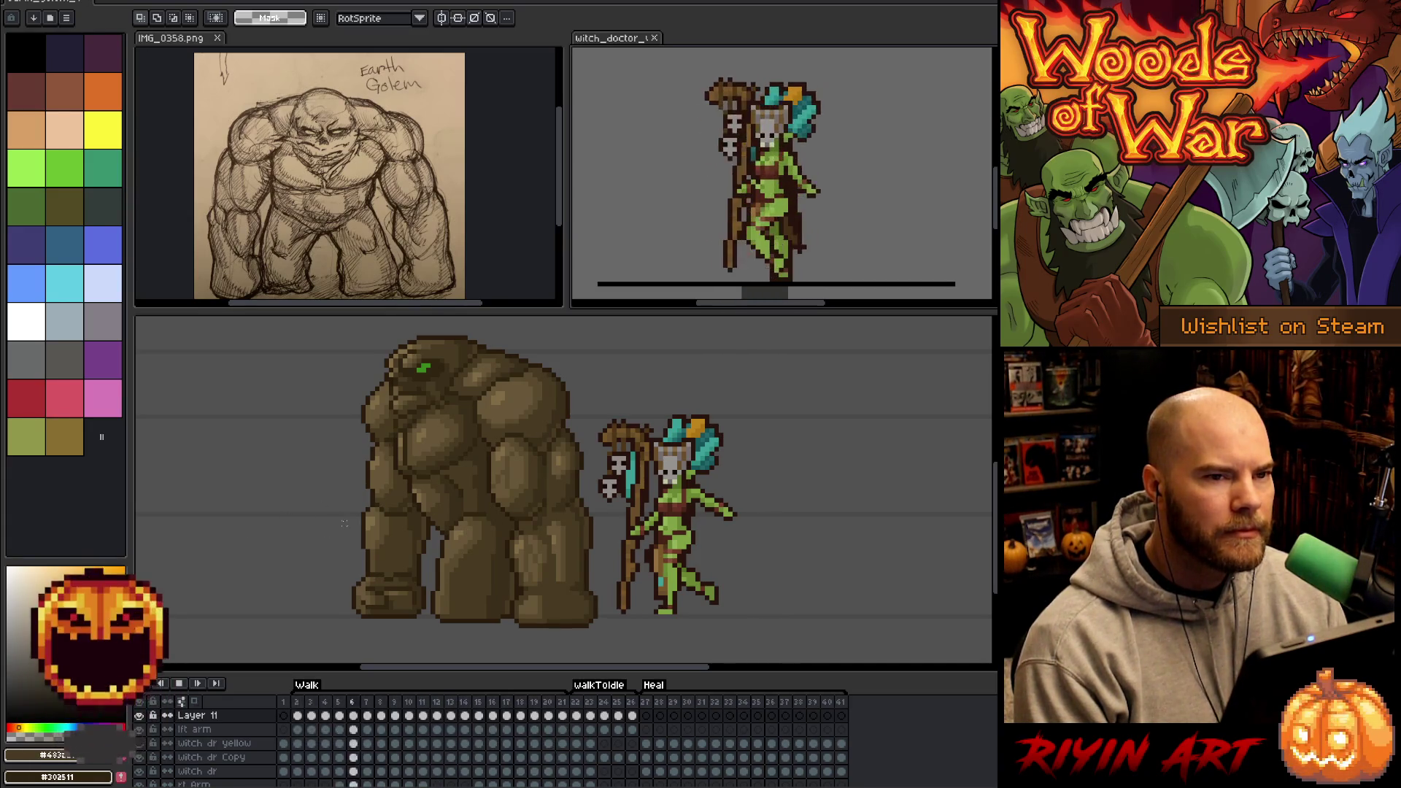
key(space)
drag(482, 530, 501, 519)
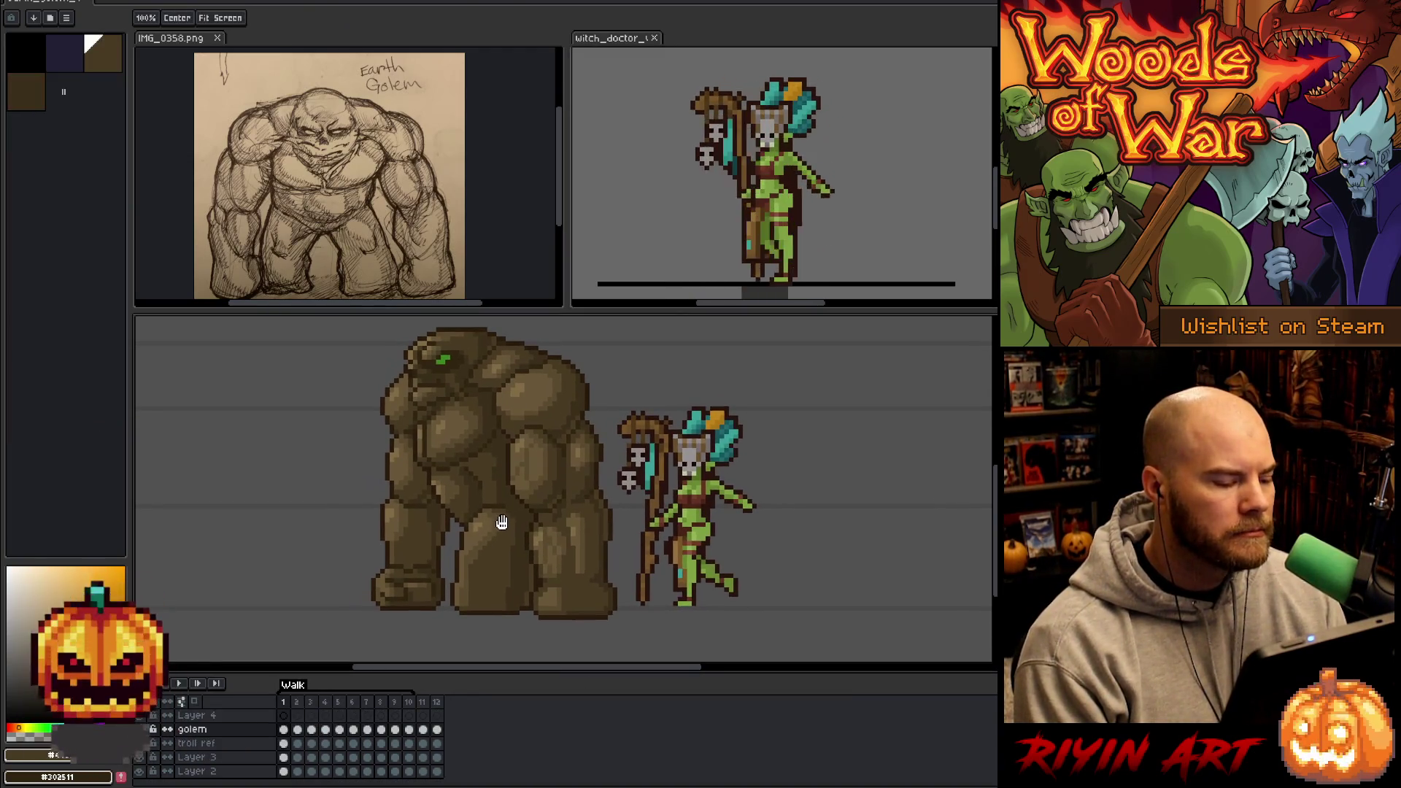
click(330, 705)
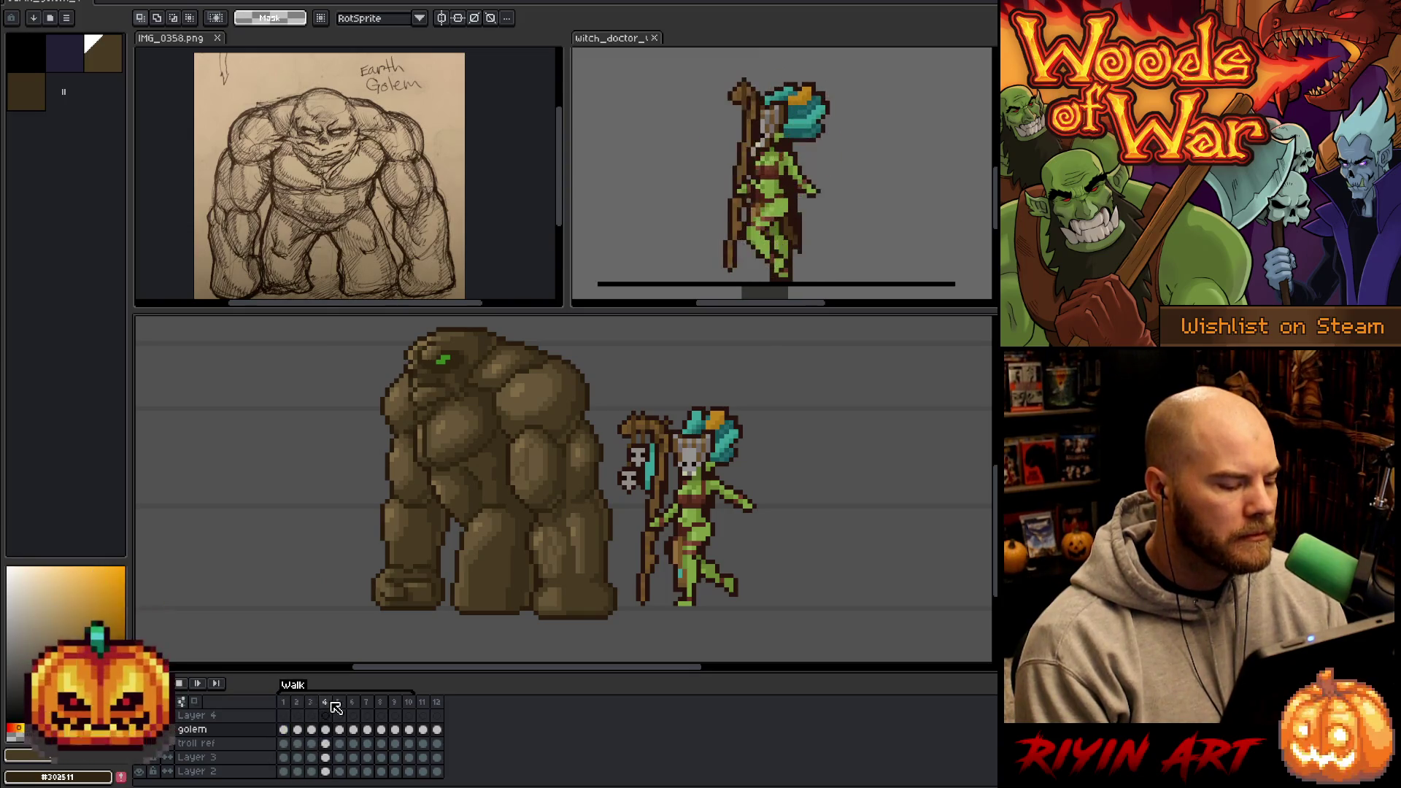
click(279, 706)
- Set frames 1–11 to 100 ms duration, then go back to the golem's frame 1
drag(281, 711, 436, 705)
right_click(443, 708)
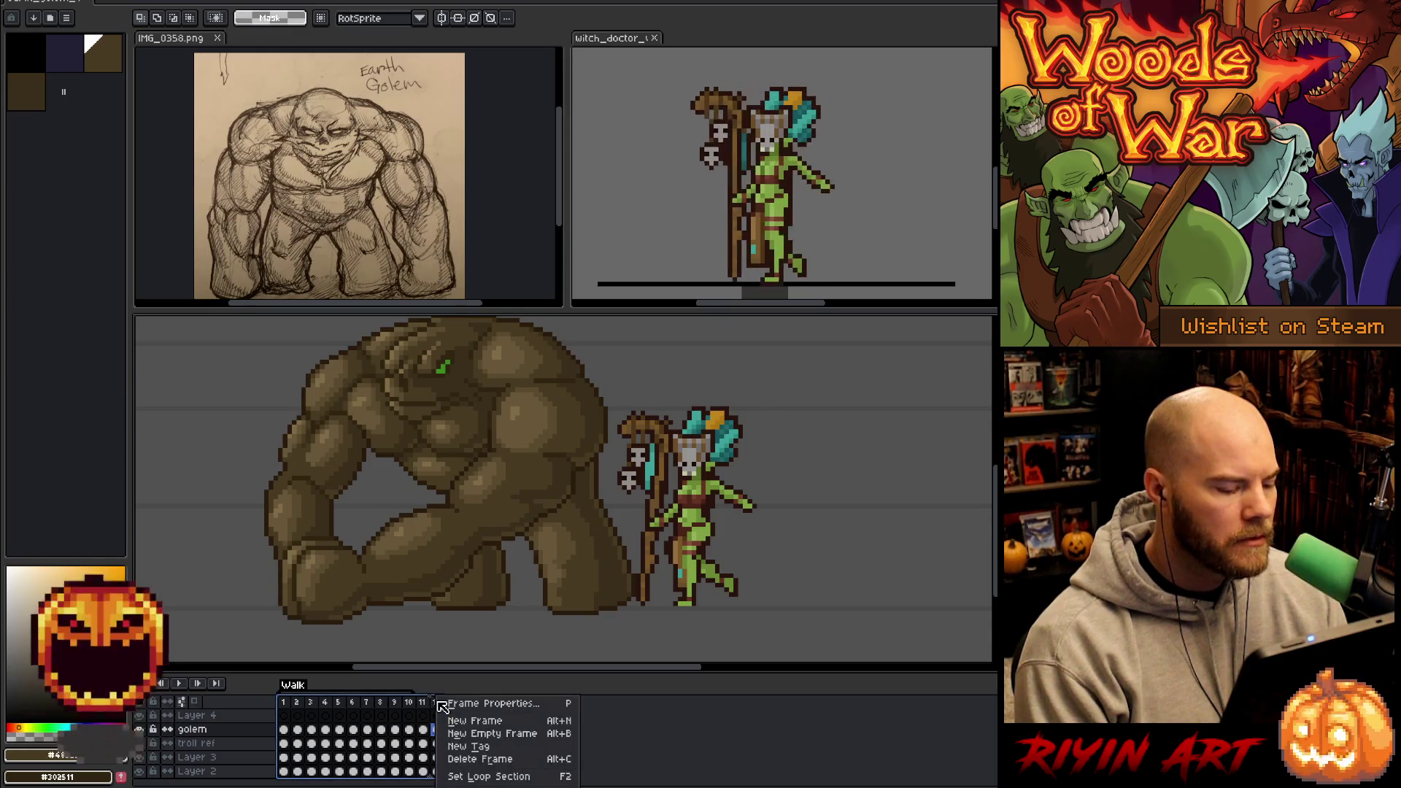
click(446, 704)
text(100)
key(Return)
click(297, 707)
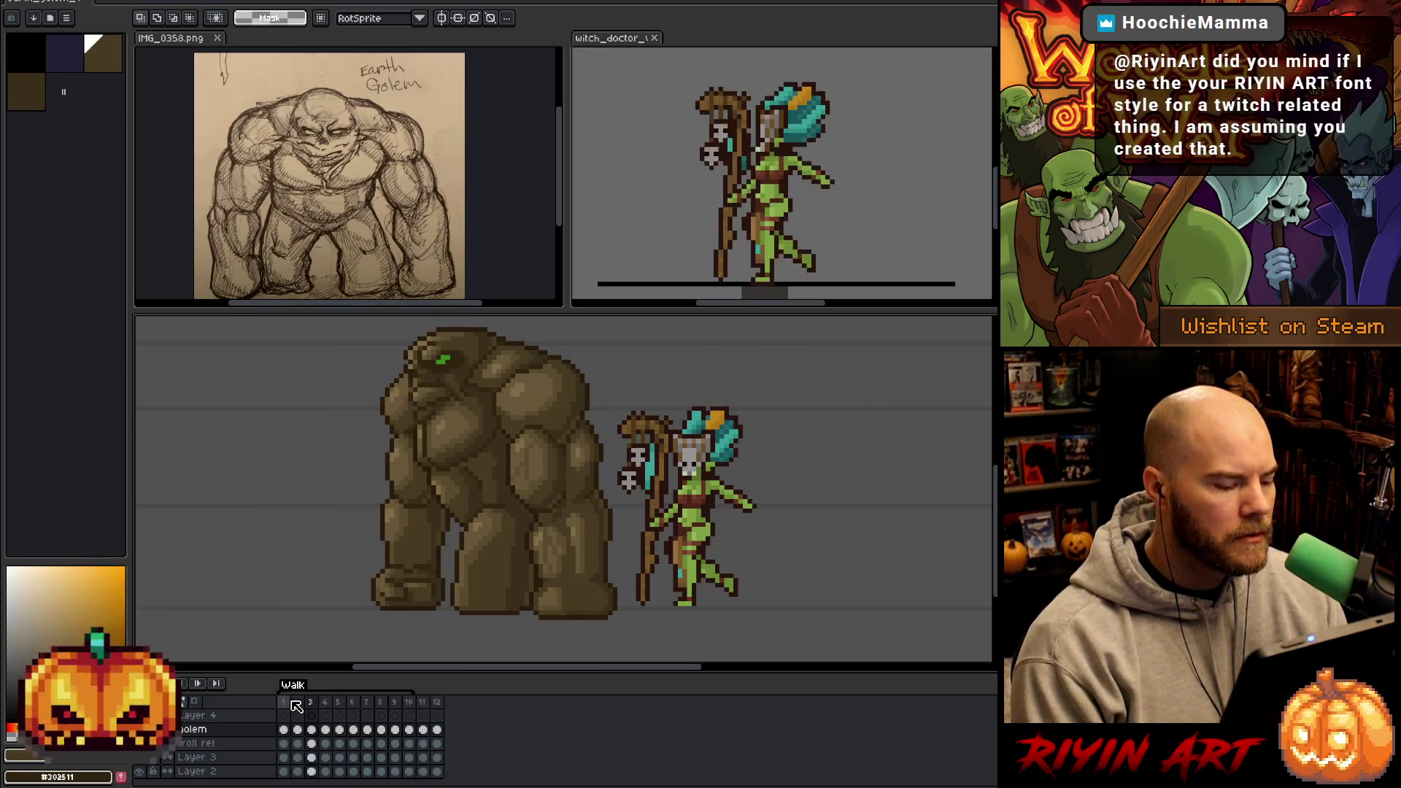
click(284, 730)
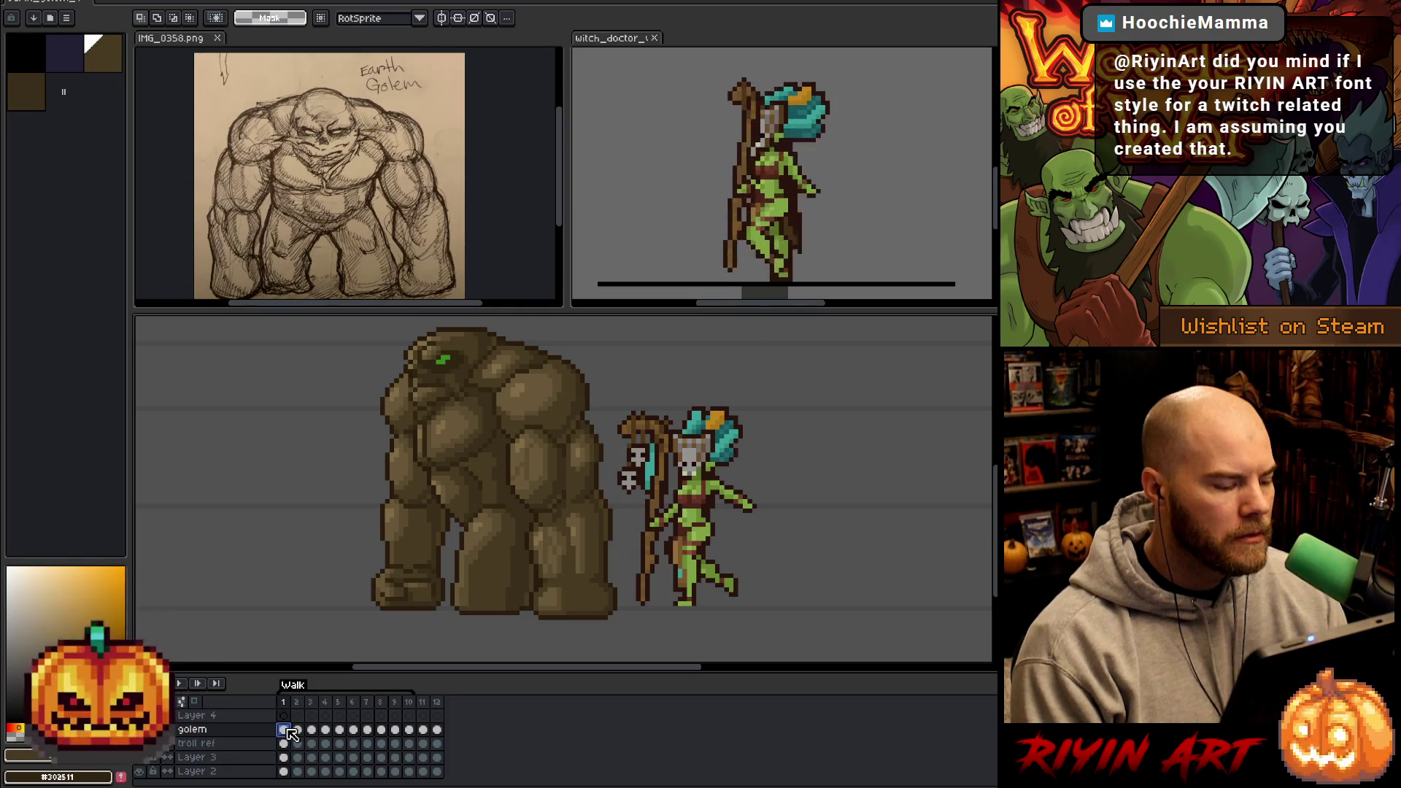
key(space)
- Recentre the golem and witch doctor in view and go to the golem layer's frame 5 cel
drag(451, 427, 497, 437)
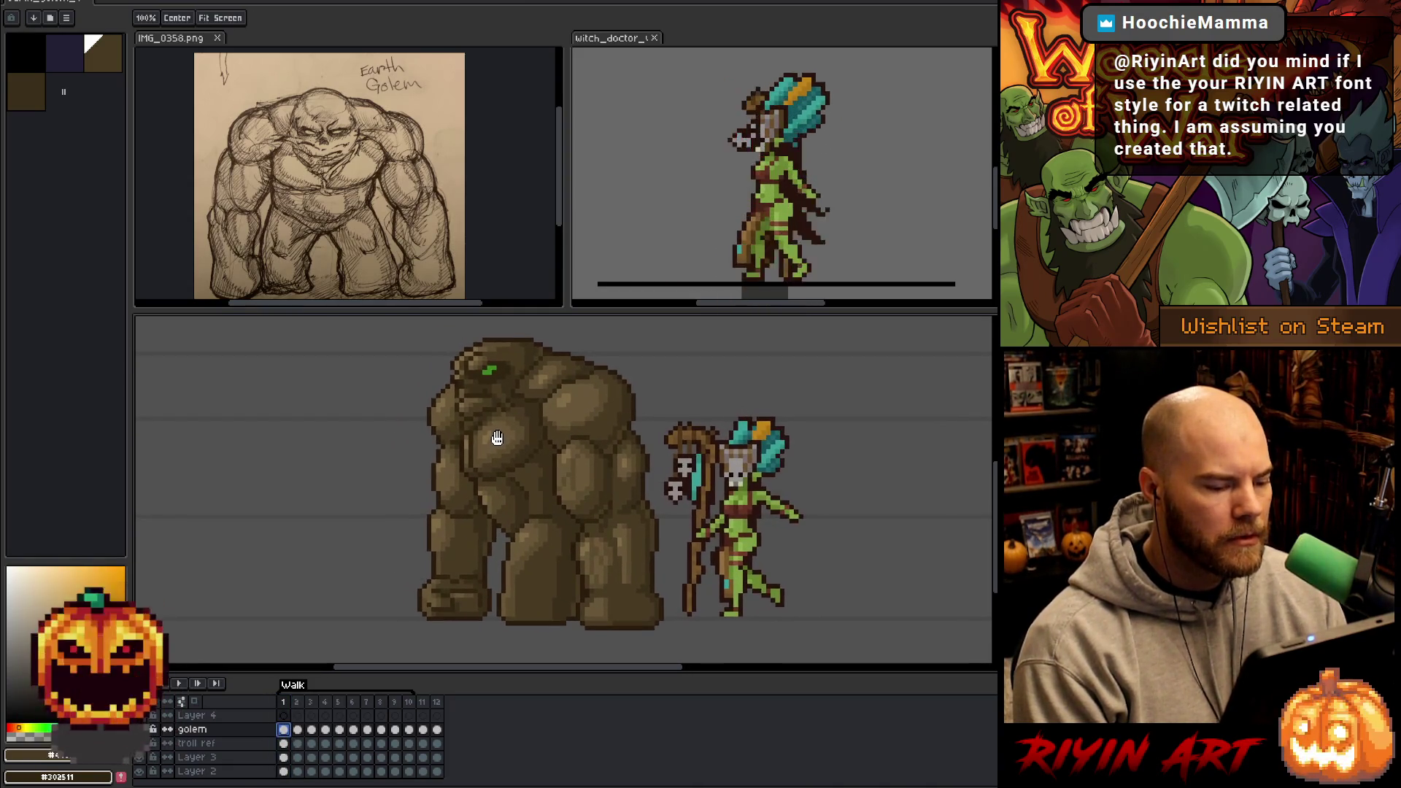
drag(513, 487, 494, 485)
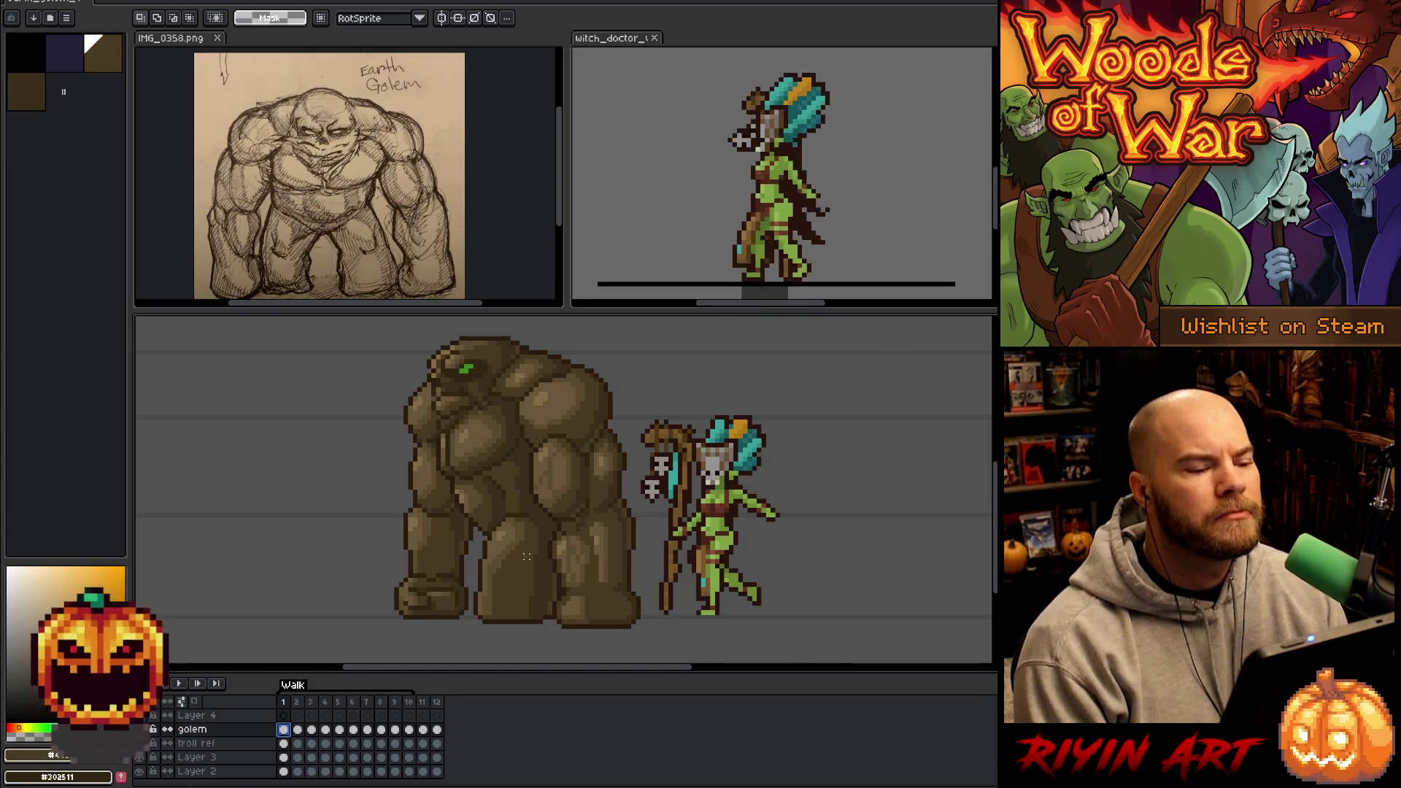
drag(505, 516, 501, 525)
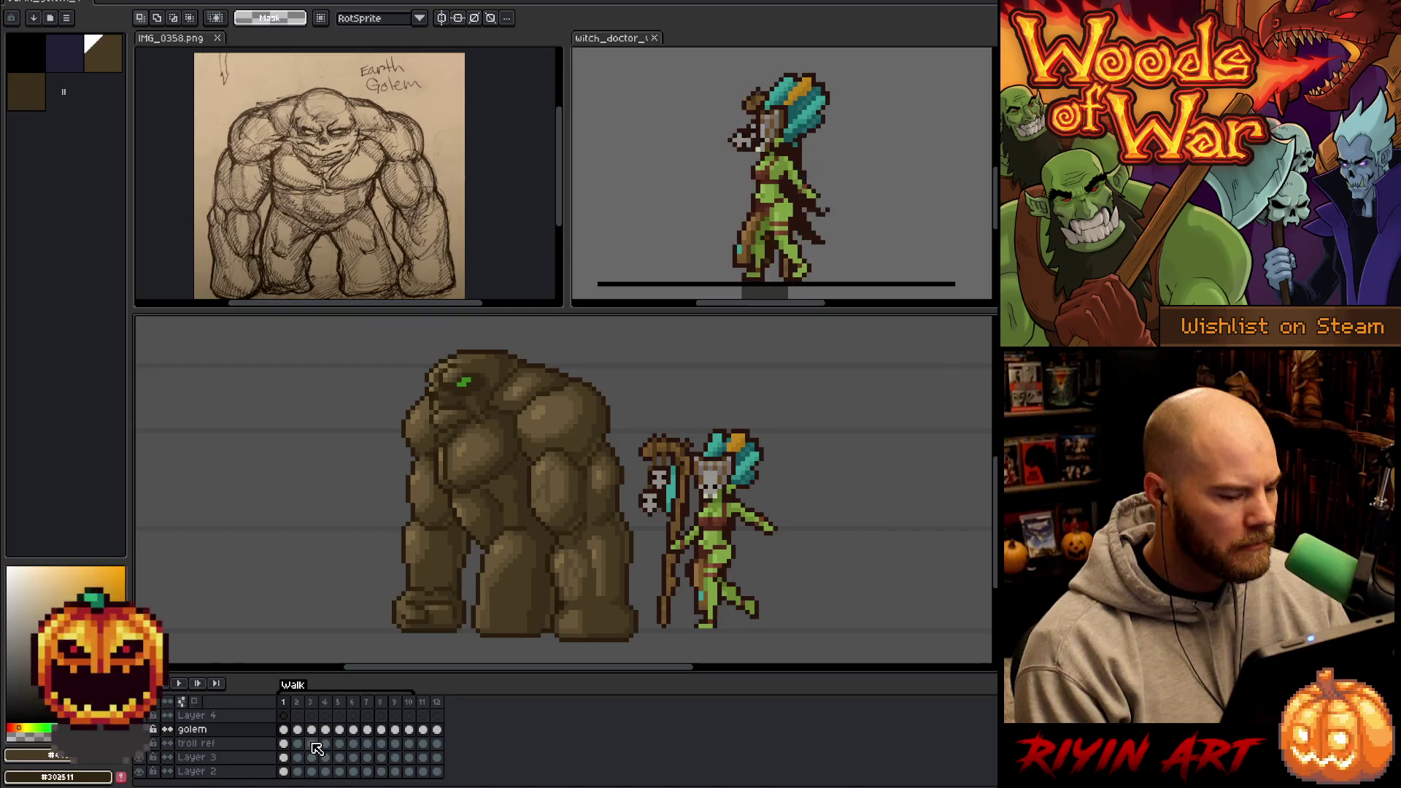
click(285, 730)
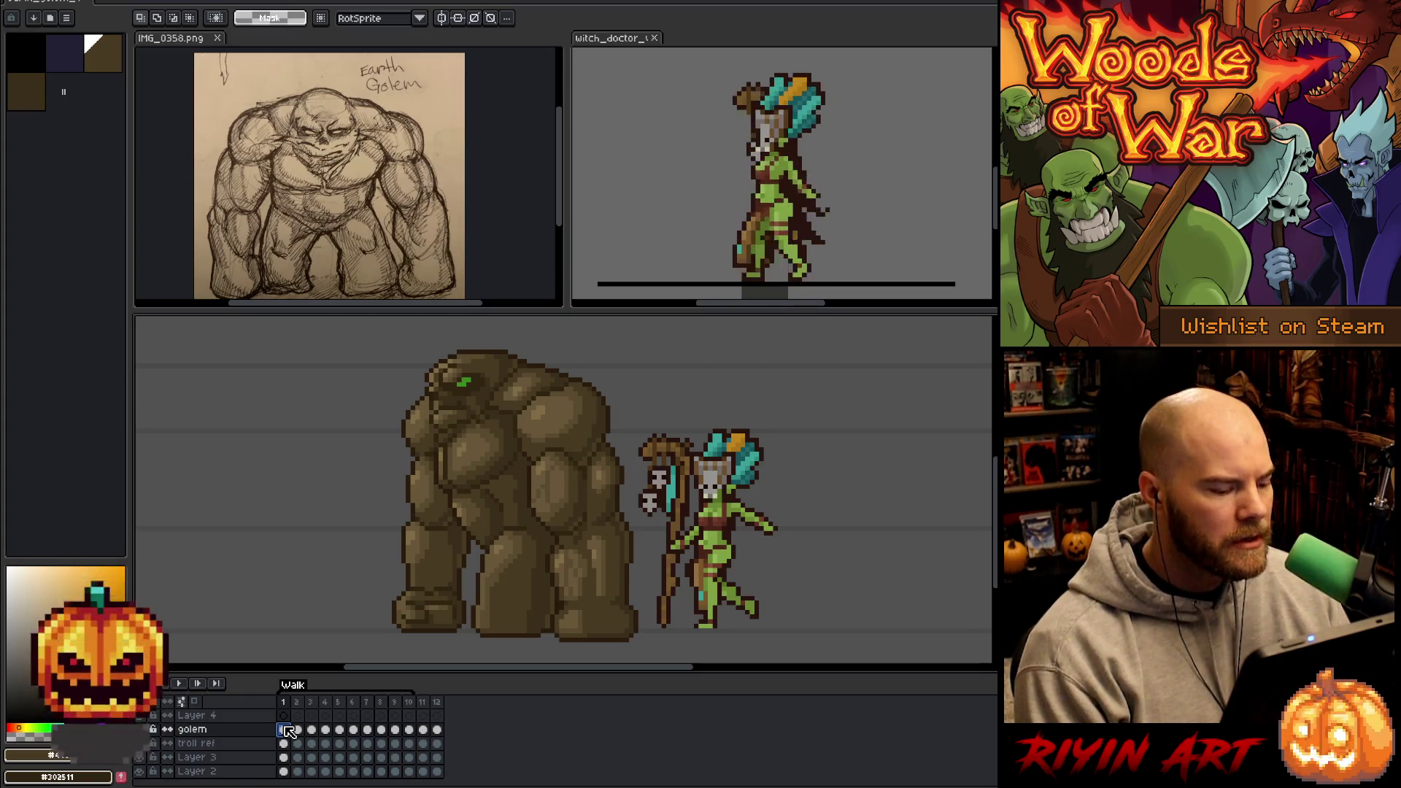
click(340, 701)
drag(340, 701, 283, 701)
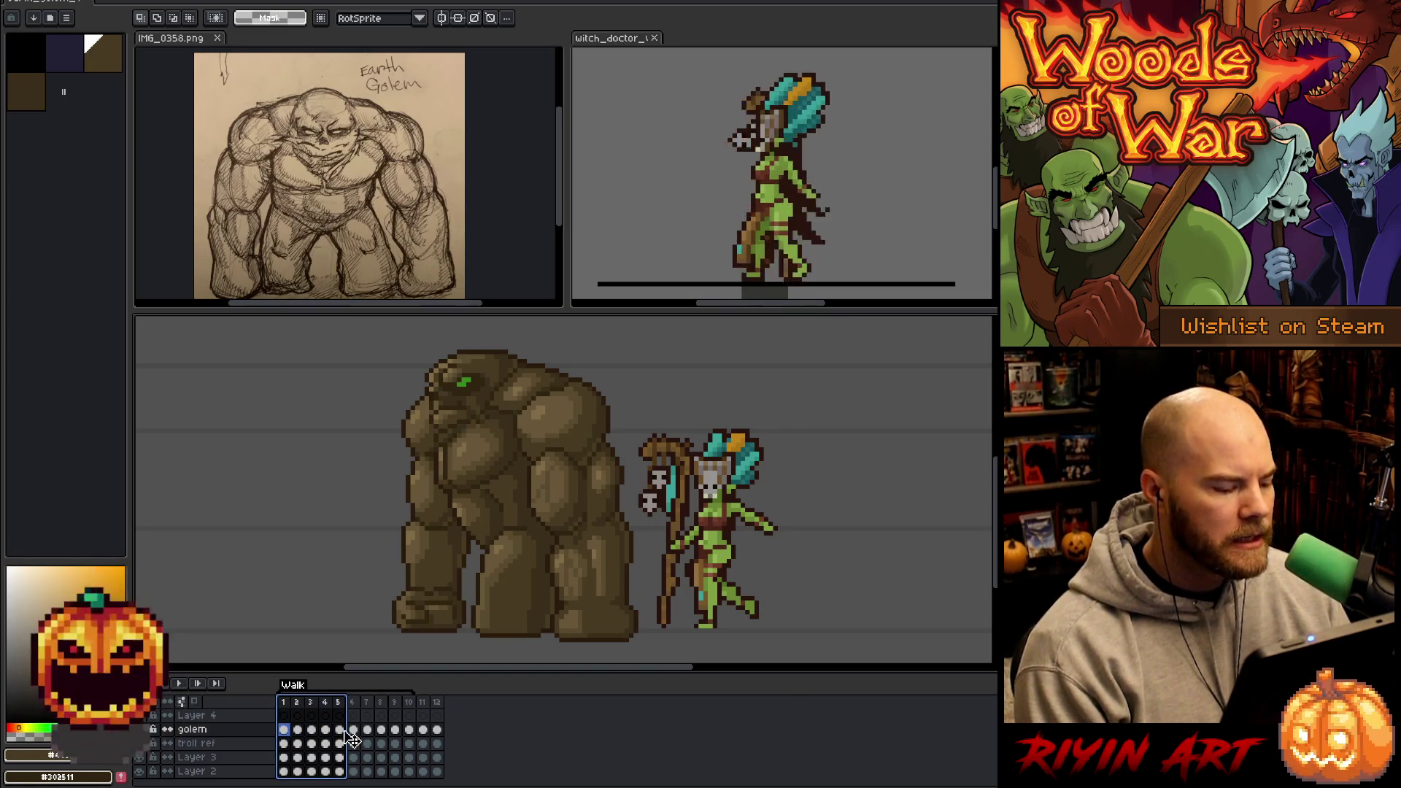
click(341, 730)
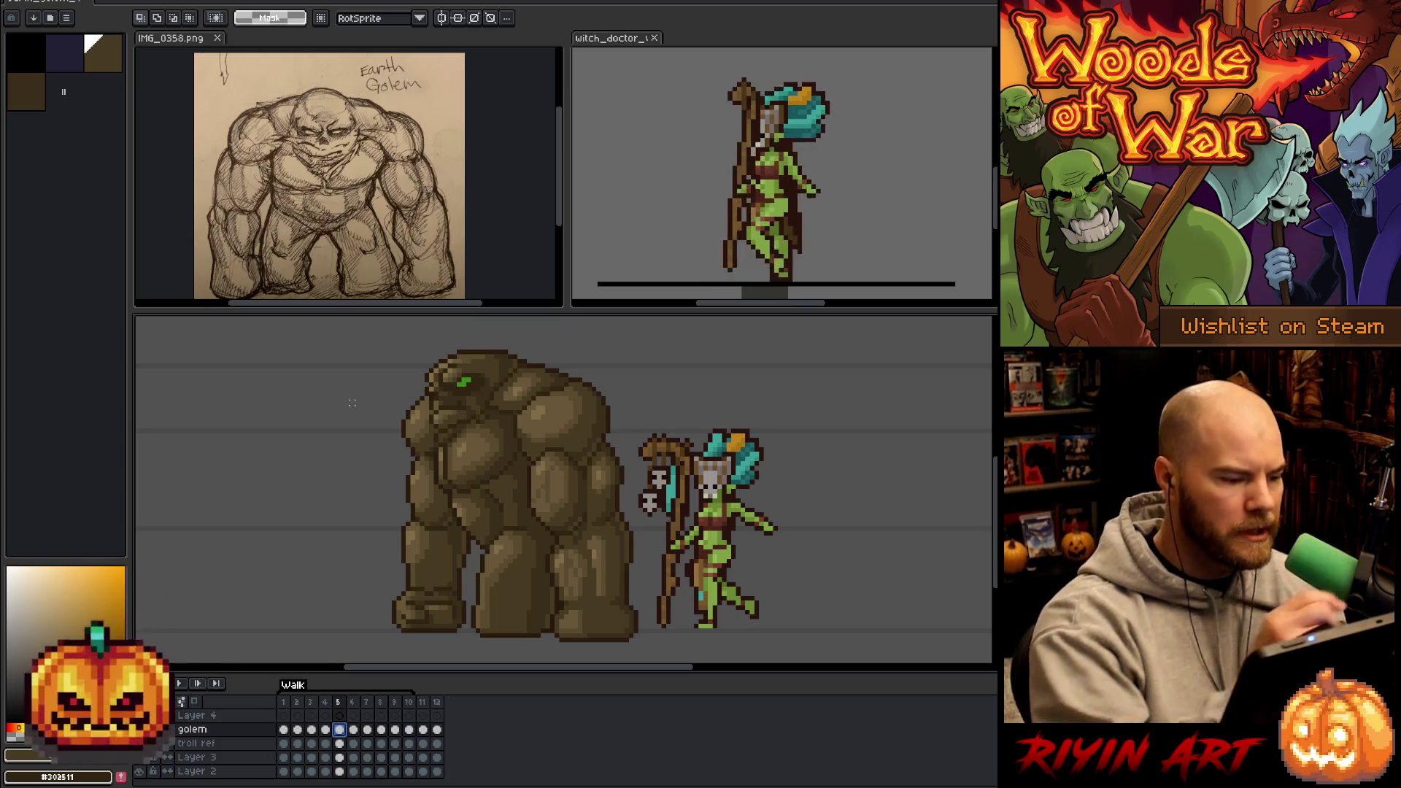
key(b)
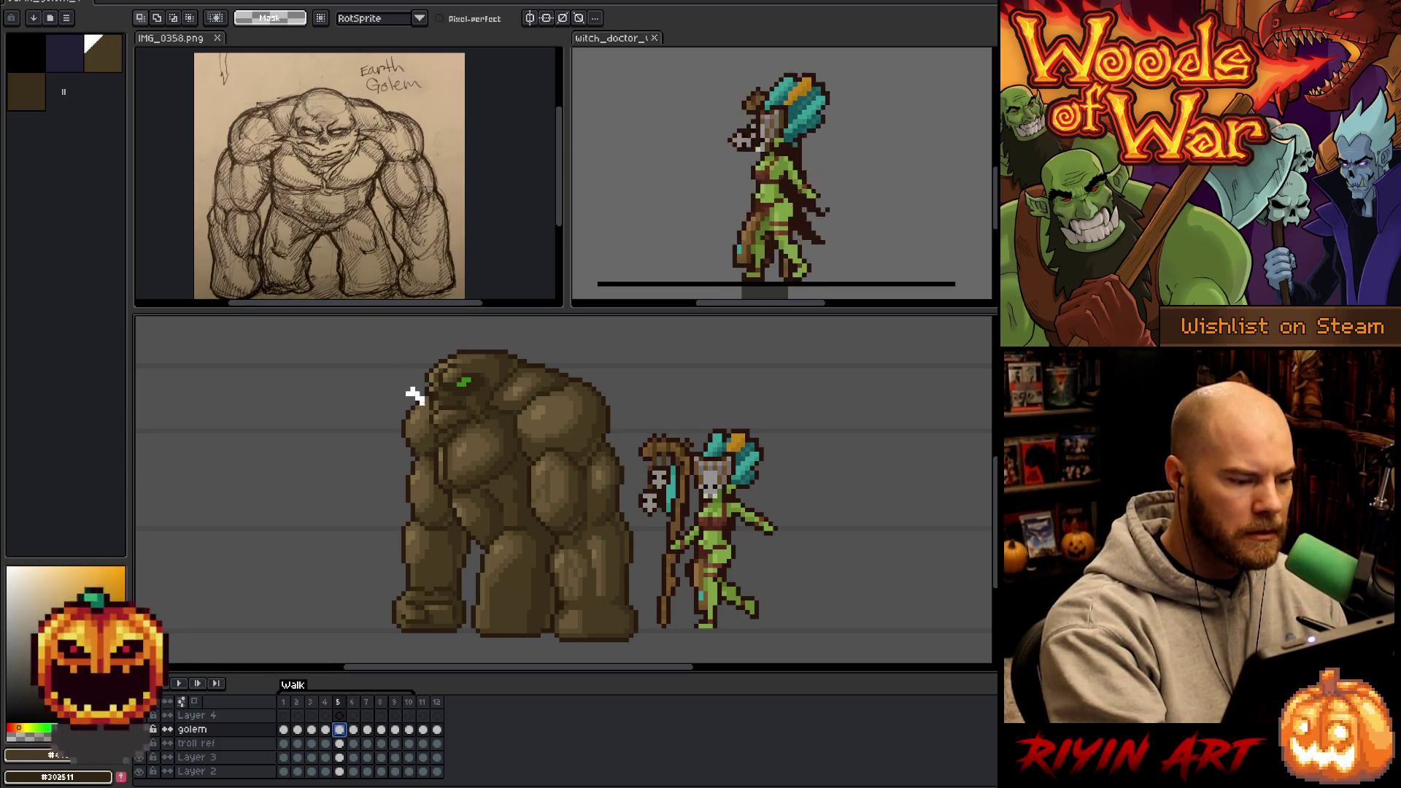
- Clear a stray stroke drawn along the golem's front edge
drag(417, 396, 431, 454)
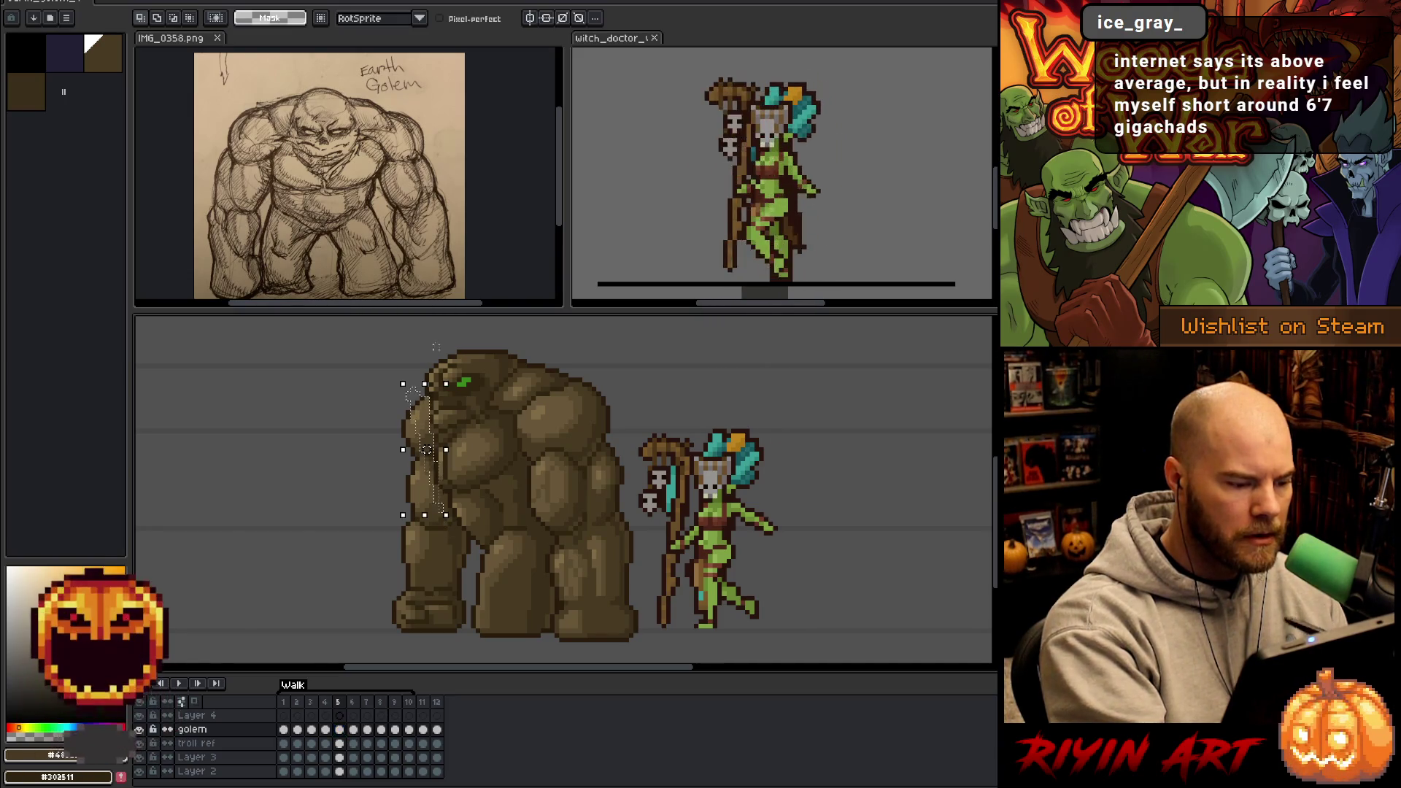
key(w)
click(435, 441)
key(Delete)
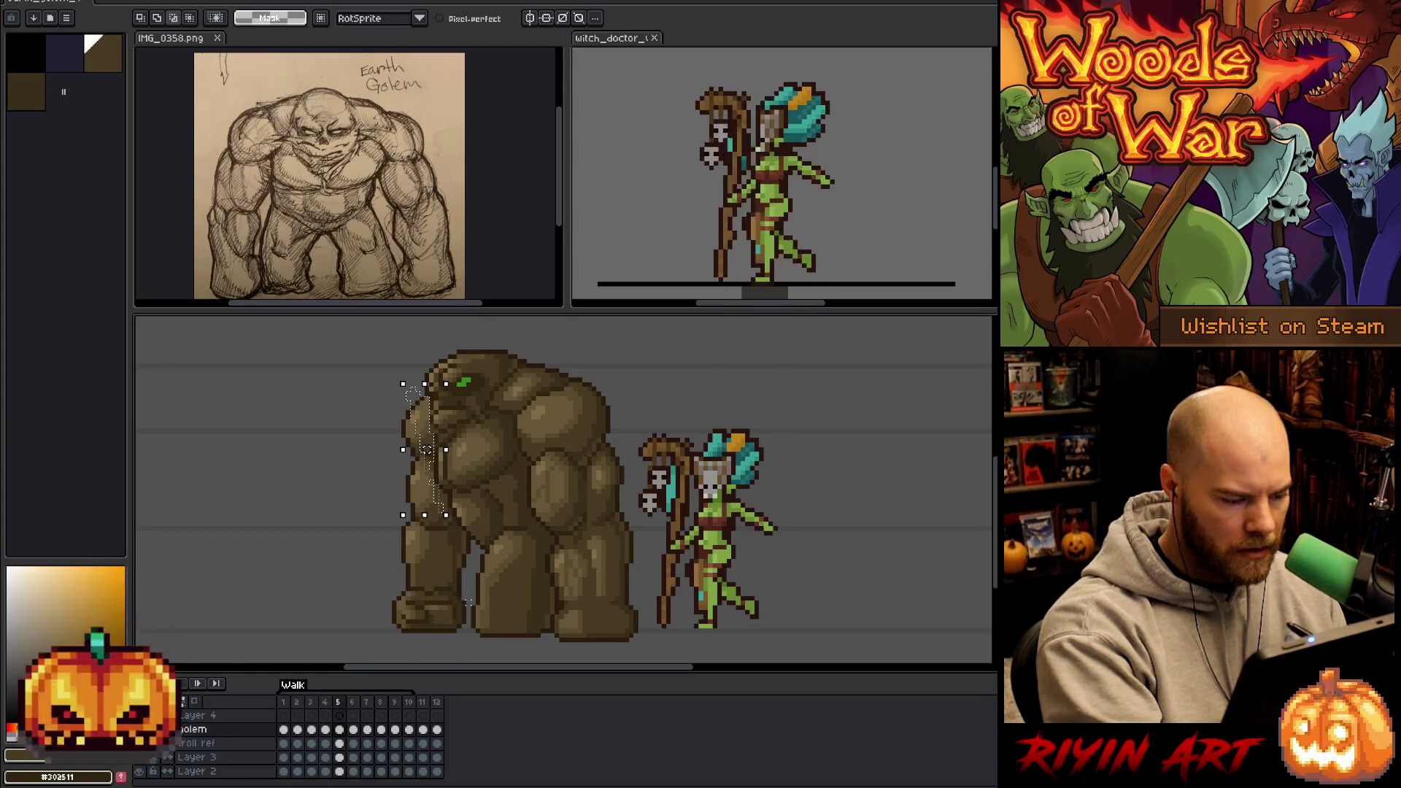
- Trace a lasso up the golem's leg and around its side and front arm
drag(460, 640, 464, 533)
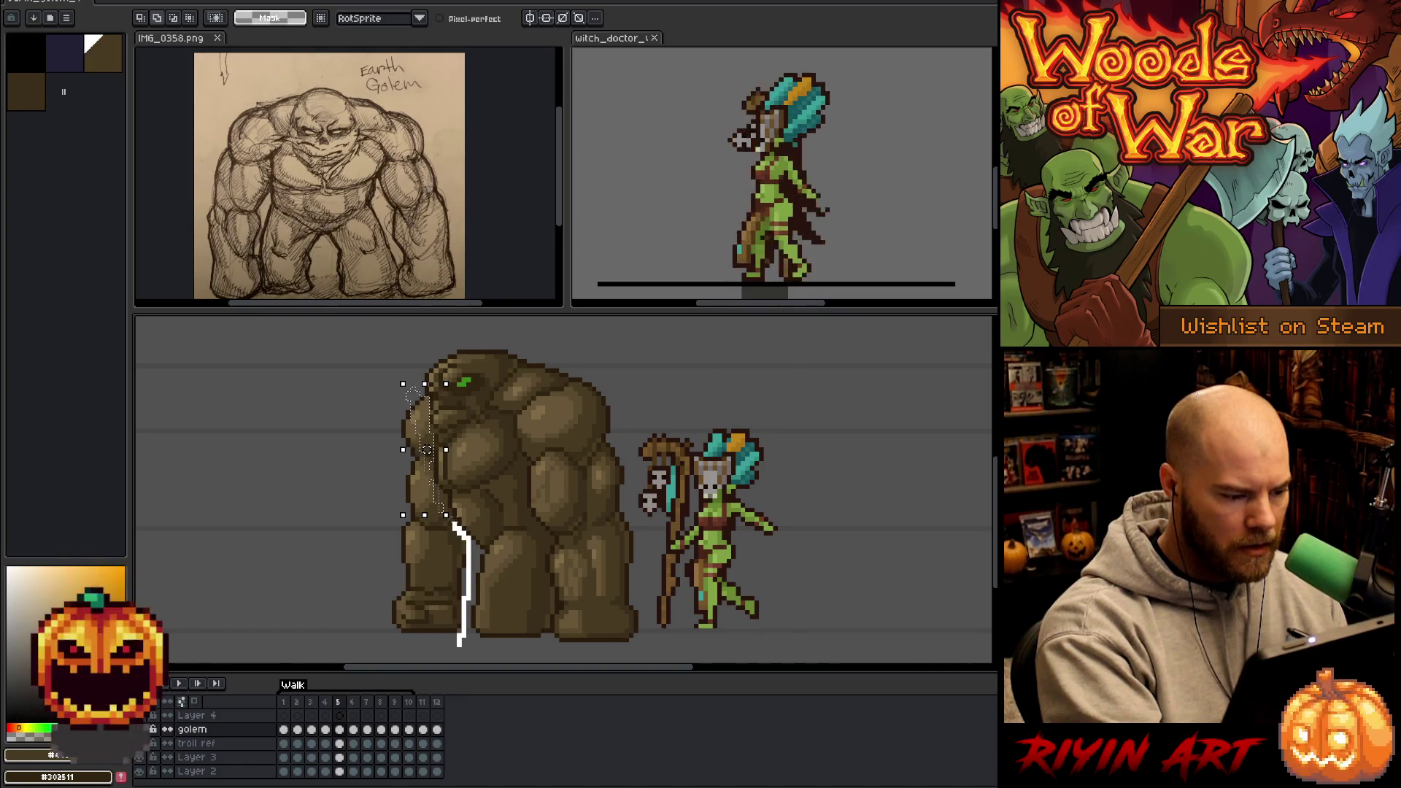
drag(445, 496, 440, 494)
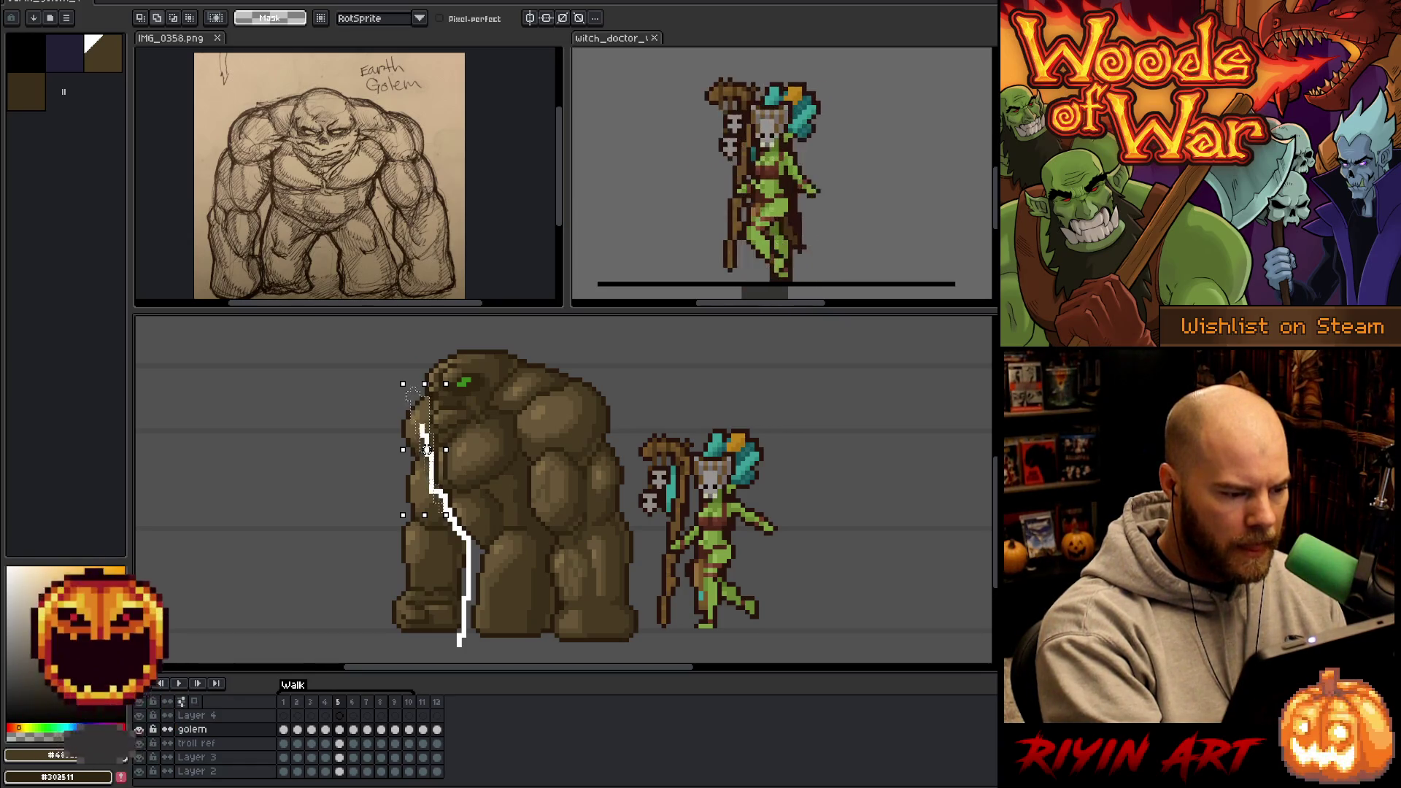
mouse_move(388, 396)
mouse_down()
mouse_move(365, 627)
mouse_move(460, 649)
mouse_up()
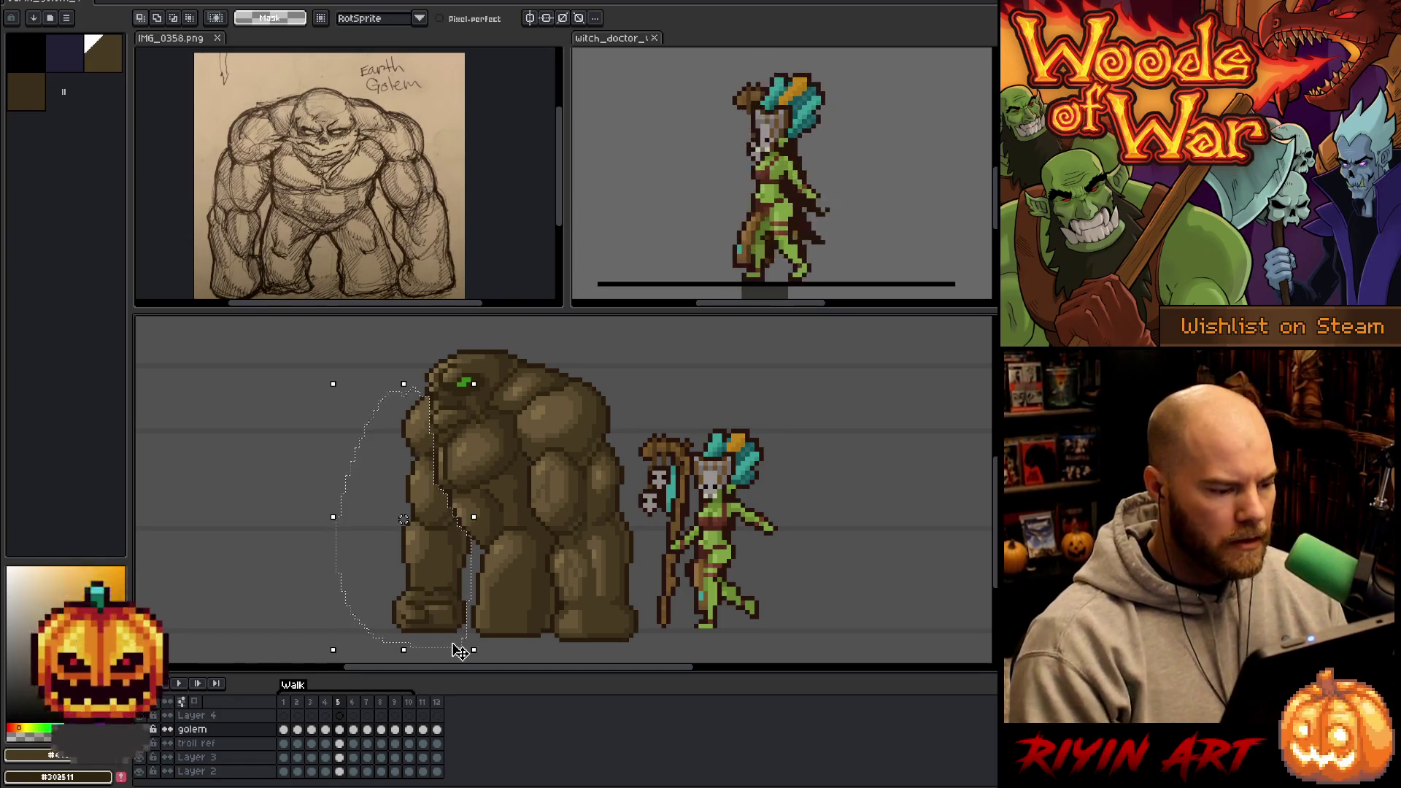
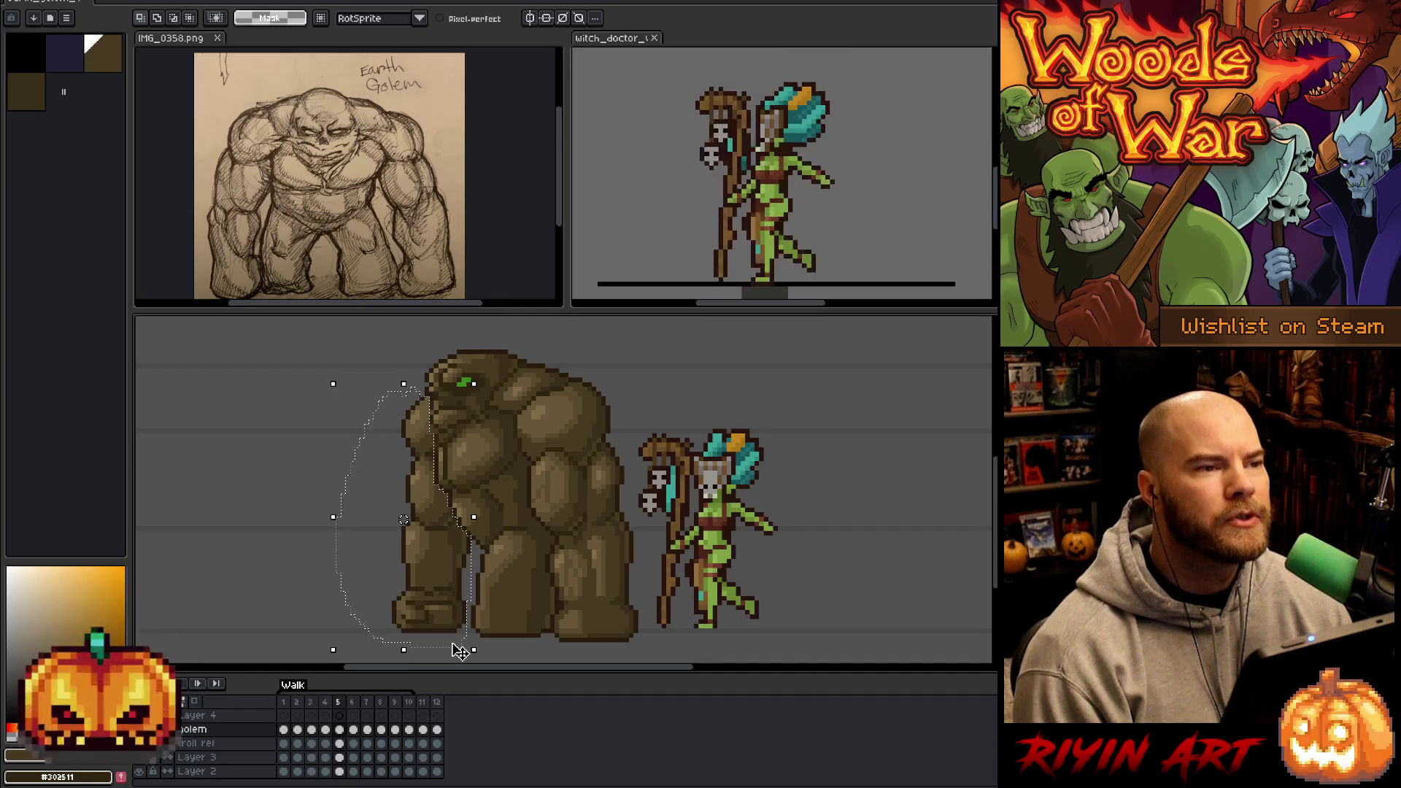
- Nudge the lassoed front arm sideways and trim the top off the arm selection
key(Left)
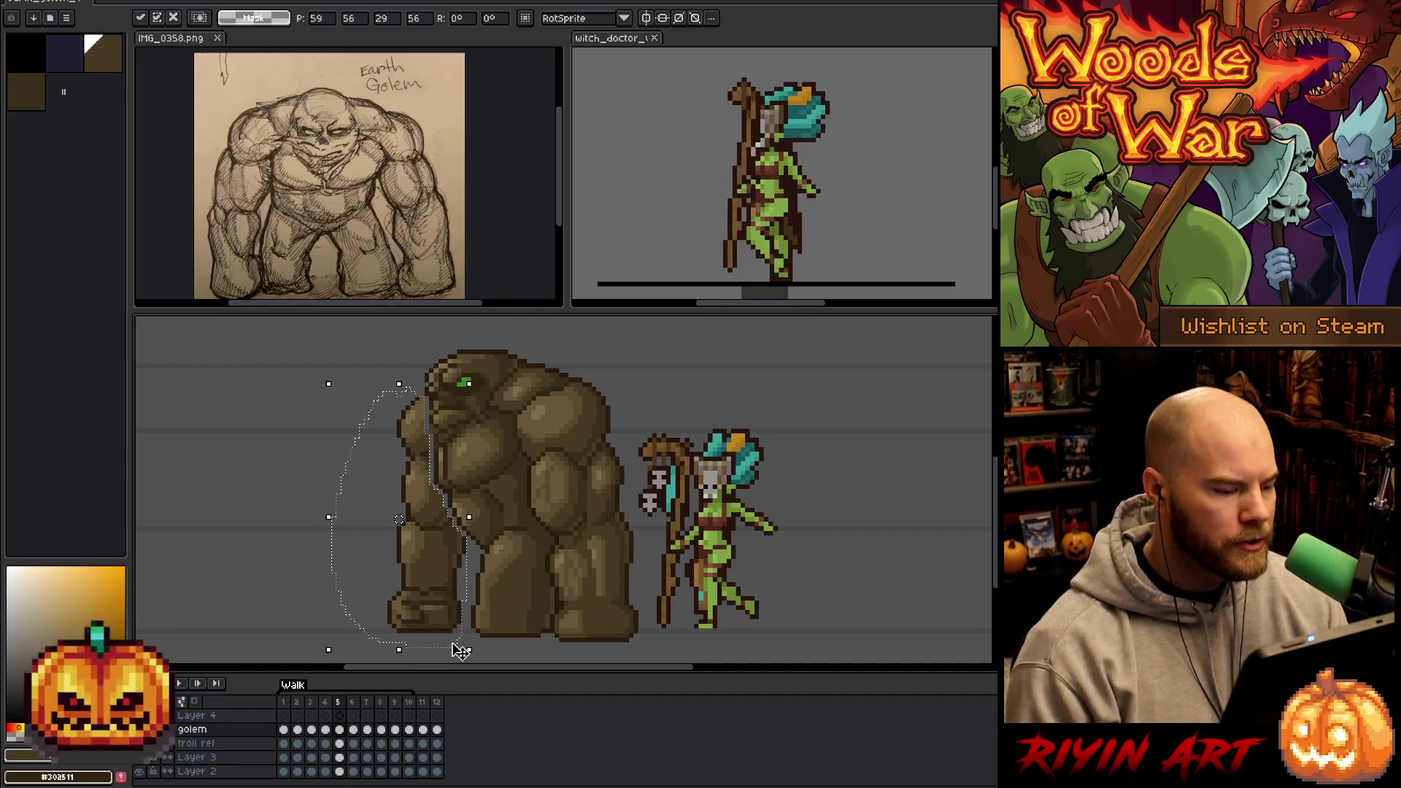
key(Left)
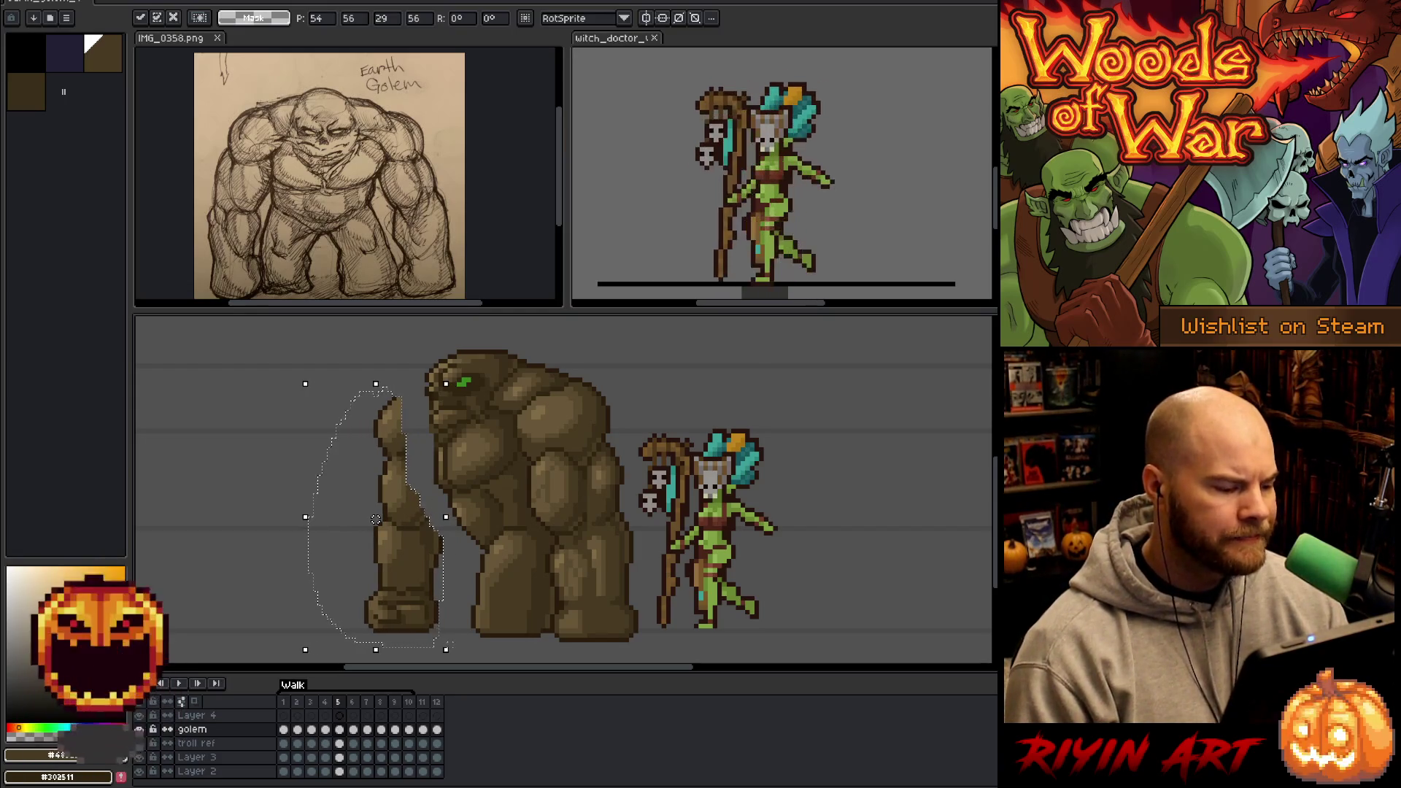
key(Right)
key(Right)
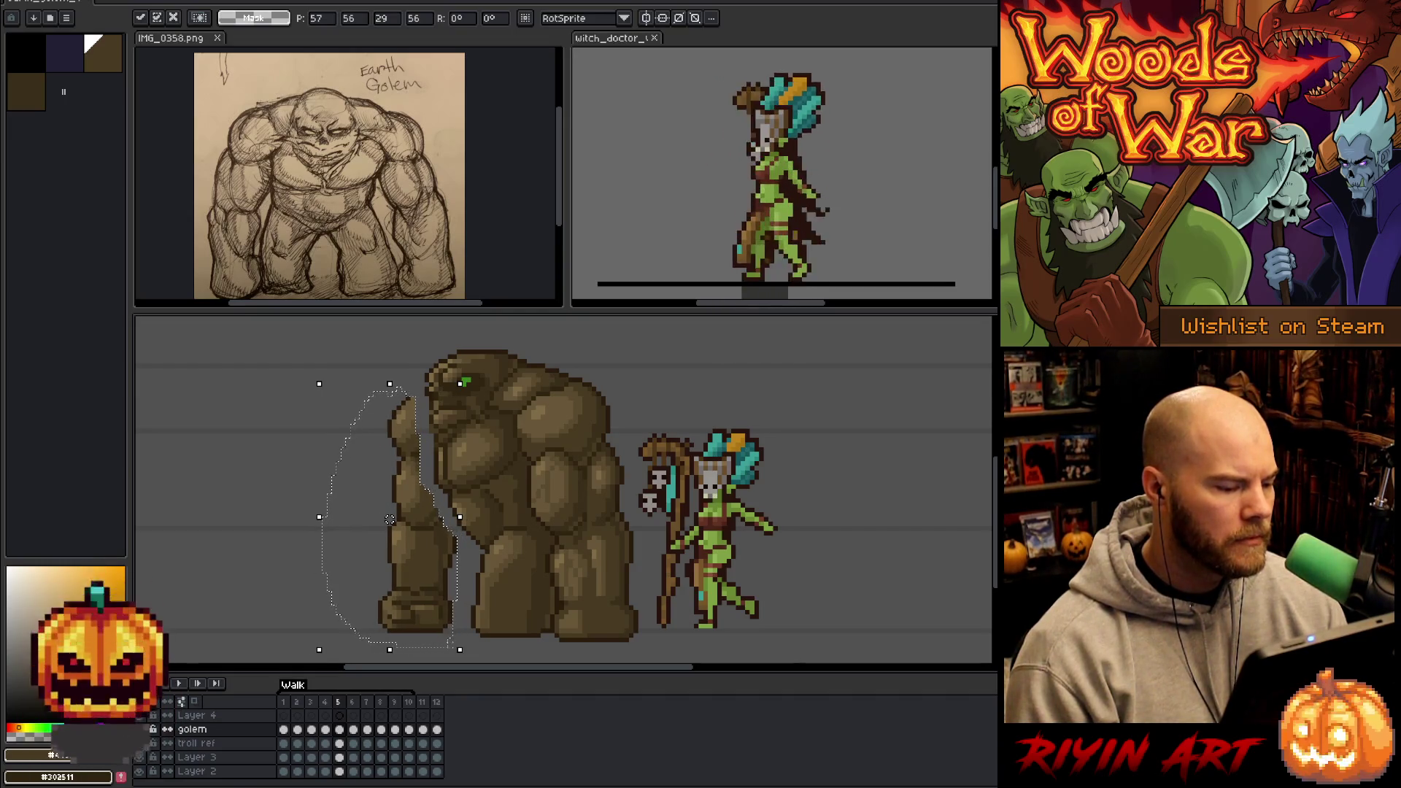
mouse_move(306, 364)
mouse_down()
mouse_move(475, 404)
mouse_move(521, 454)
mouse_up()
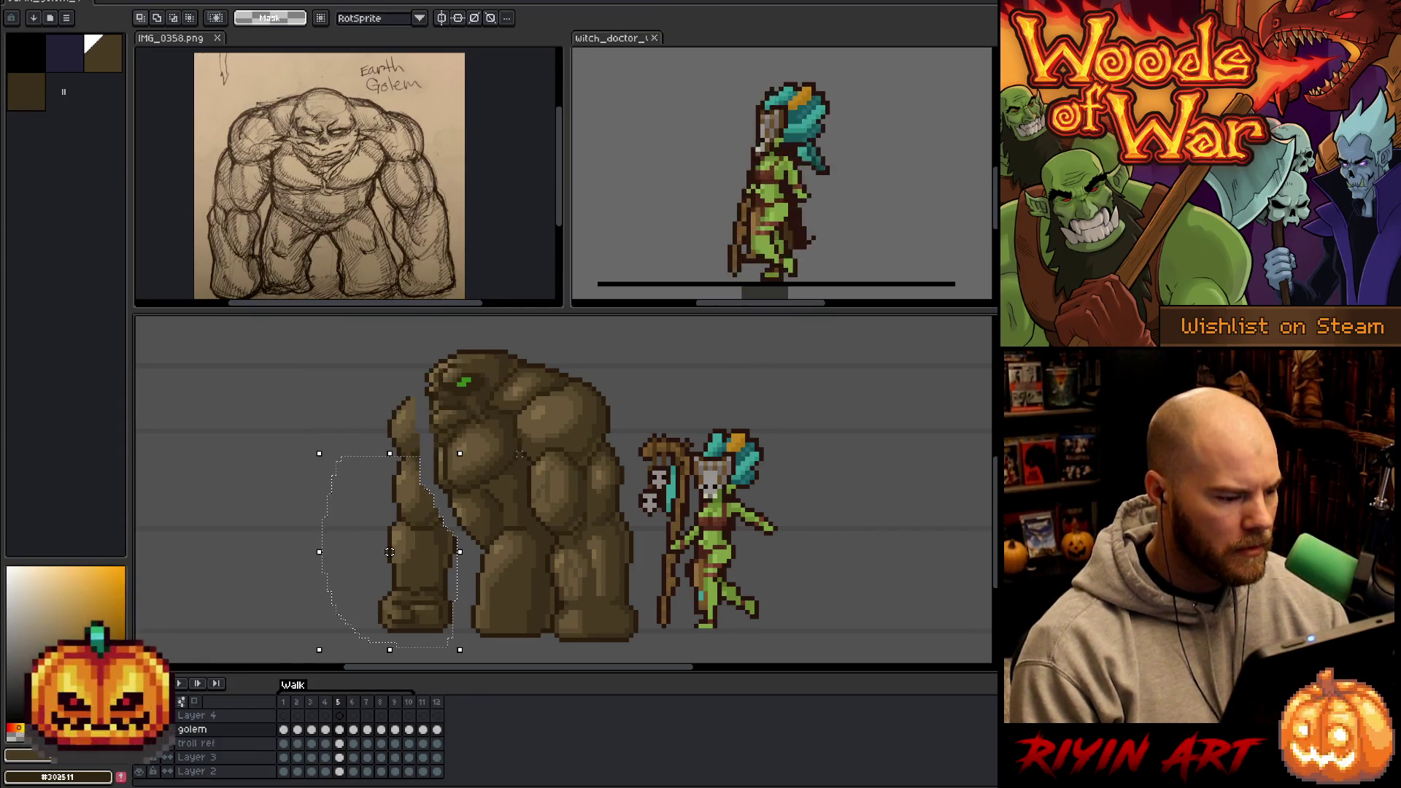
key(Left)
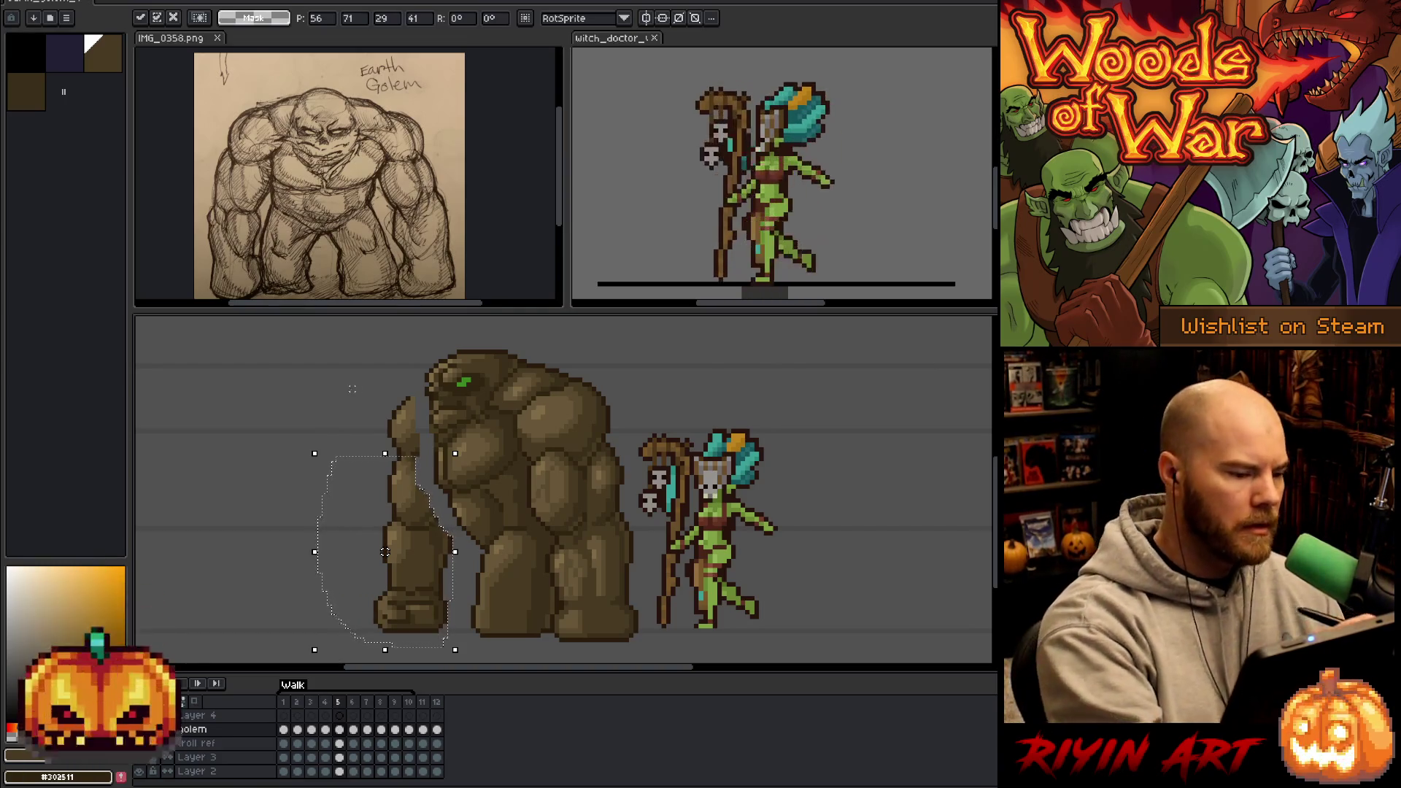
drag(359, 379, 418, 378)
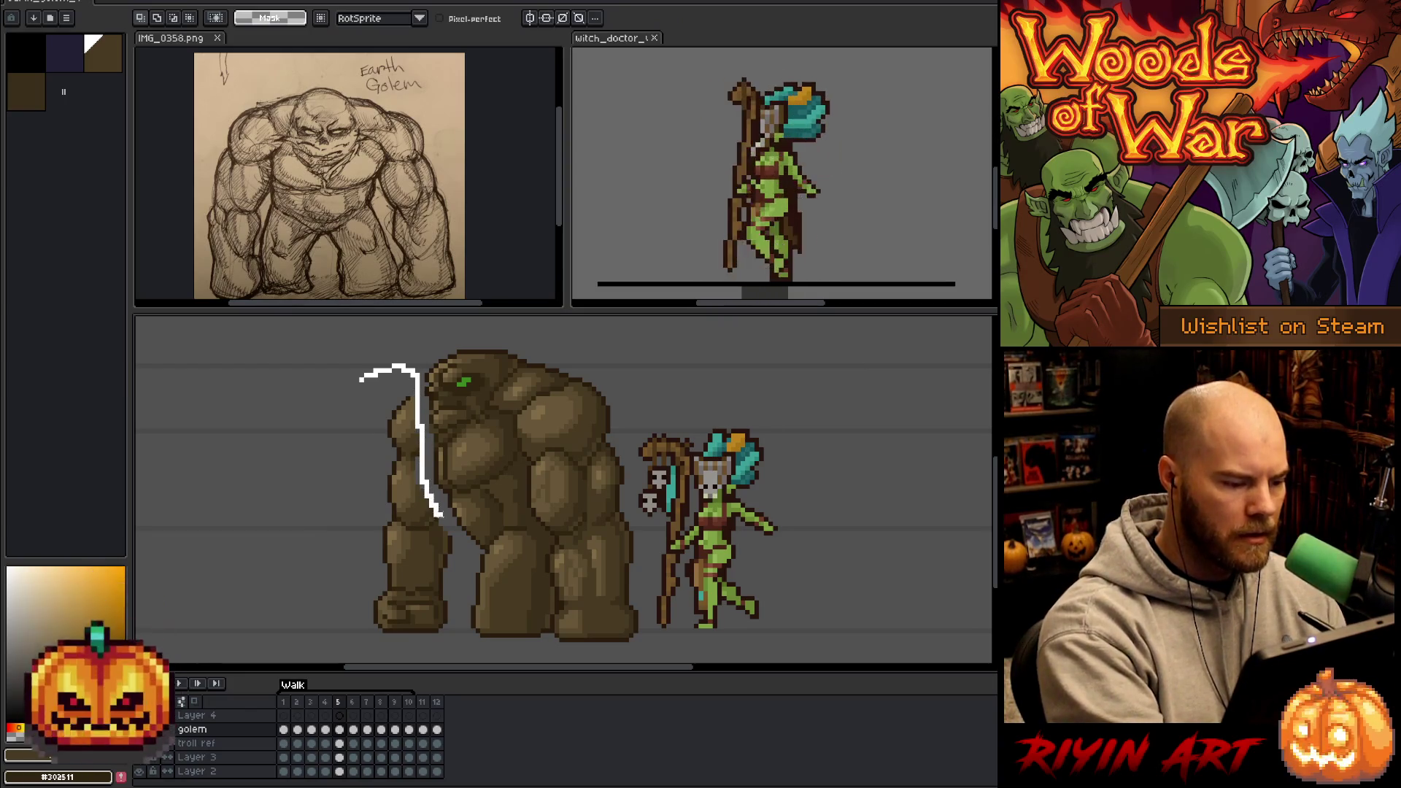
- Reselect the front arm, shift it one pixel left, commit it, and pick the stone colour
drag(373, 653, 359, 376)
drag(314, 438, 301, 426)
key(Left)
key(Left)
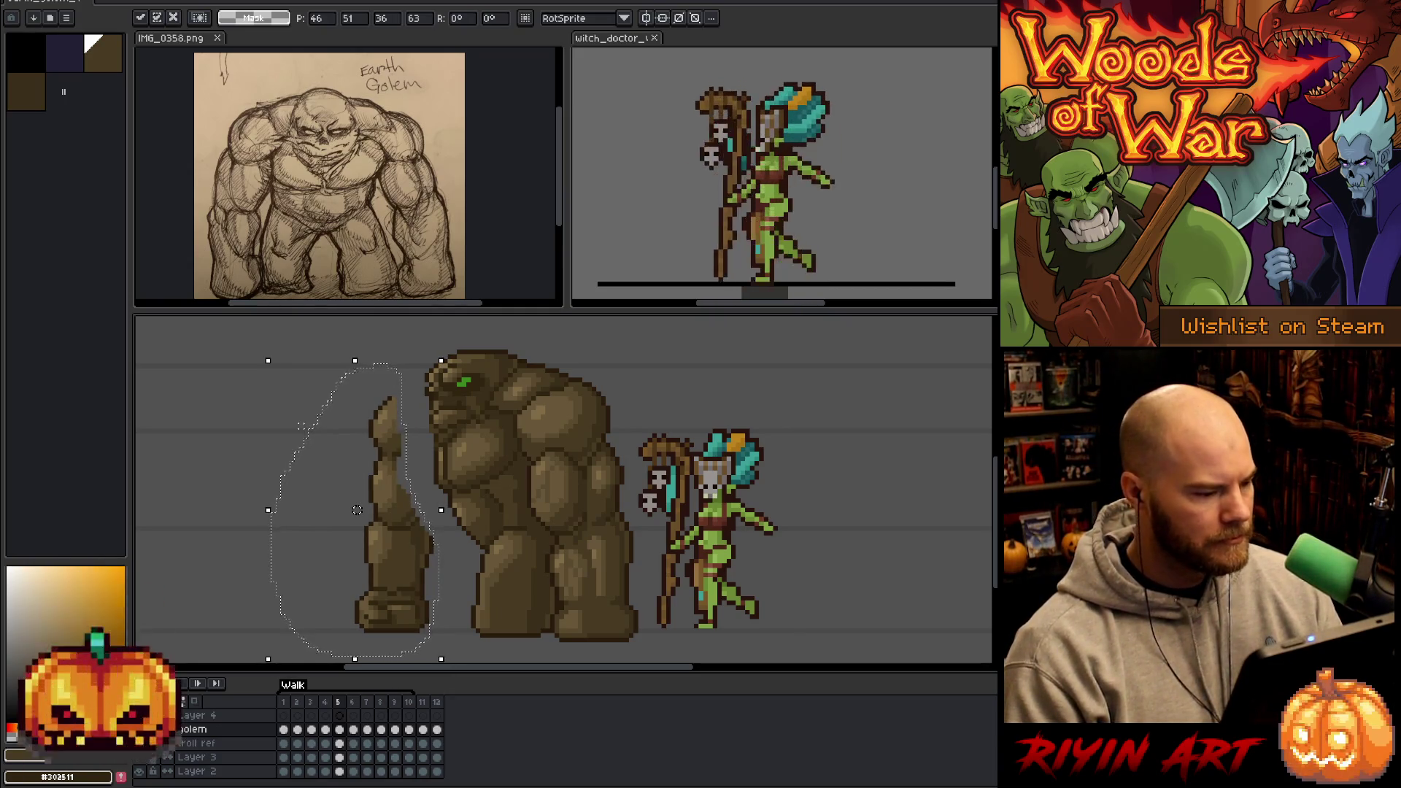
key(Right)
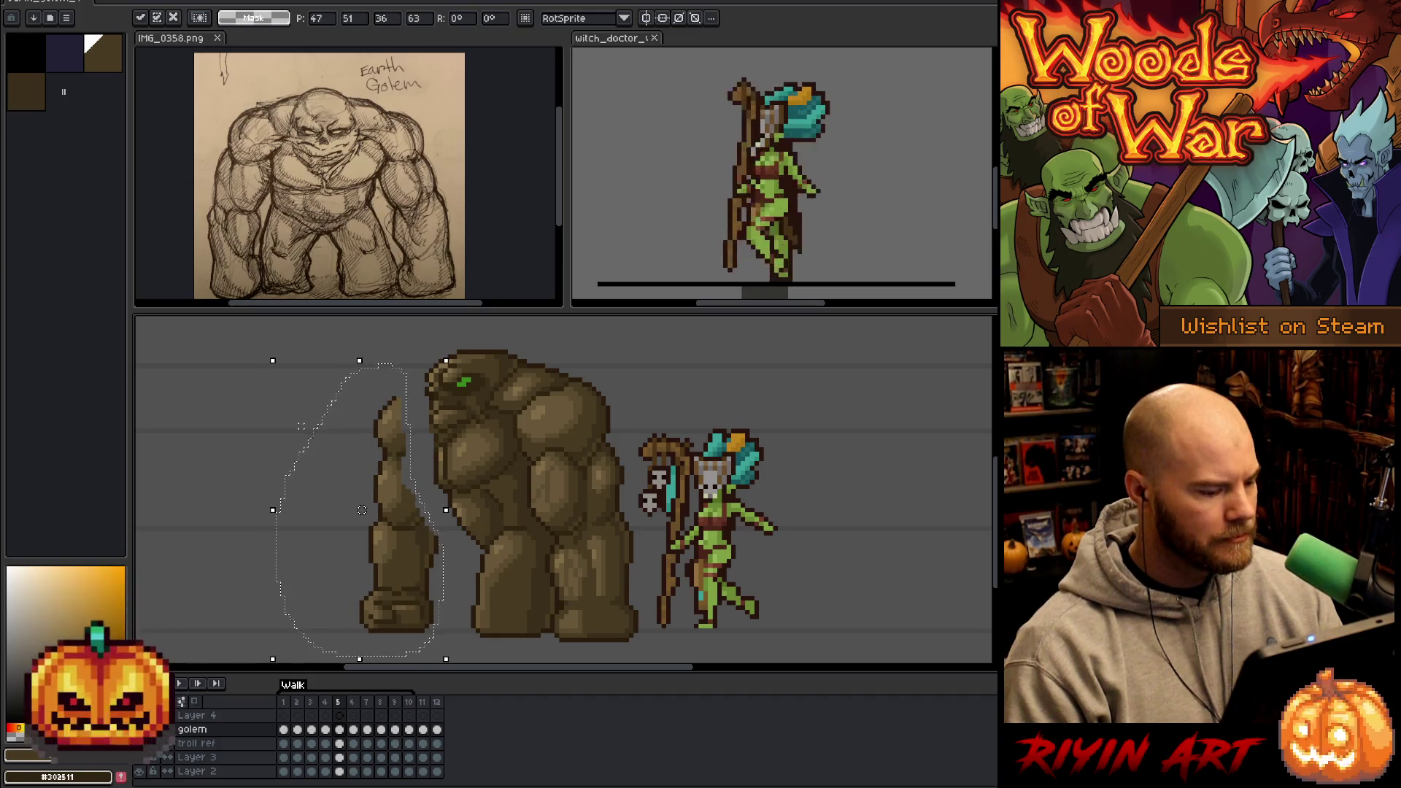
key(ctrl+d)
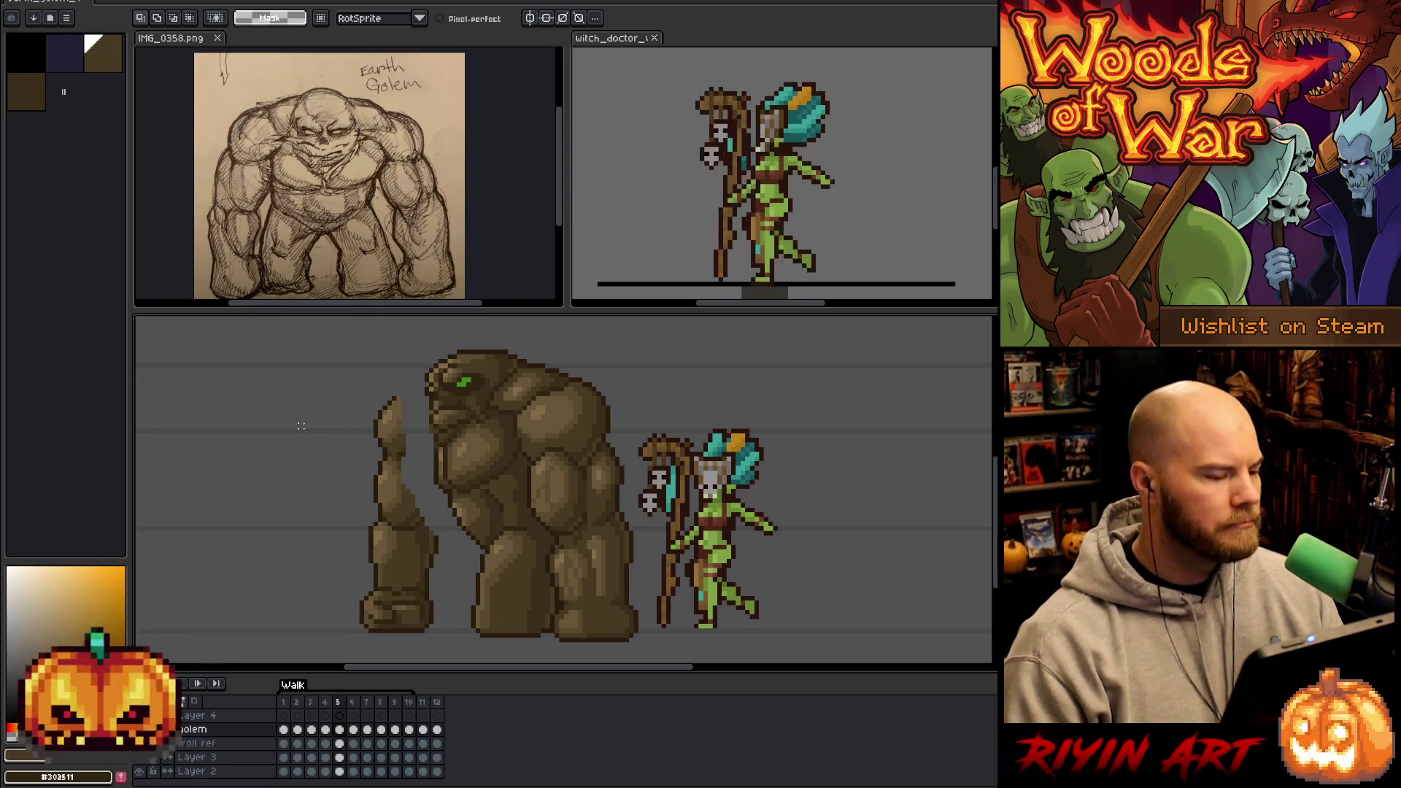
key(b)
alt+click(394, 398)
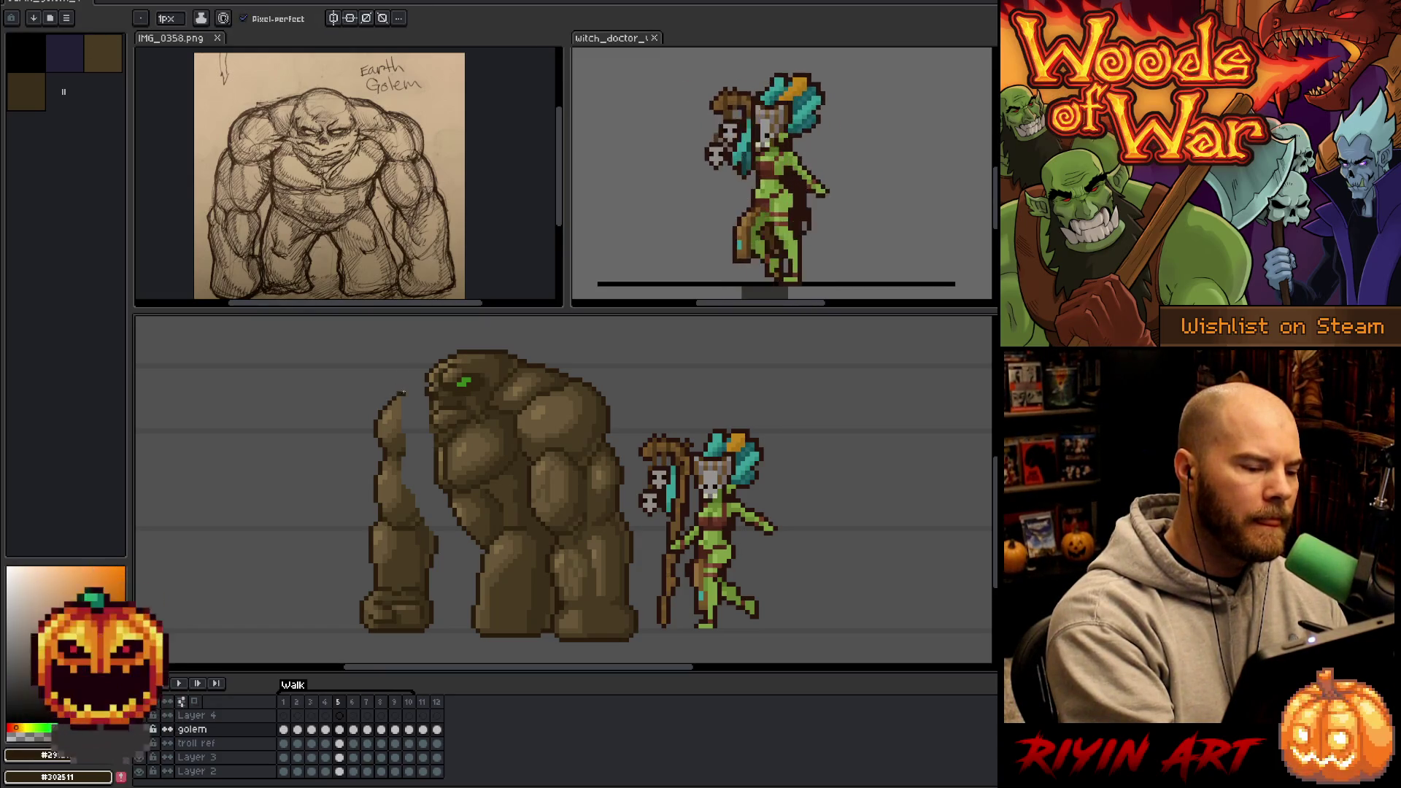
- Draw stone pixels joining the front arm to the shoulder, then lasso the back arm
drag(401, 394, 412, 387)
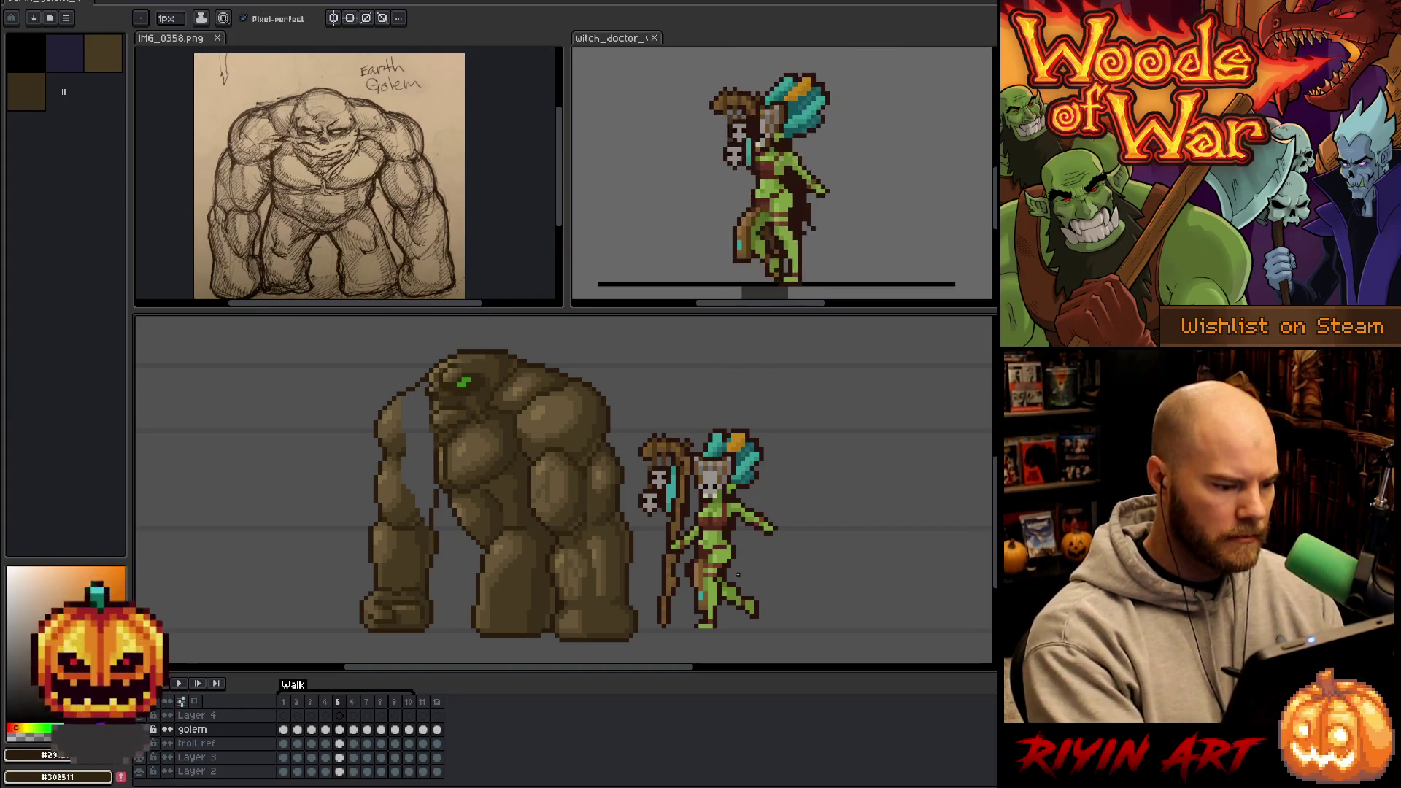
key(m)
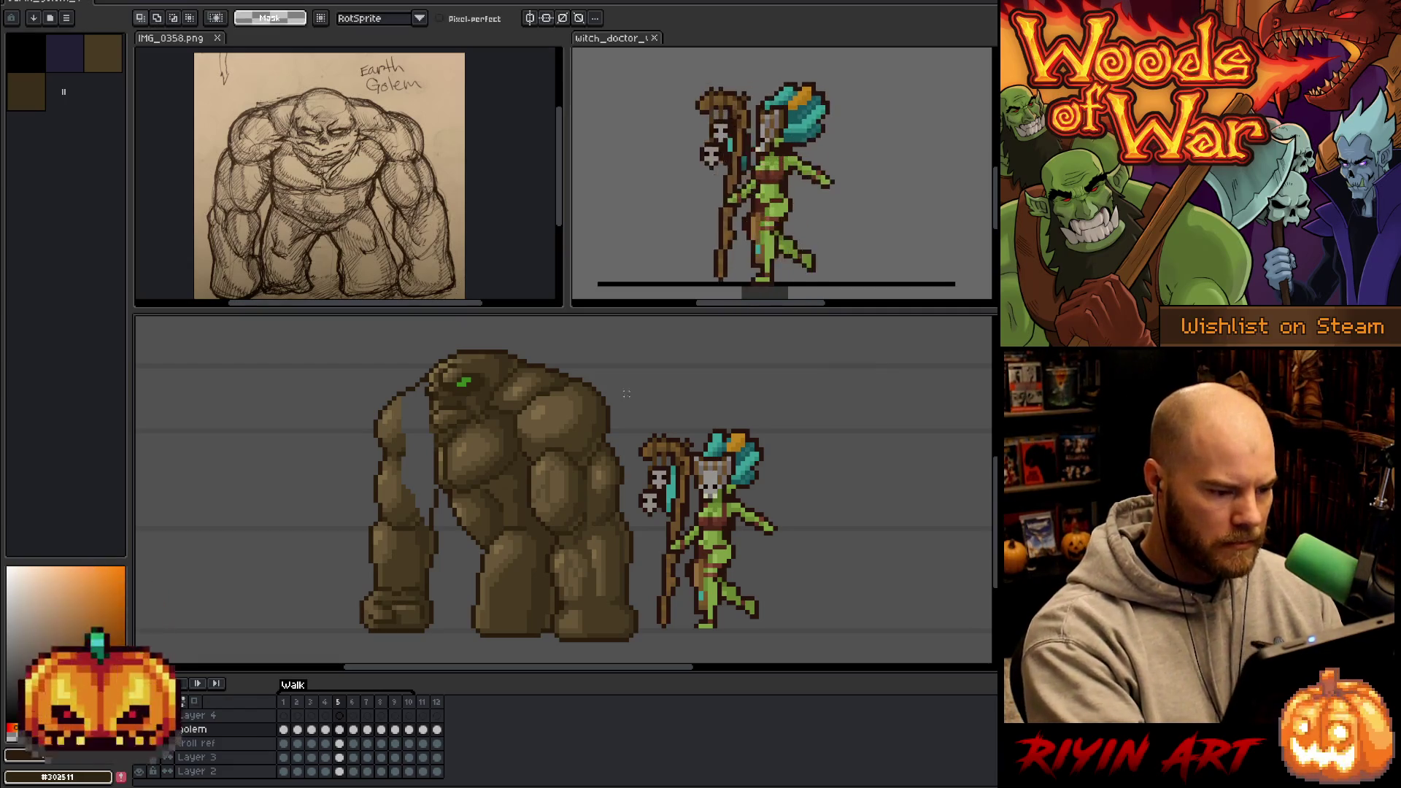
mouse_move(573, 379)
mouse_down()
mouse_move(515, 425)
mouse_move(561, 640)
mouse_move(593, 653)
mouse_up()
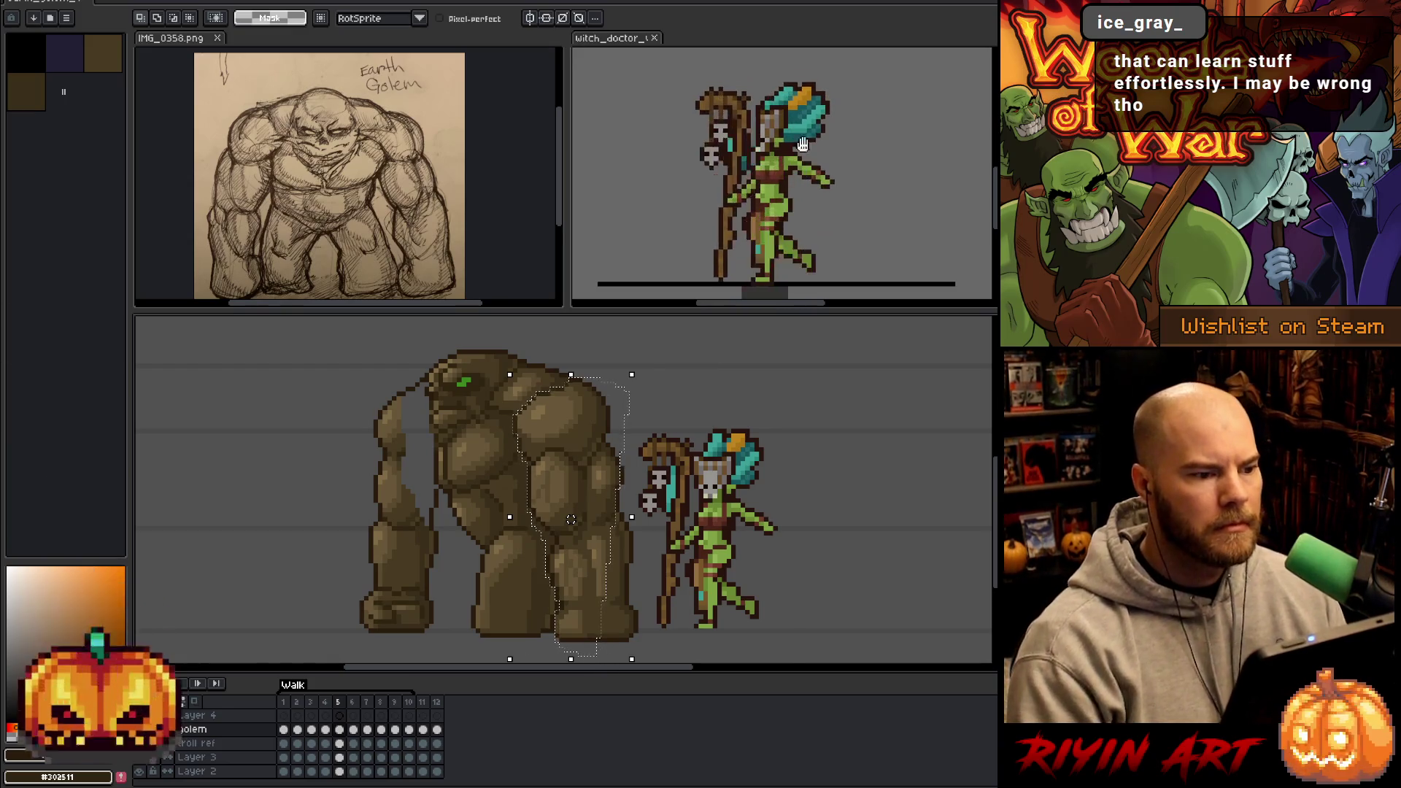
- Preview the witch doctor and golem walk-cycle animations
click(619, 43)
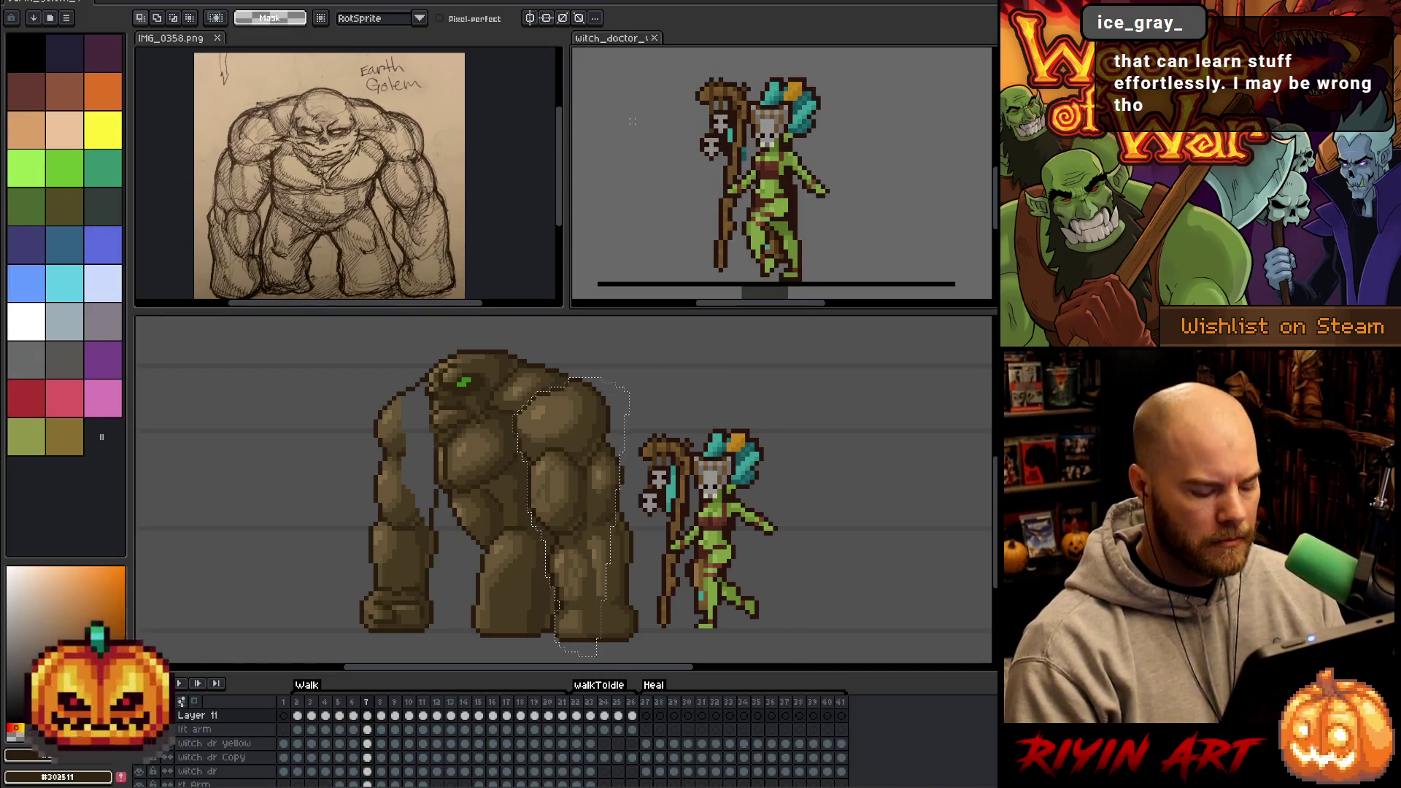
key(Return)
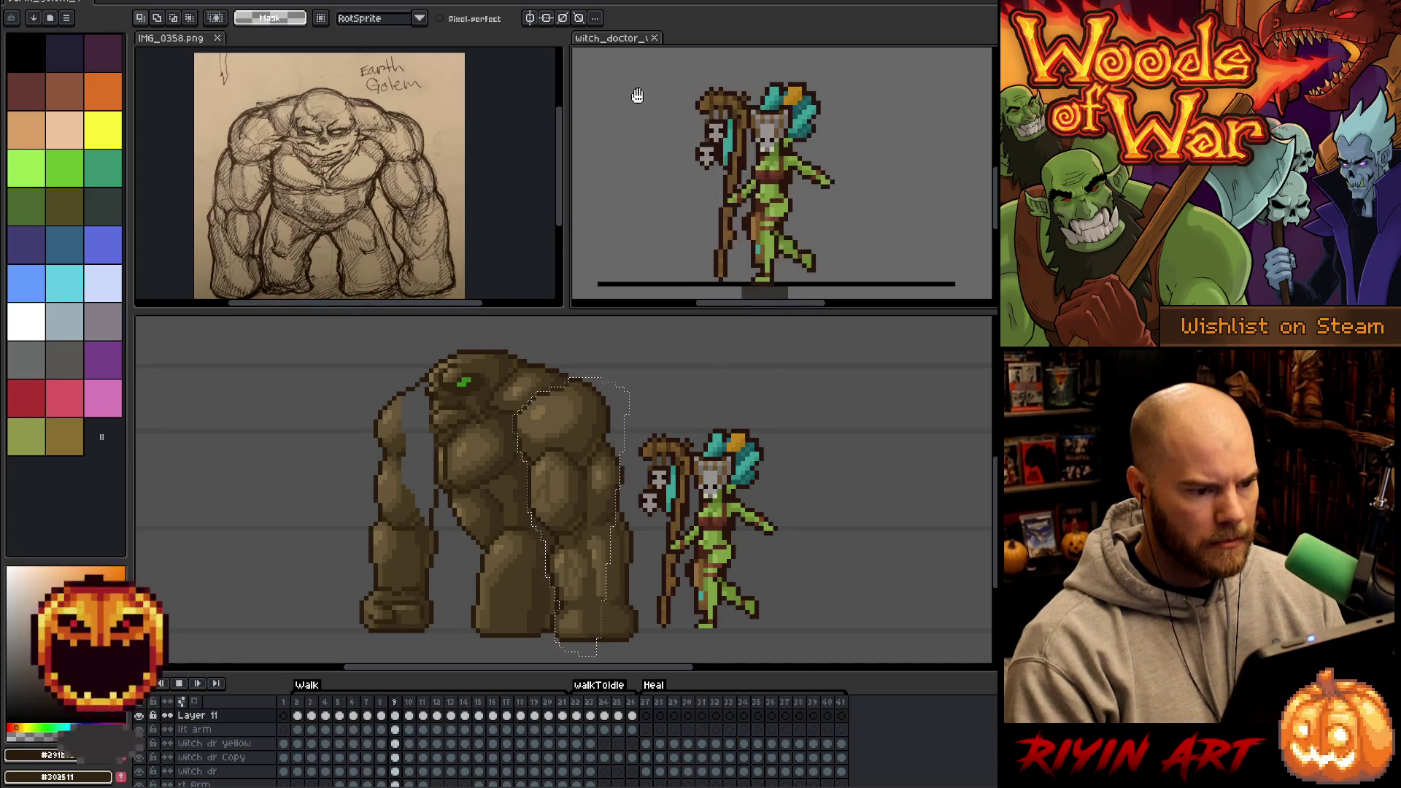
click(43, 3)
key(Return)
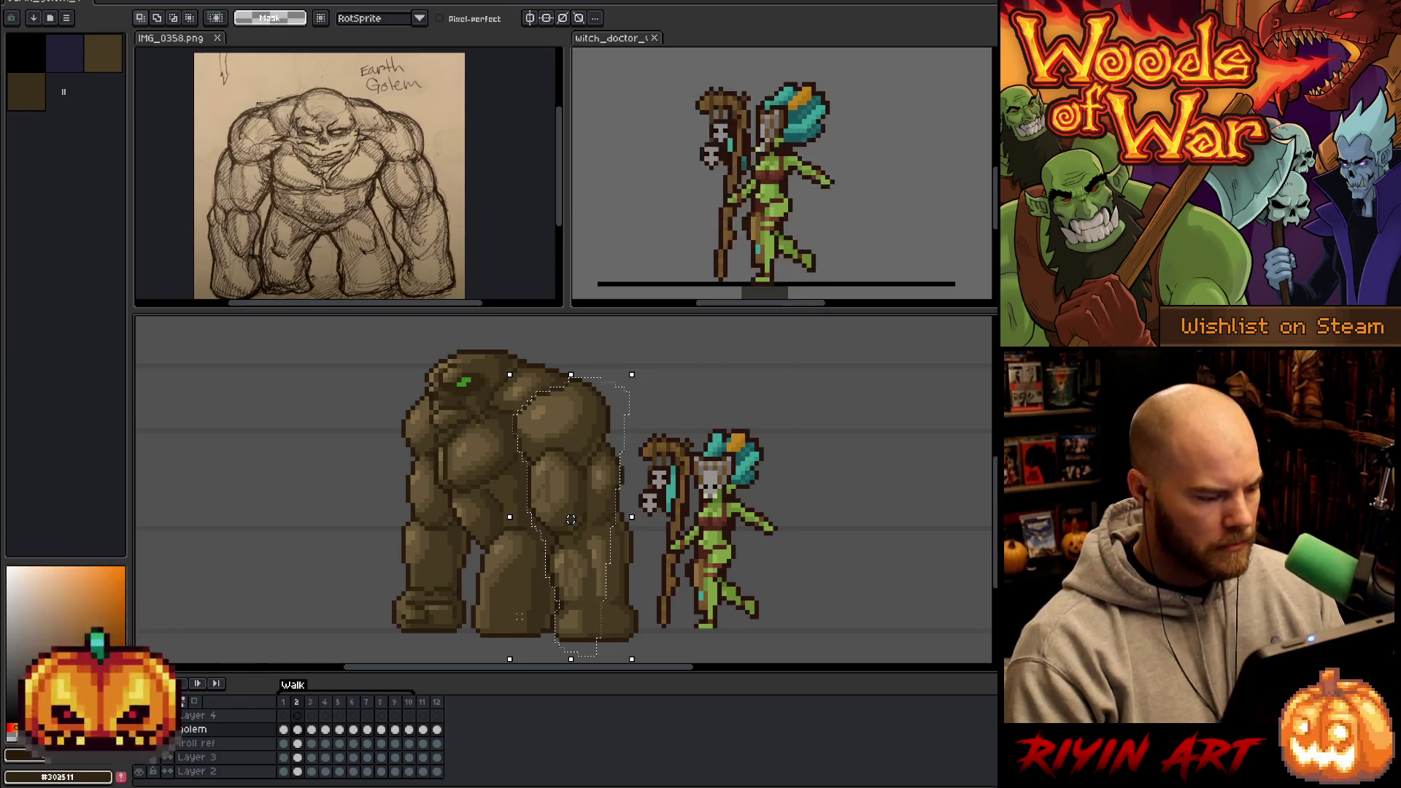
- On frame 5, nudge the golem's back arm outward to the right and commit it
key(Right)
key(Right)
key(Right)
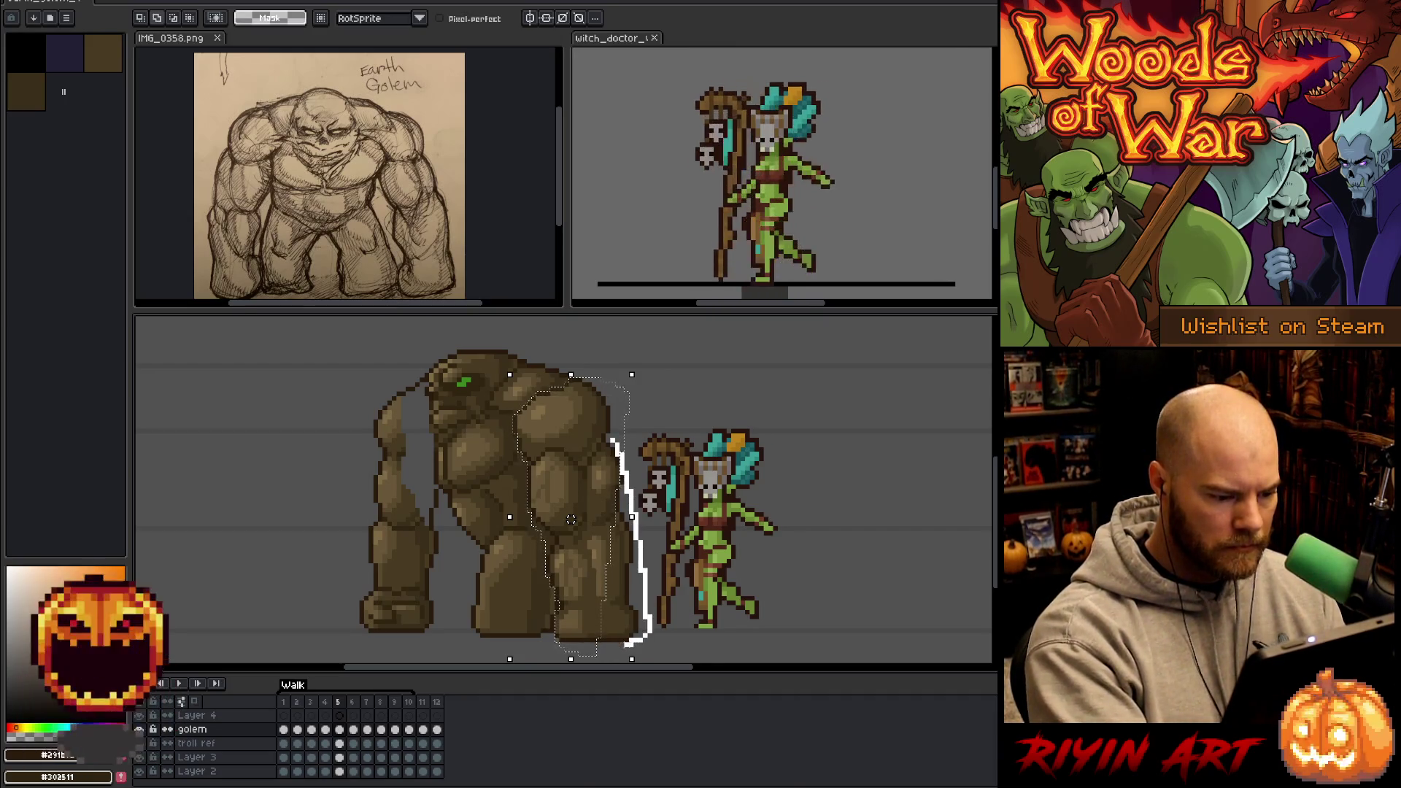
key(Right)
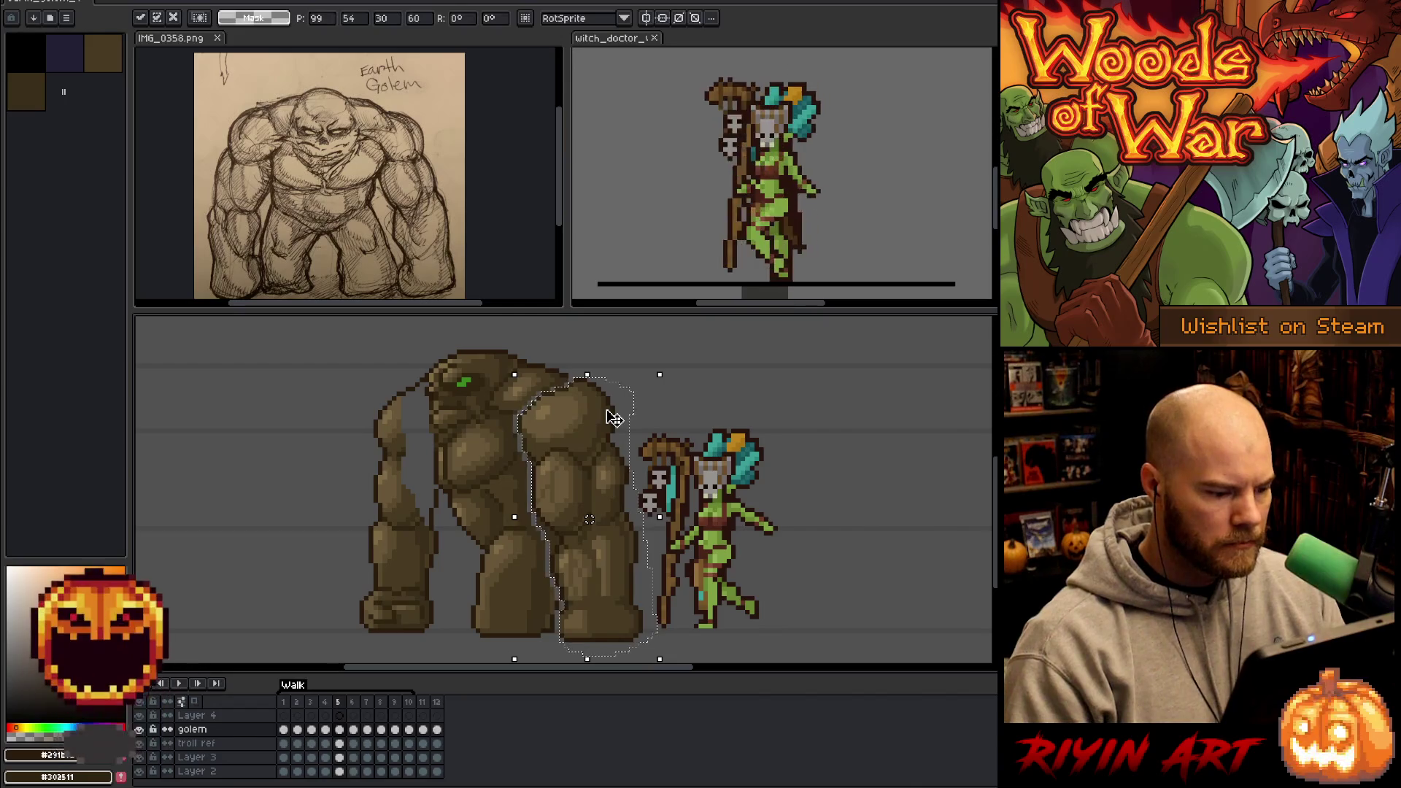
key(Right)
key(Right)
key(Right)
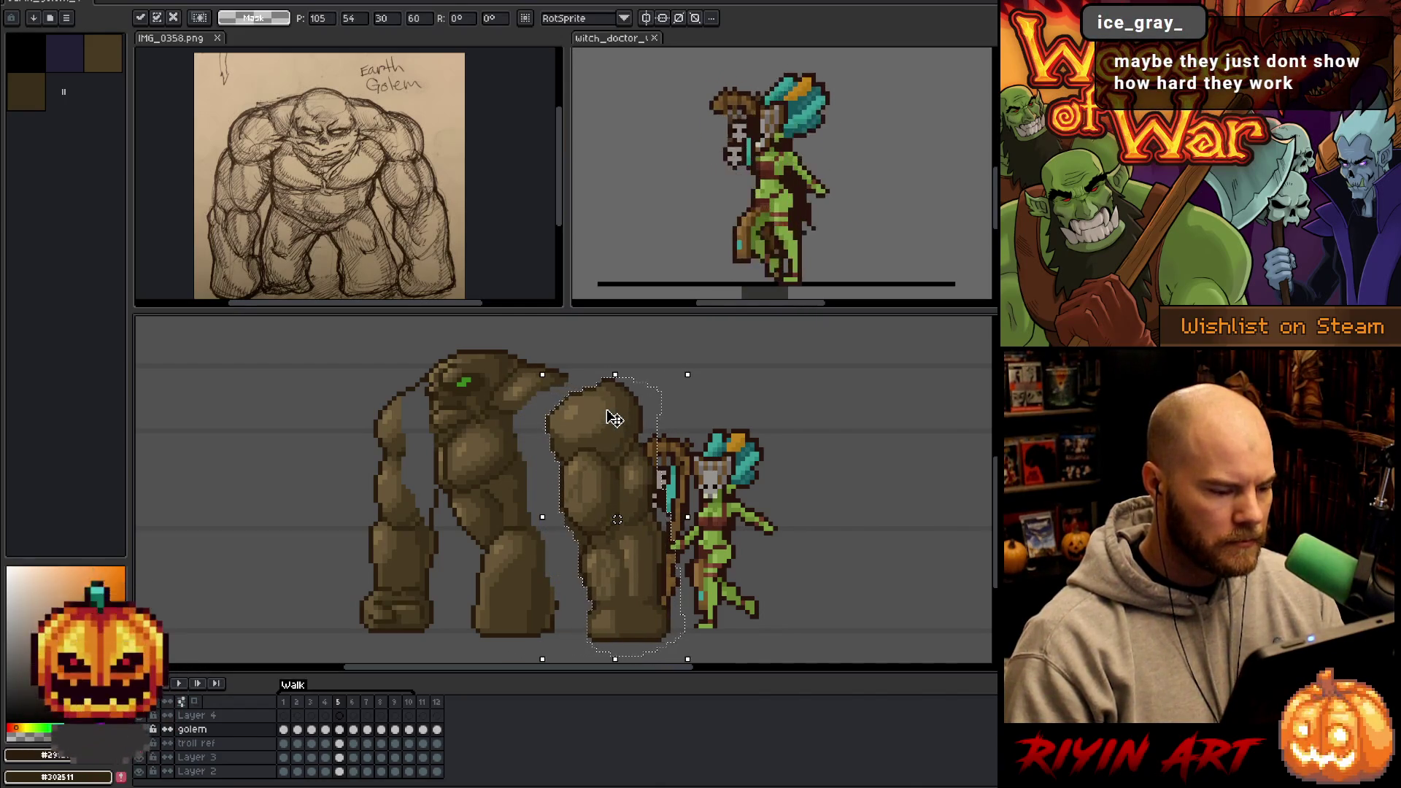
key(Right)
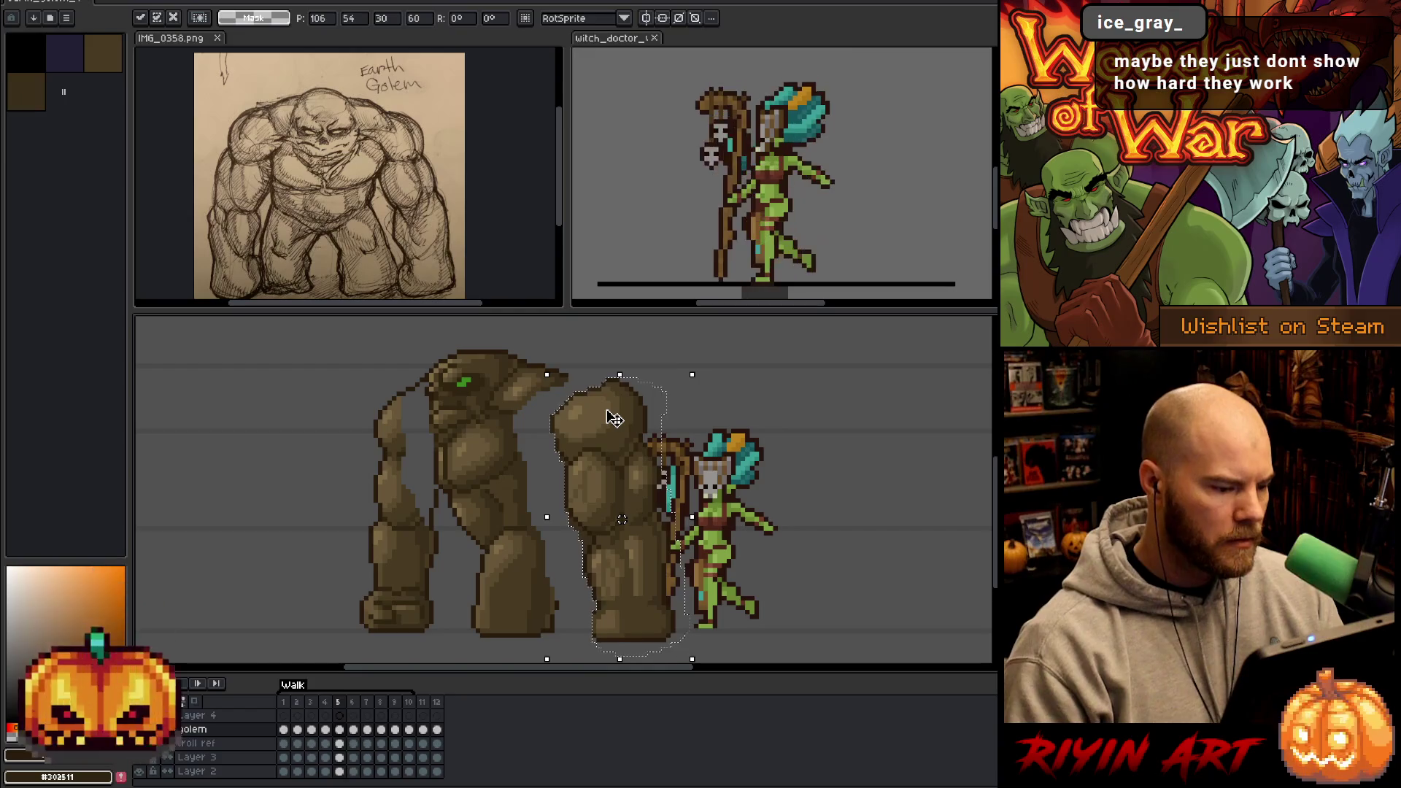
key(Left)
key(Left)
key(Left)
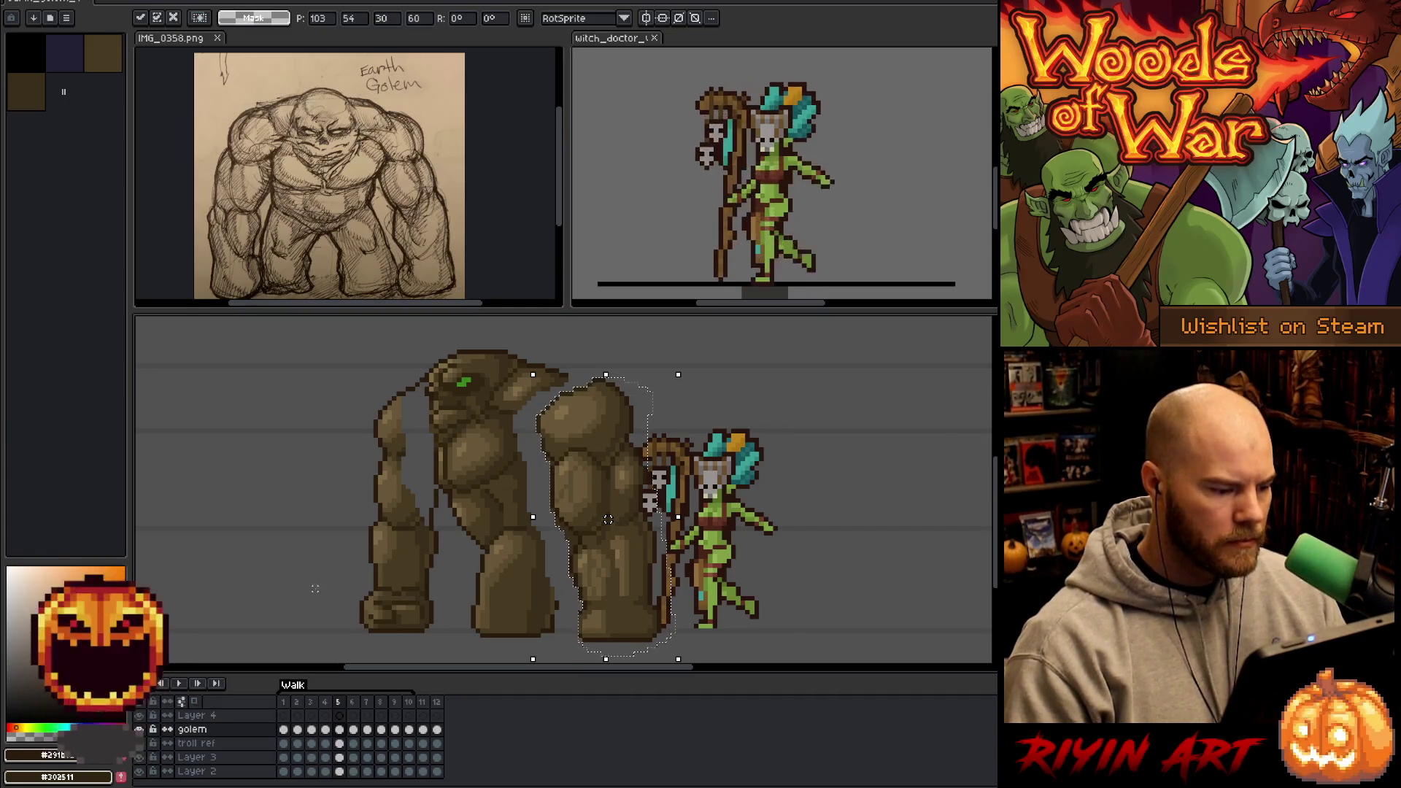
mouse_move(431, 486)
mouse_down()
mouse_move(441, 578)
mouse_move(429, 486)
mouse_up()
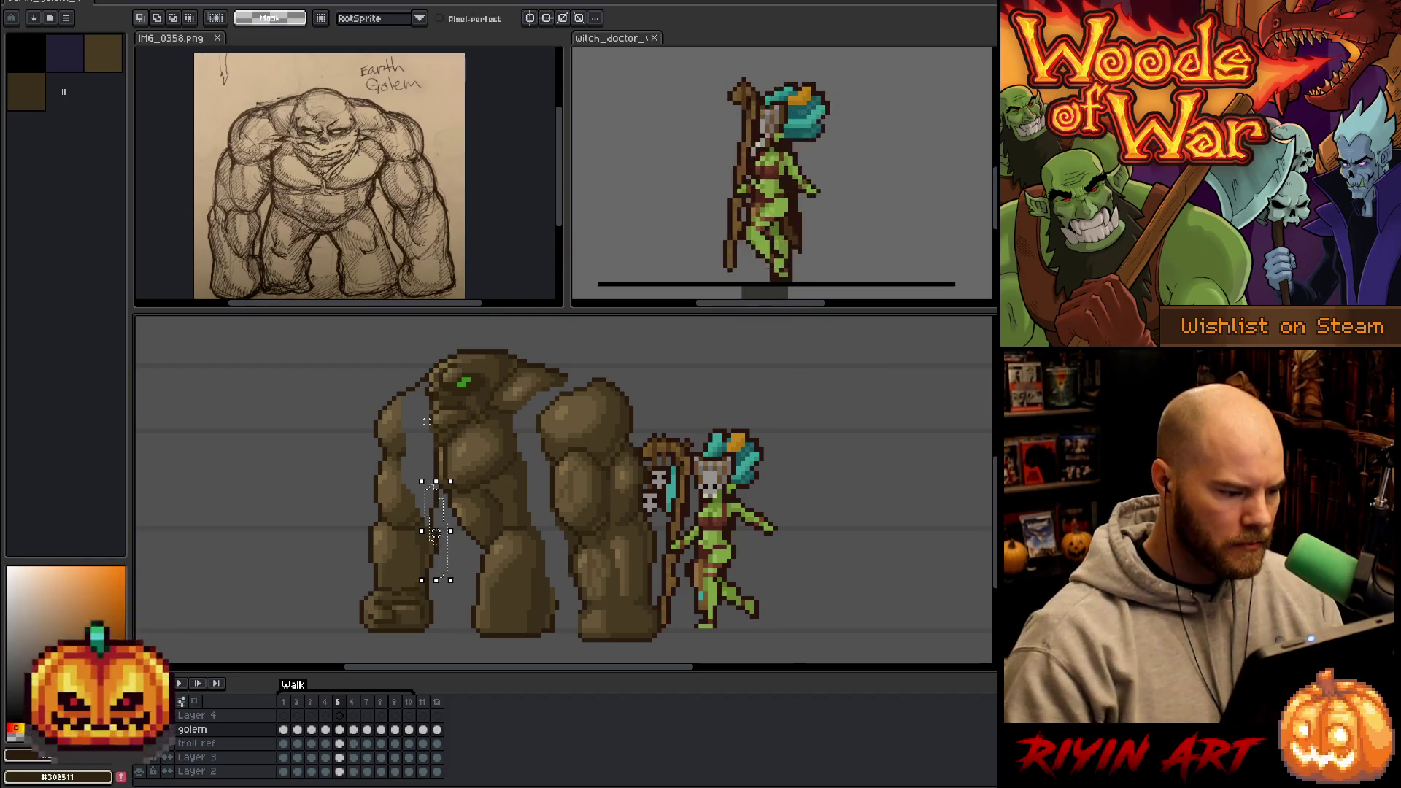
- Drag the front arm slightly right, compare against frame 4, and drop it in place
drag(435, 534, 441, 535)
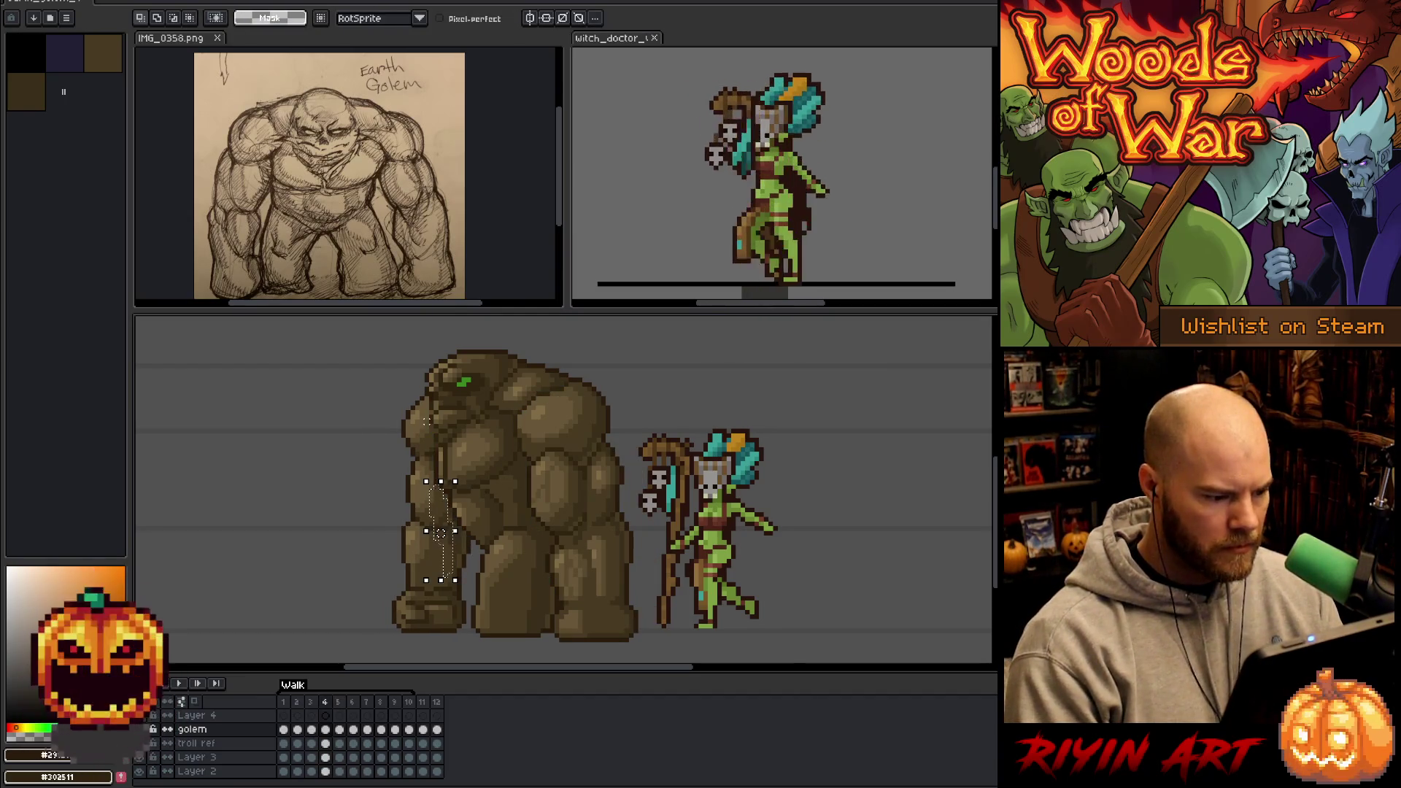
key(comma)
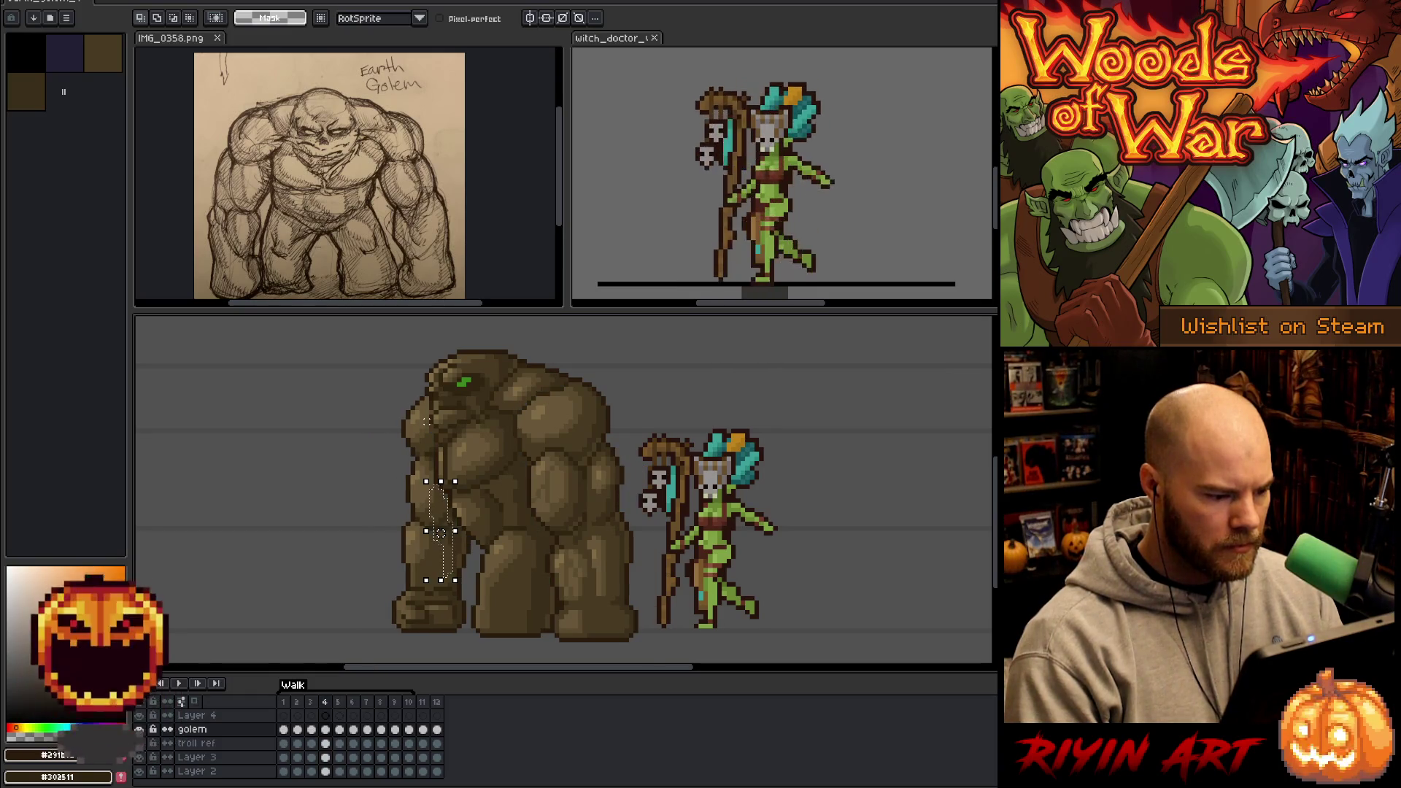
key(period)
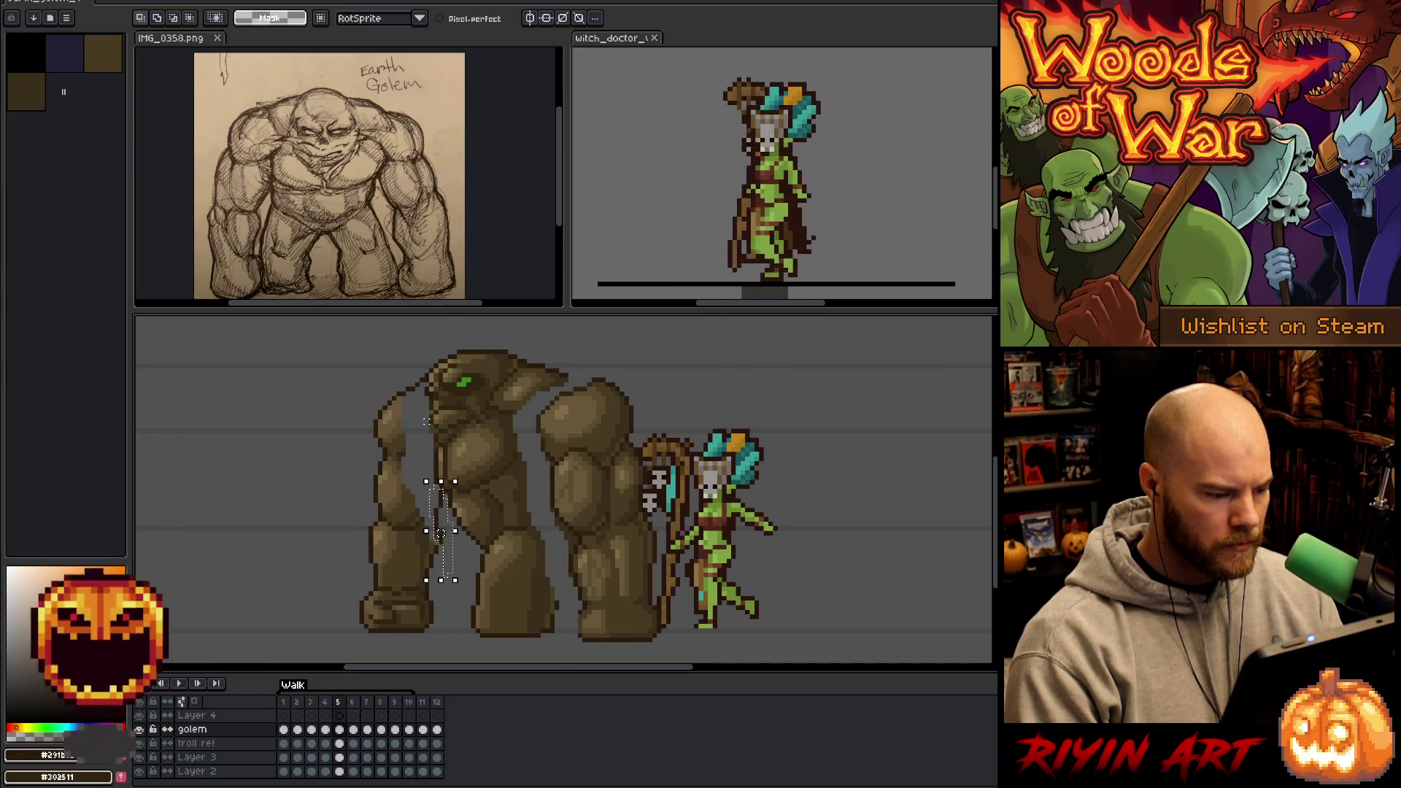
key(ctrl+d)
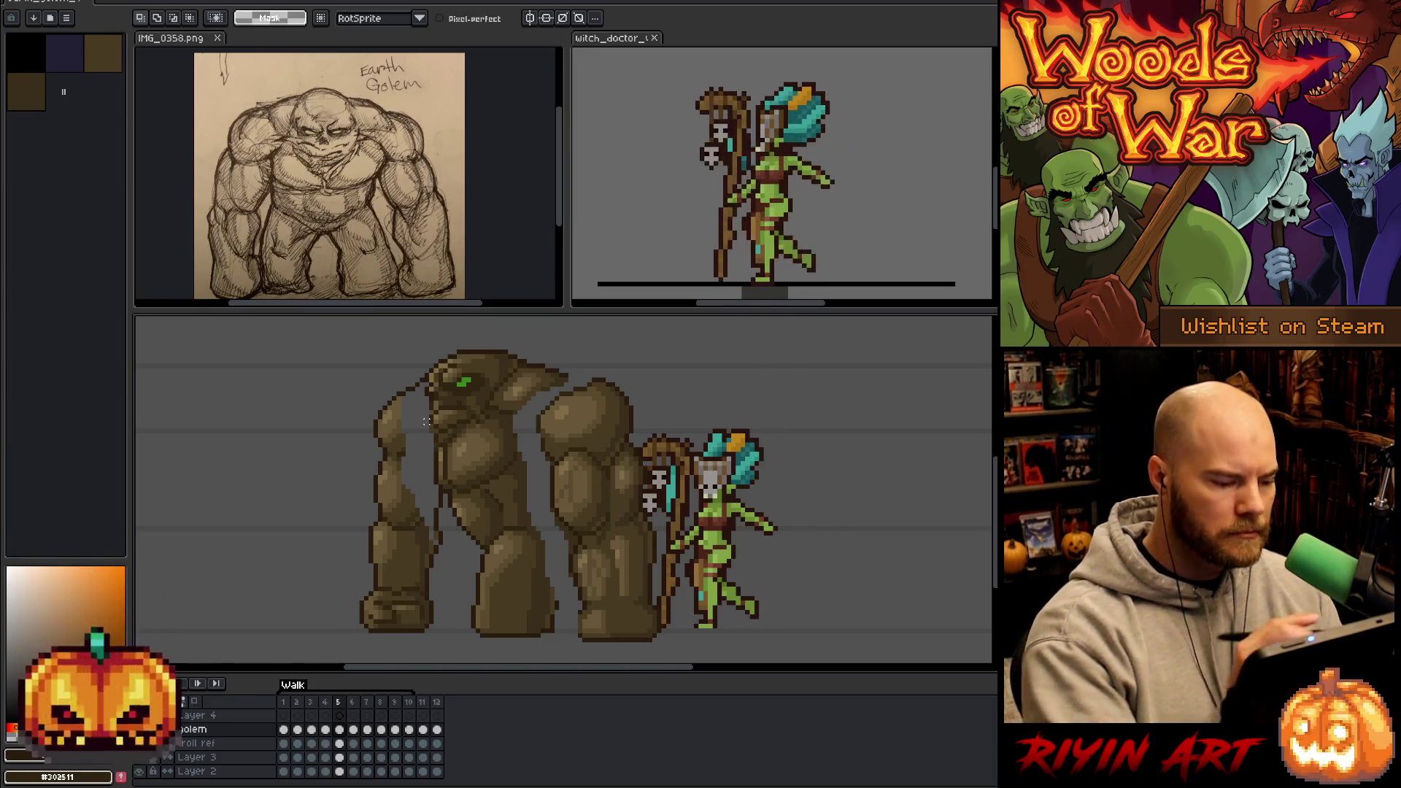
key(b)
key(i)
key(b)
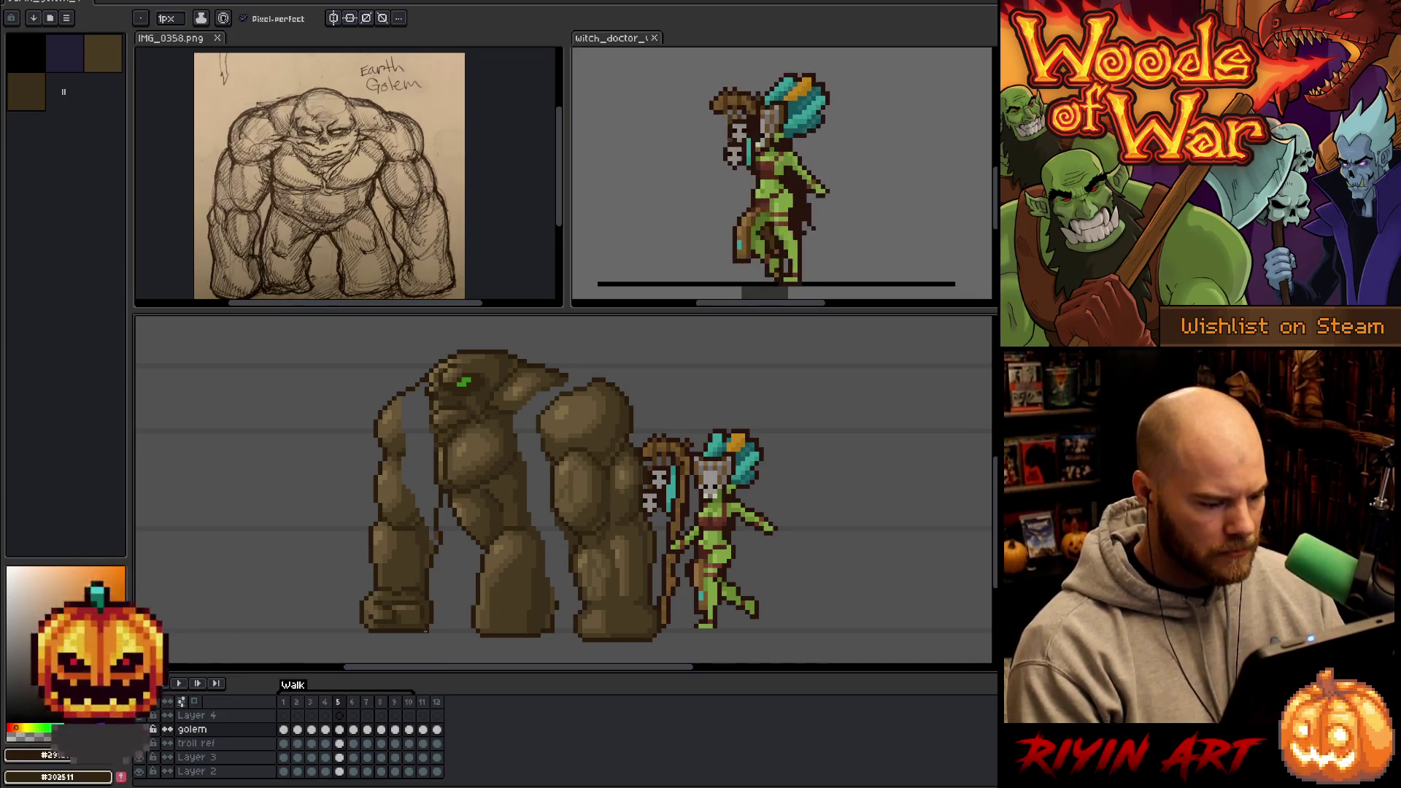
- Draw a rectangular marquee around the strip beneath the golem's feet
key(m)
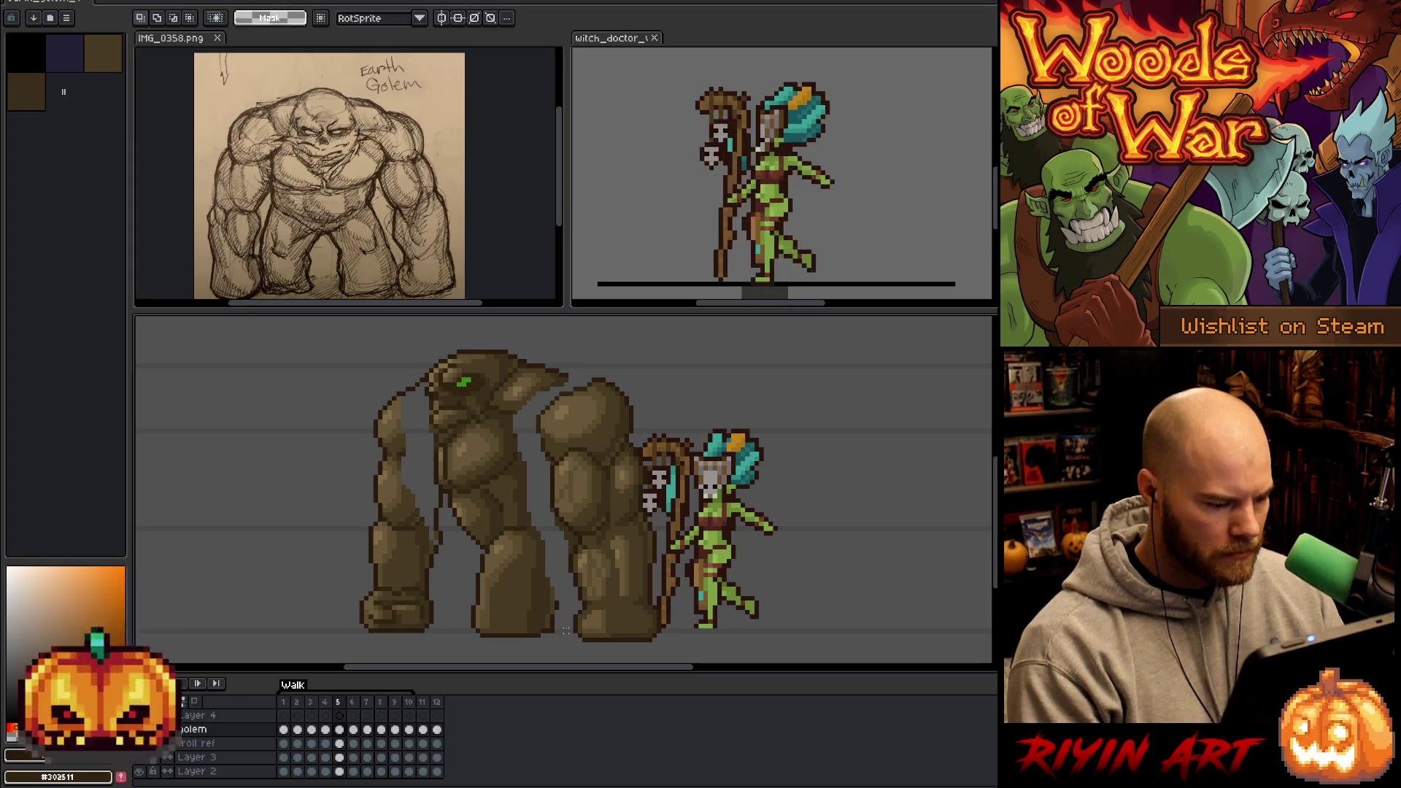
mouse_move(572, 626)
mouse_down()
mouse_move(432, 628)
mouse_move(436, 644)
mouse_move(481, 656)
mouse_move(349, 634)
mouse_move(367, 634)
mouse_up()
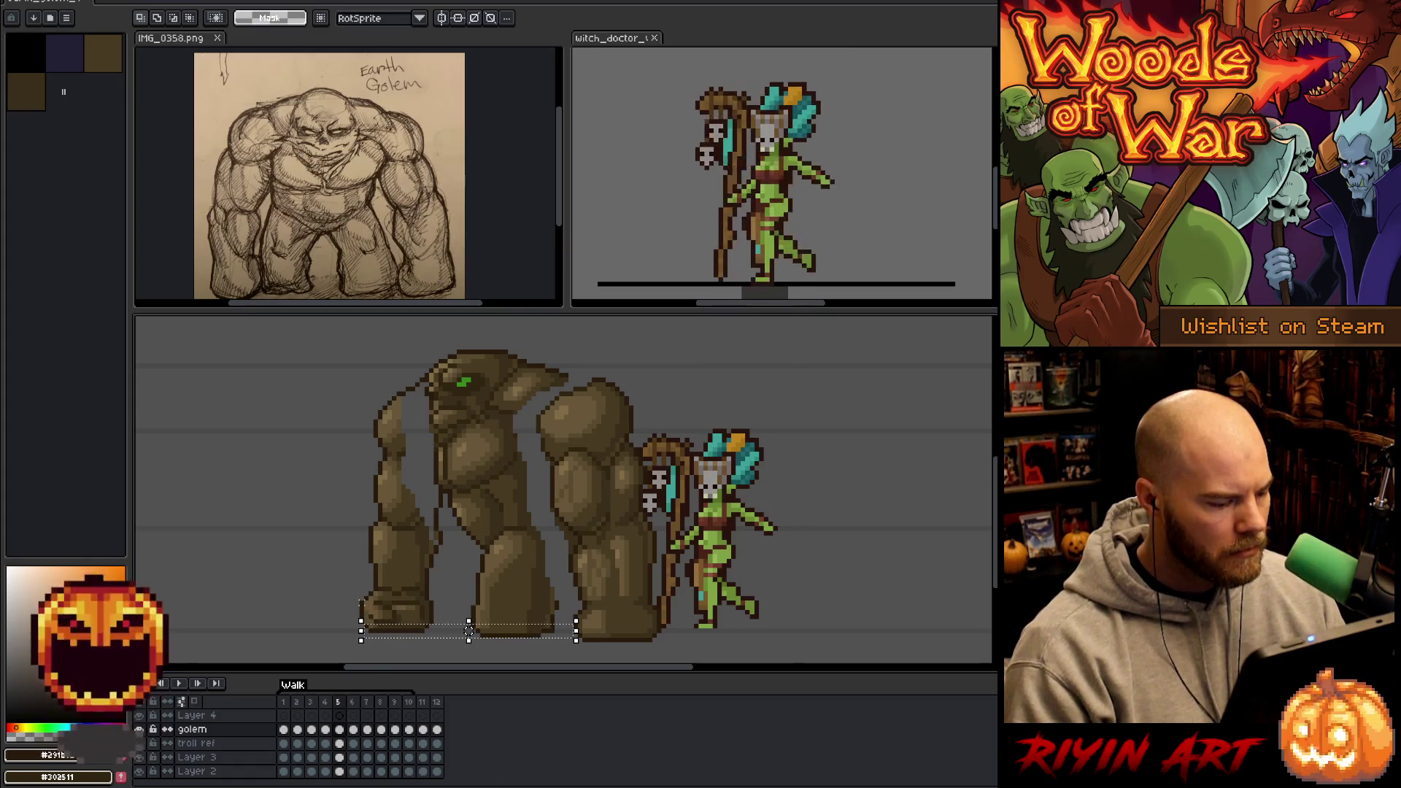
mouse_move(564, 642)
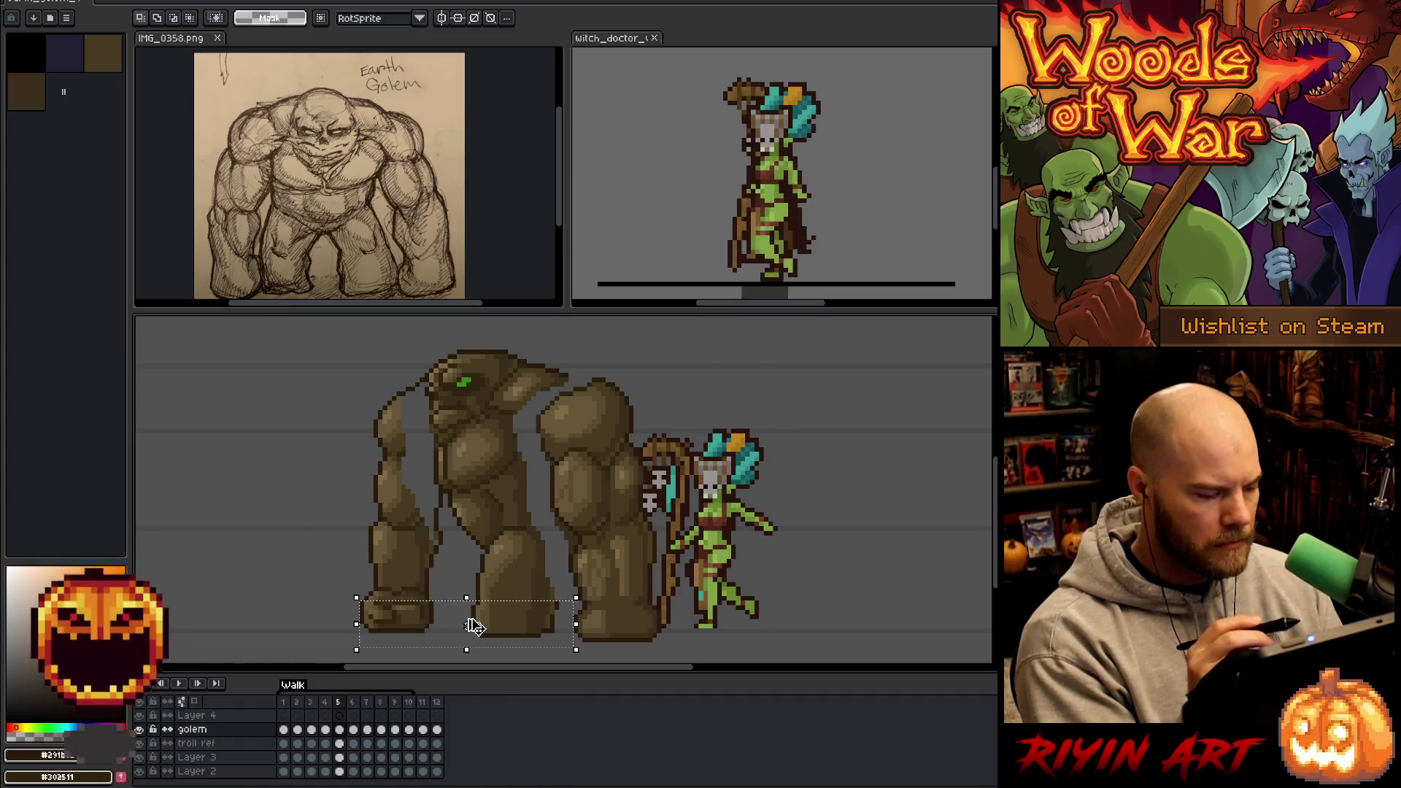
- Lasso the front arm, move it left, then reselect the strip along the feet
key(ctrl+d)
key(b)
mouse_move(415, 363)
mouse_down()
mouse_move(449, 559)
mouse_move(306, 609)
mouse_move(328, 374)
mouse_up()
drag(362, 509, 357, 509)
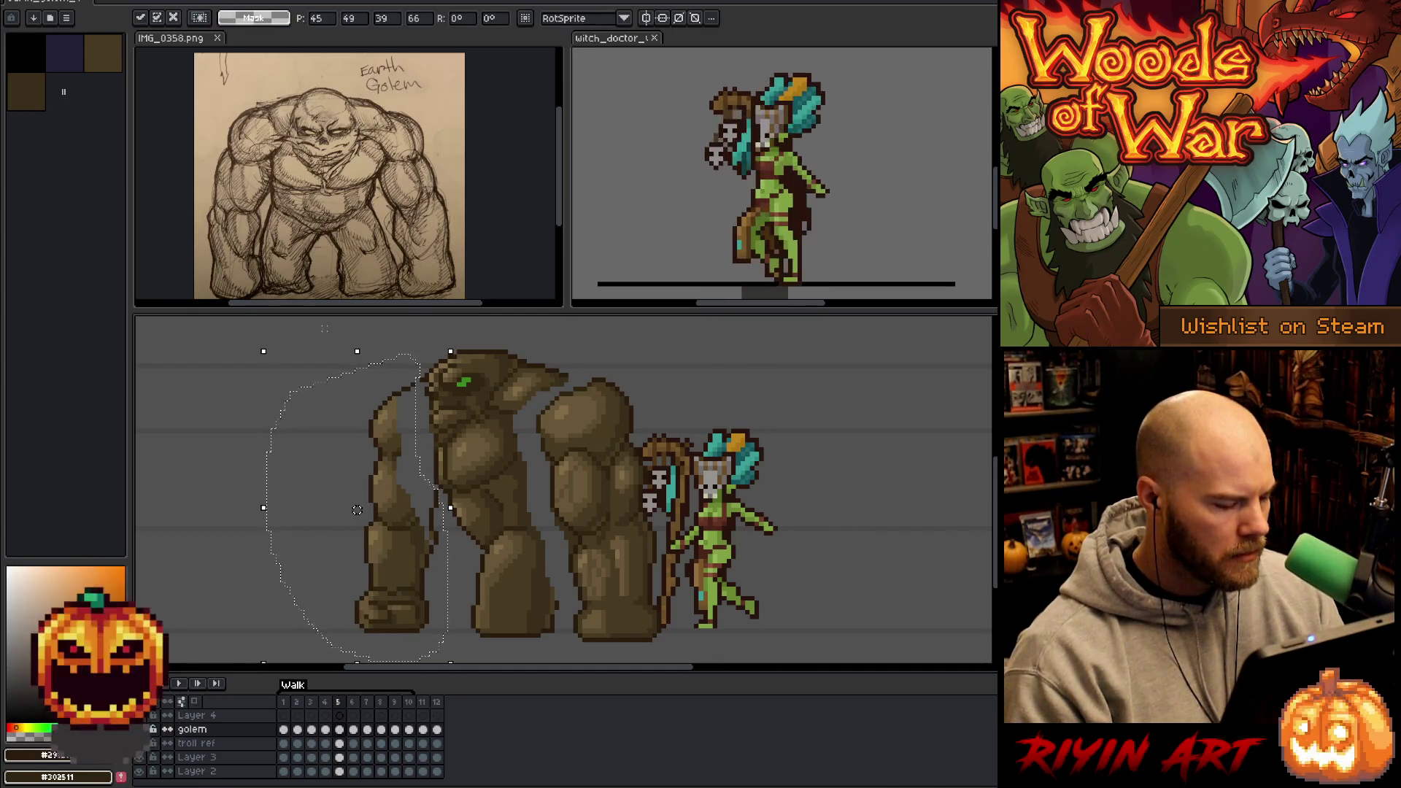
mouse_move(357, 510)
mouse_down()
mouse_move(296, 509)
mouse_move(362, 509)
mouse_move(343, 509)
mouse_up()
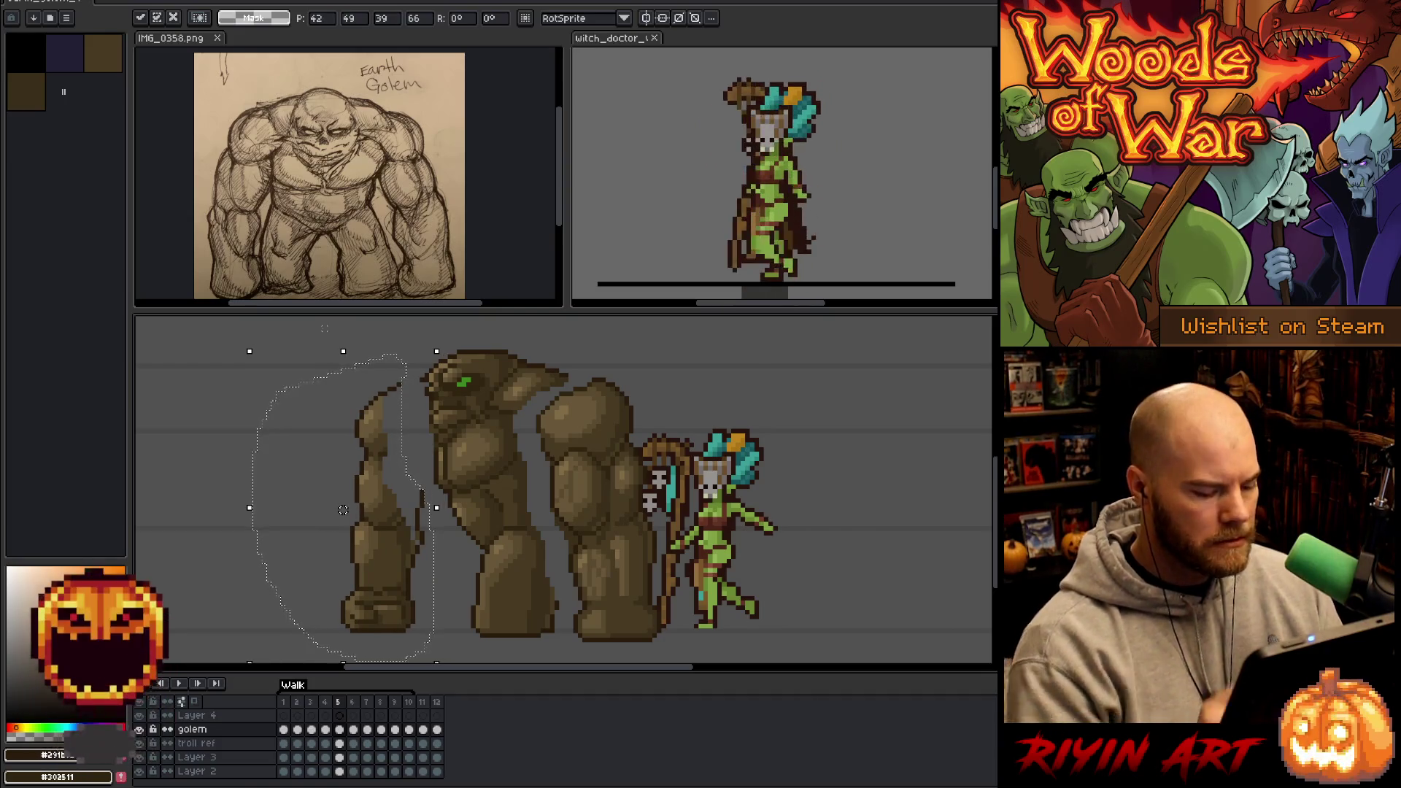
mouse_move(572, 620)
mouse_down()
mouse_move(491, 645)
mouse_move(345, 646)
mouse_up()
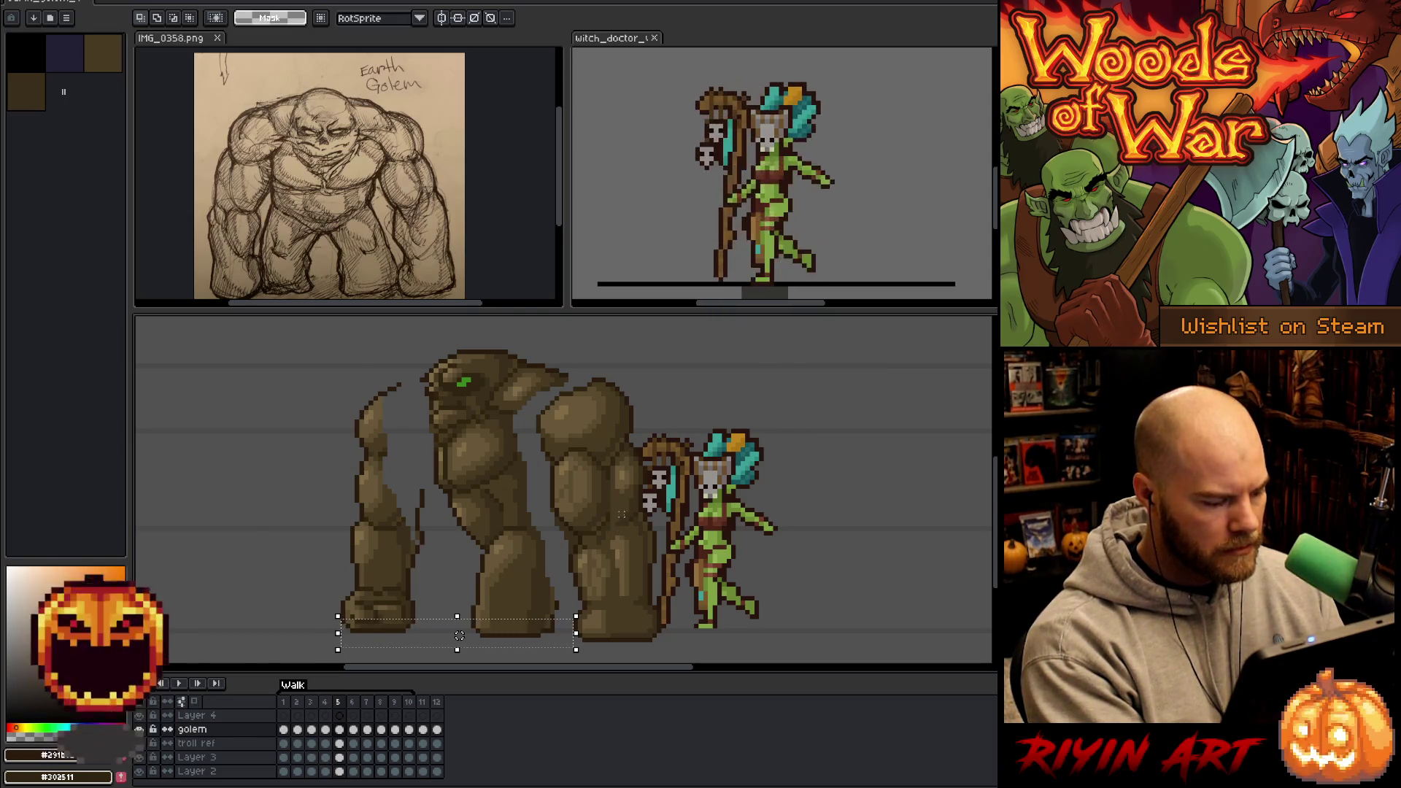
key(ctrl+z)
mouse_move(571, 620)
mouse_down()
mouse_move(572, 634)
mouse_move(358, 646)
mouse_up()
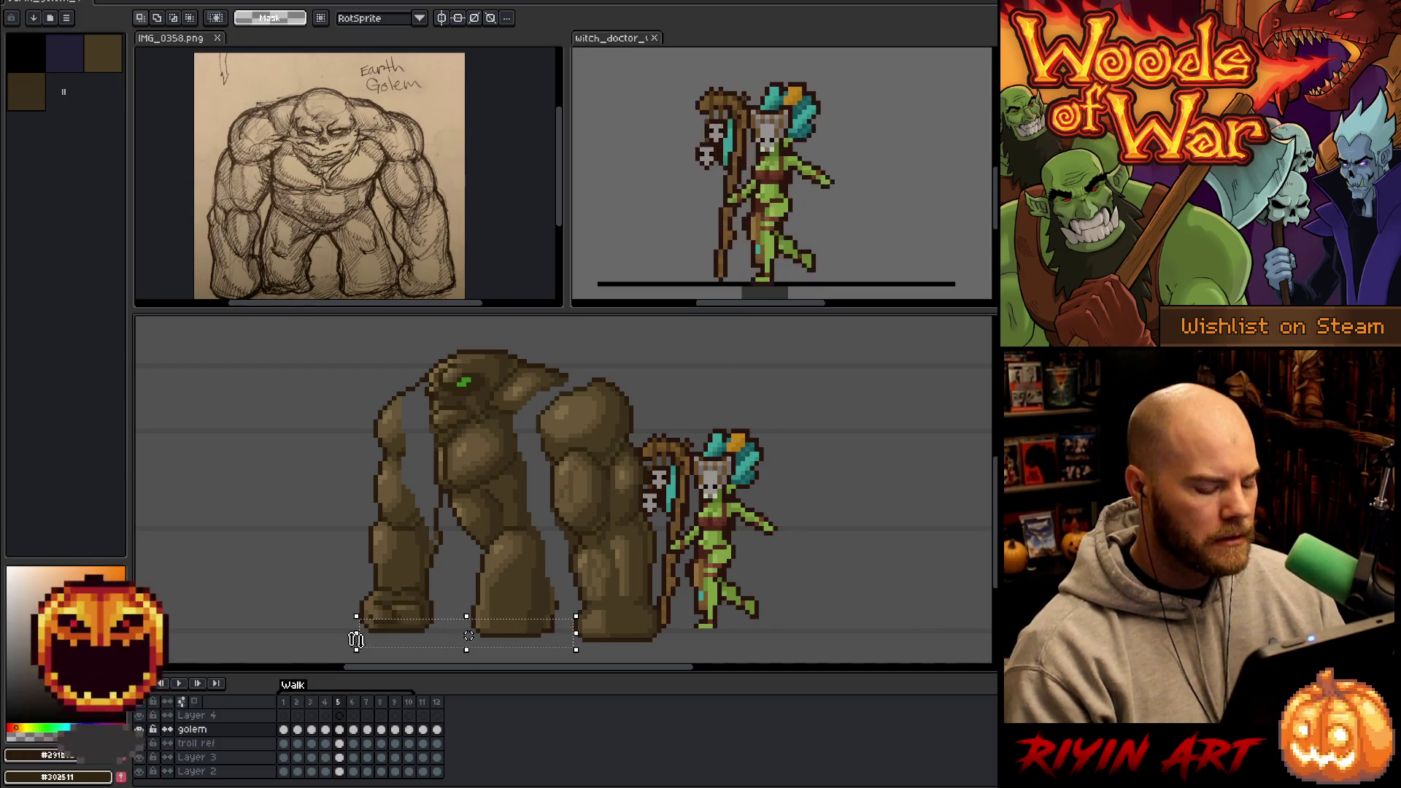
- Shift the back arm about 6 pixels right, move the front arm further left, and reselect the feet strip
key(b)
mouse_move(798, 466)
mouse_down()
mouse_move(642, 360)
mouse_move(572, 380)
mouse_move(532, 419)
mouse_move(568, 595)
mouse_move(676, 657)
mouse_up()
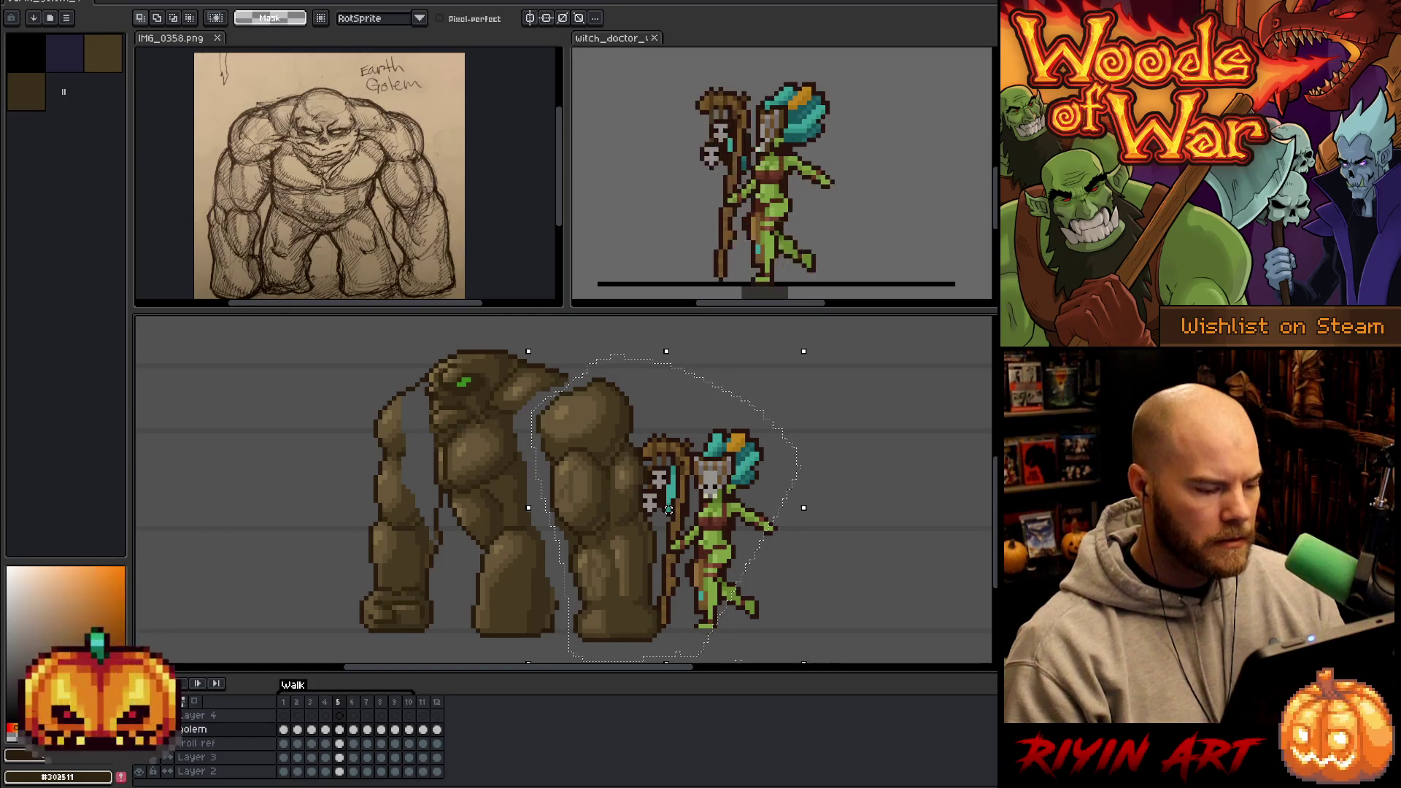
drag(668, 509, 673, 510)
mouse_move(413, 358)
mouse_down()
mouse_move(446, 560)
mouse_move(413, 356)
mouse_up()
drag(380, 509, 366, 510)
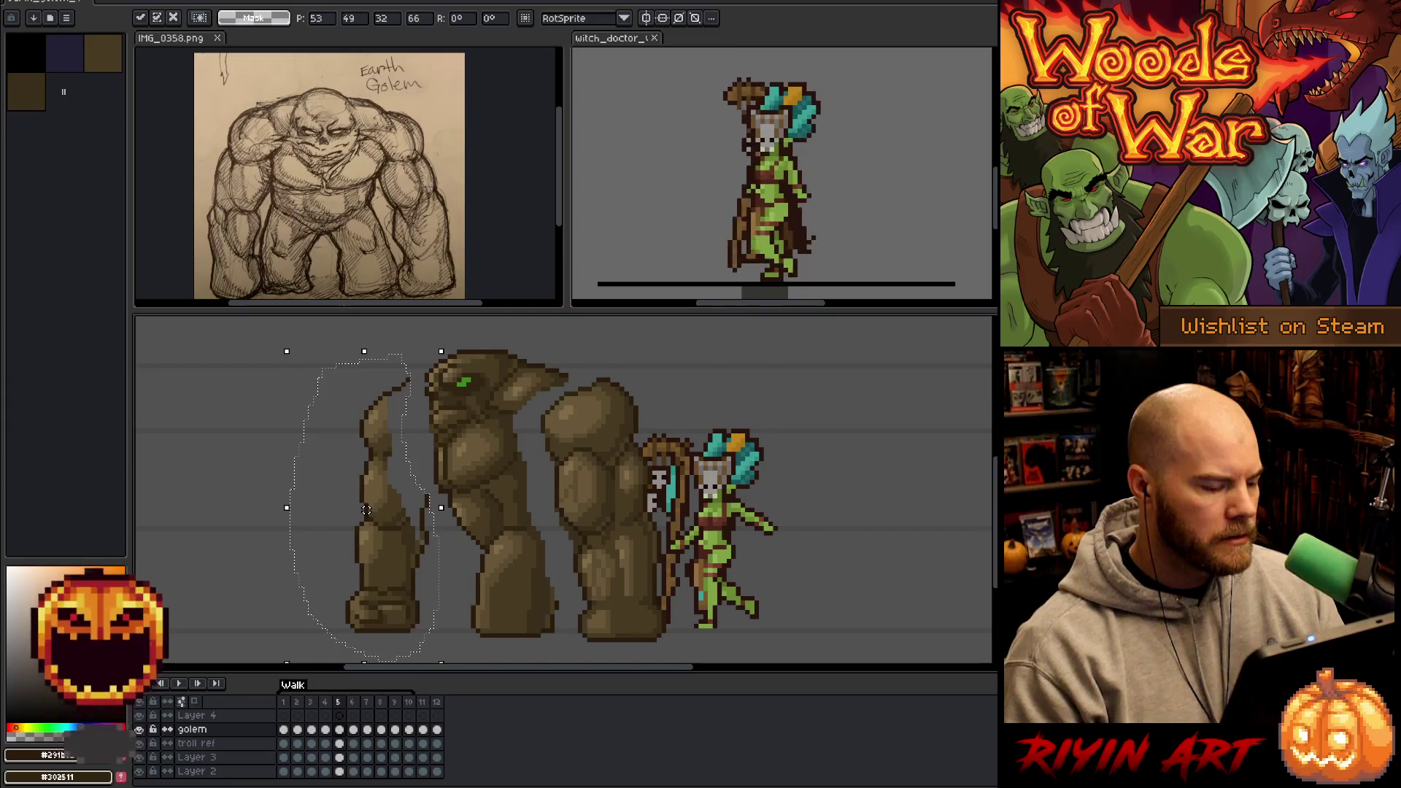
click(580, 621)
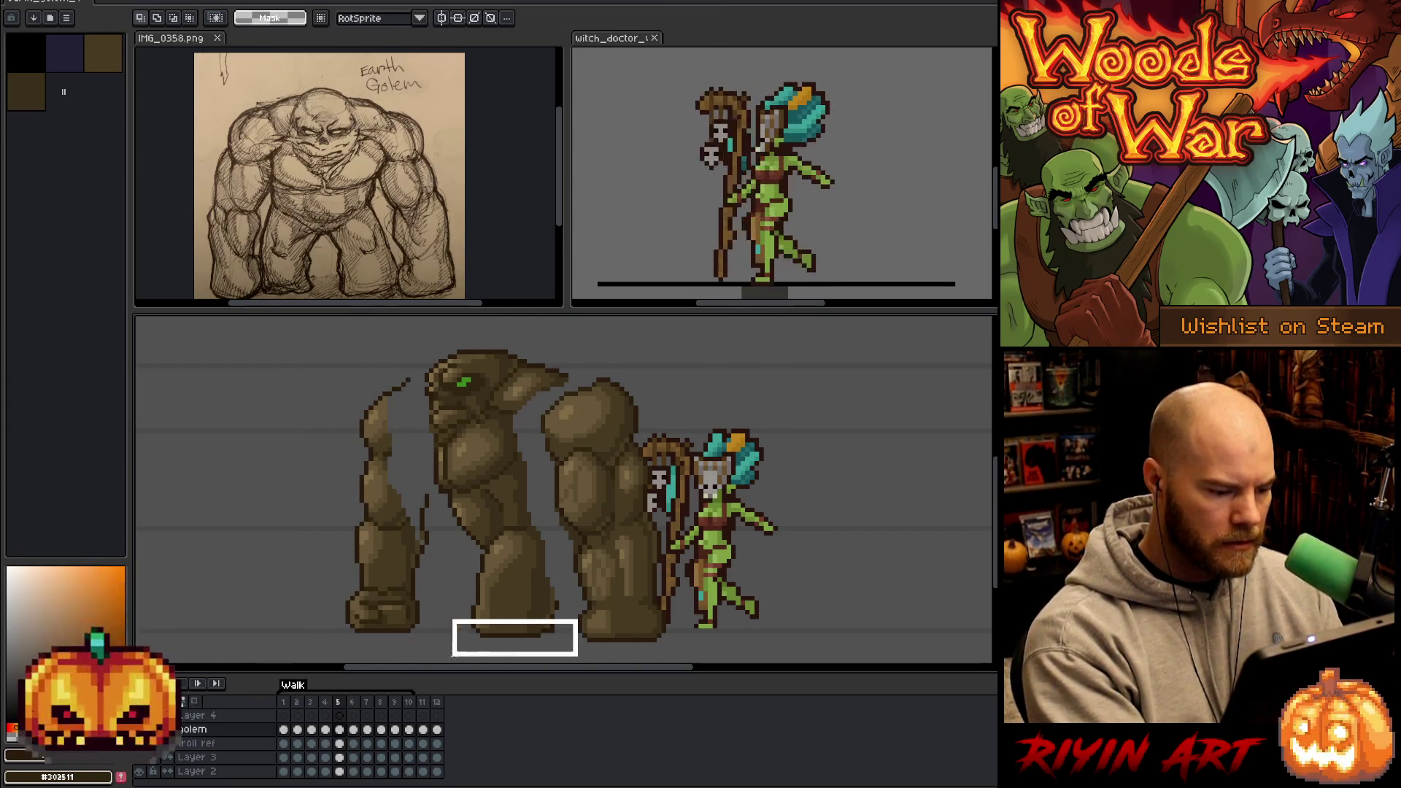
drag(347, 645, 338, 648)
drag(313, 554, 346, 661)
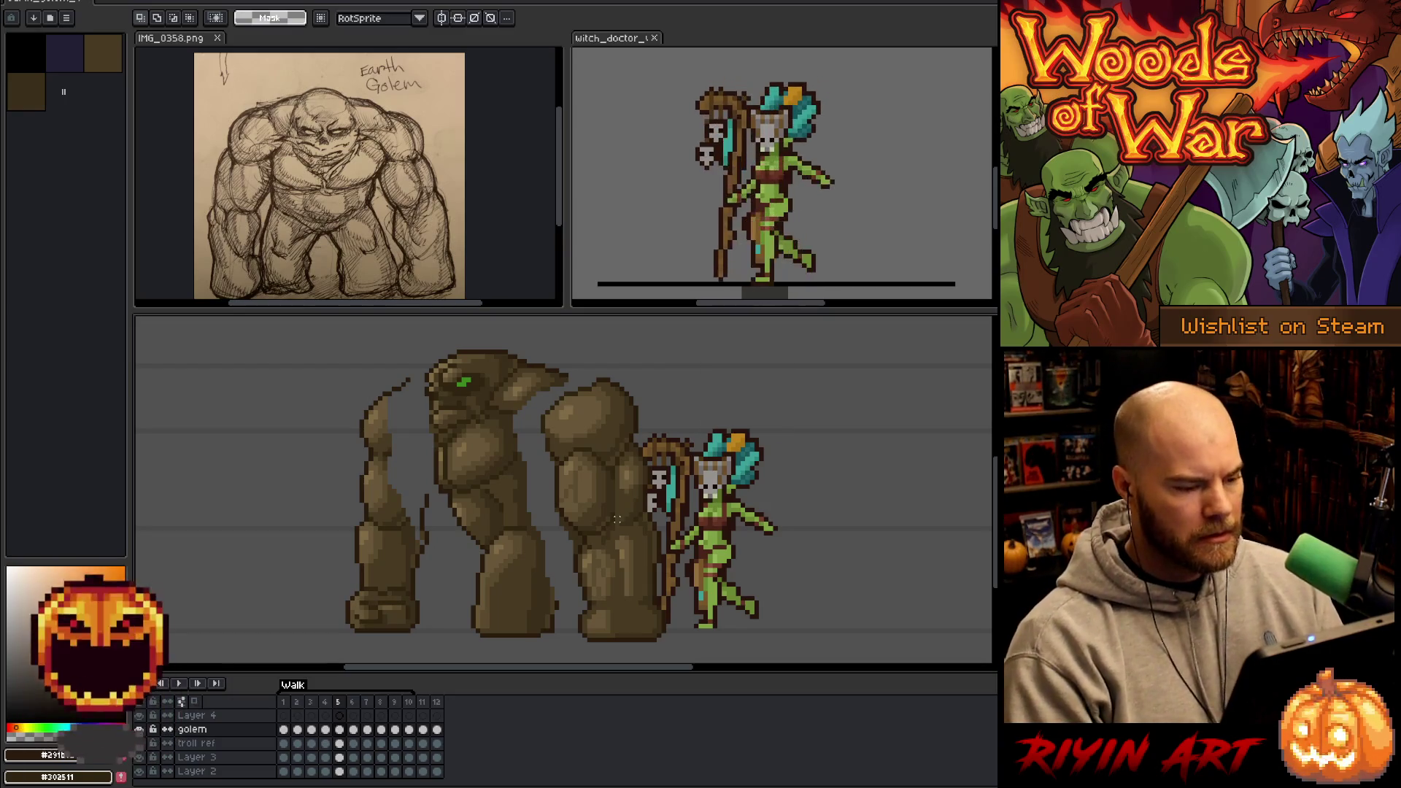
- Add a new tag named Attack covering frames 11–12
drag(422, 701, 442, 709)
right_click(441, 709)
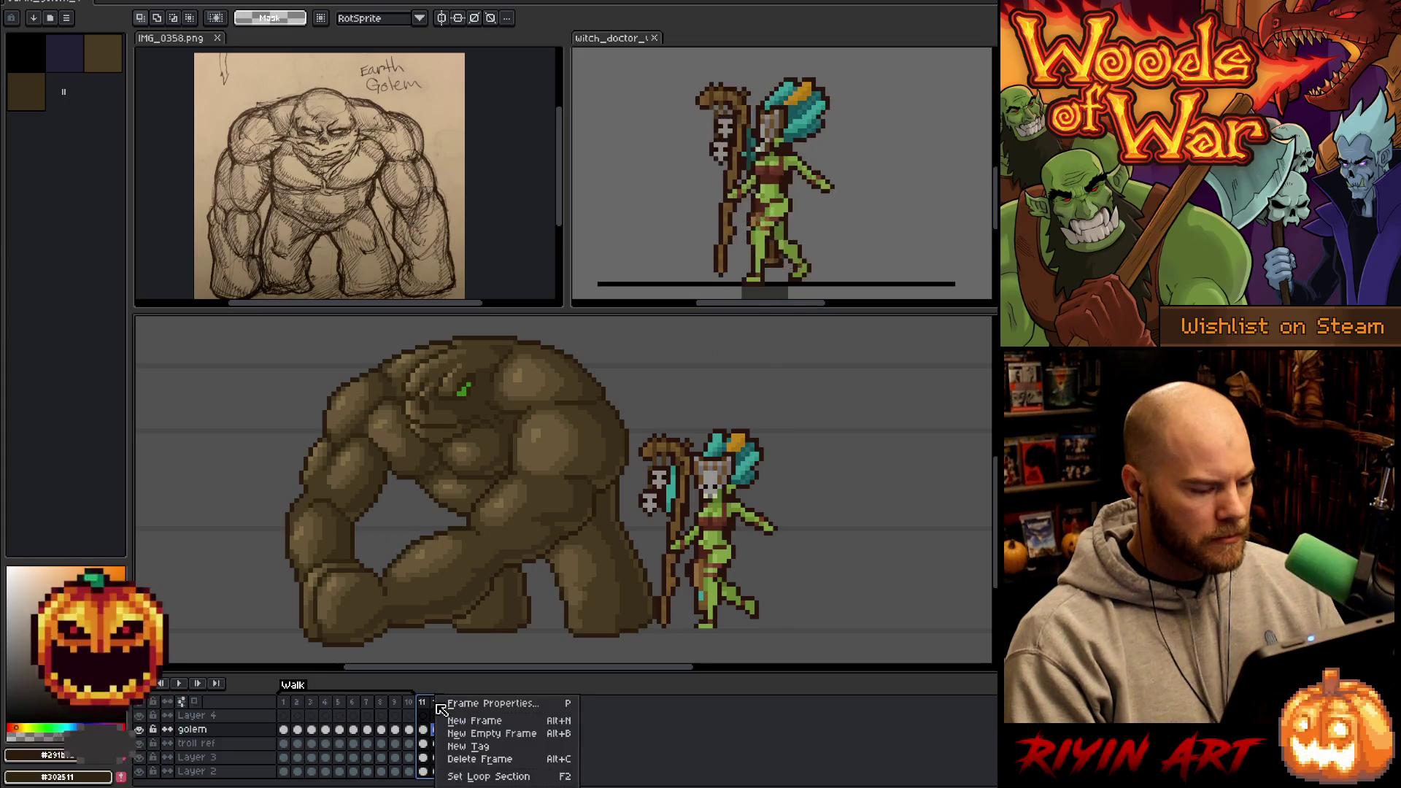
click(471, 747)
text(Attack)
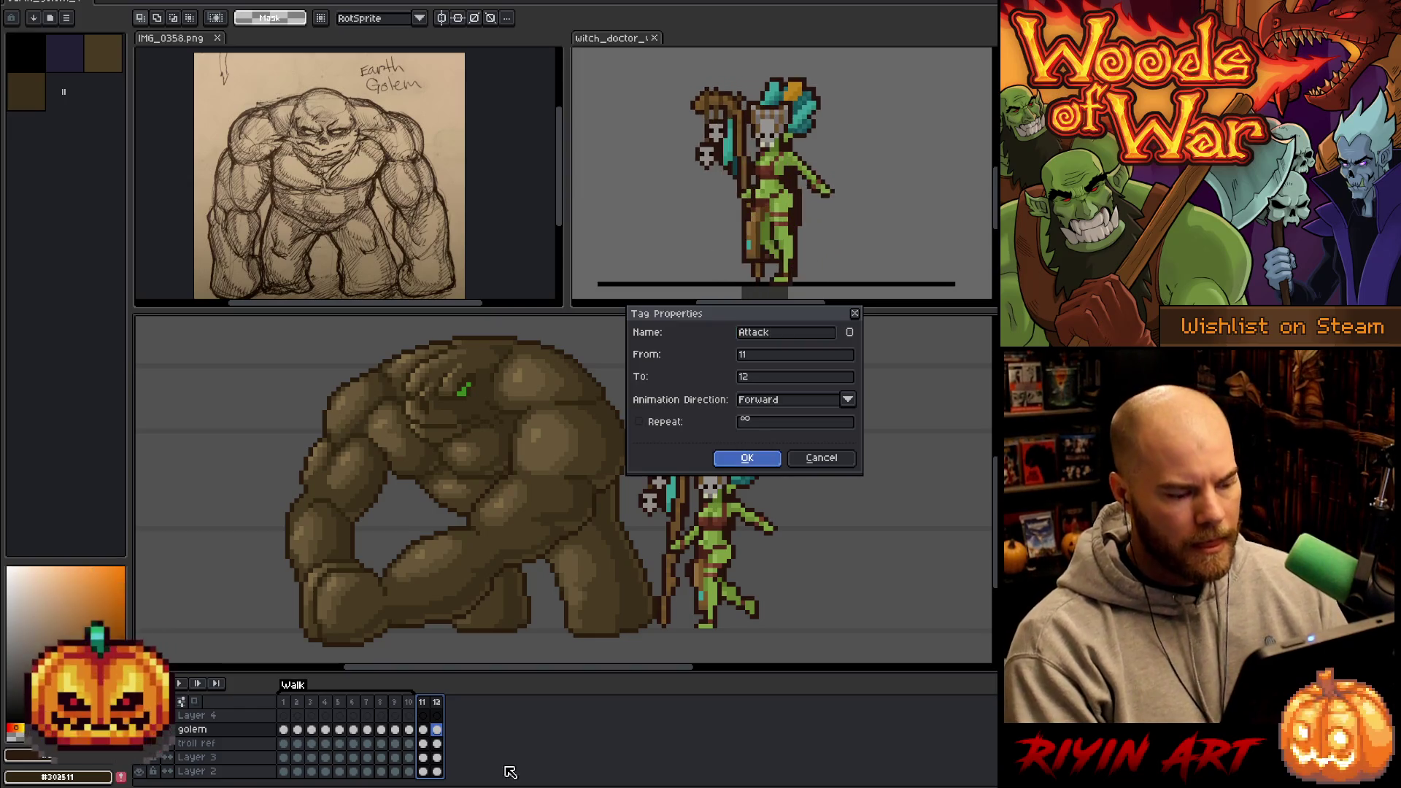
key(Return)
- Set the duration of frames 11–12 to 200 in Frame Properties
key(Return)
right_click(441, 707)
click(466, 717)
text(200)
key(Return)
scroll(572, 454, down, 2)
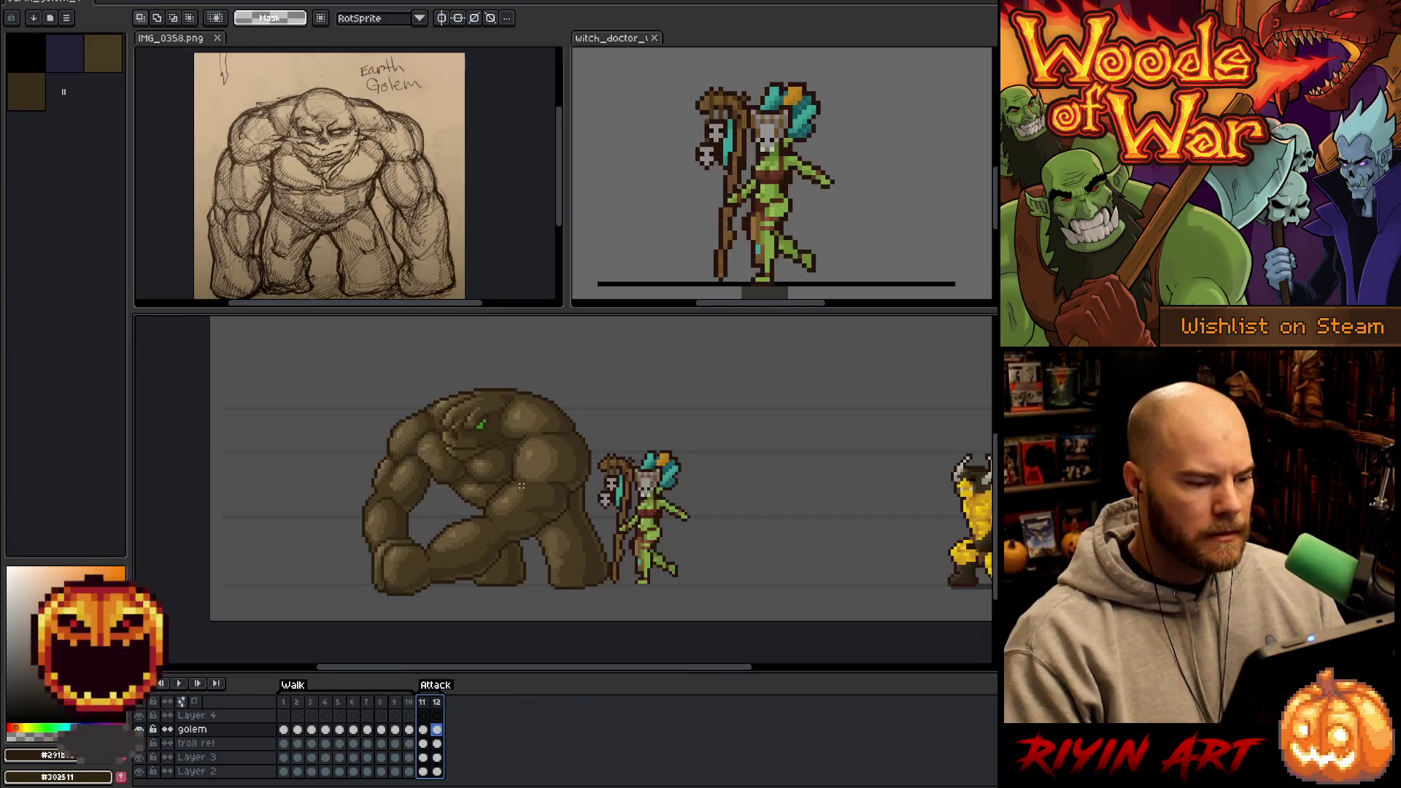
drag(661, 425, 639, 465)
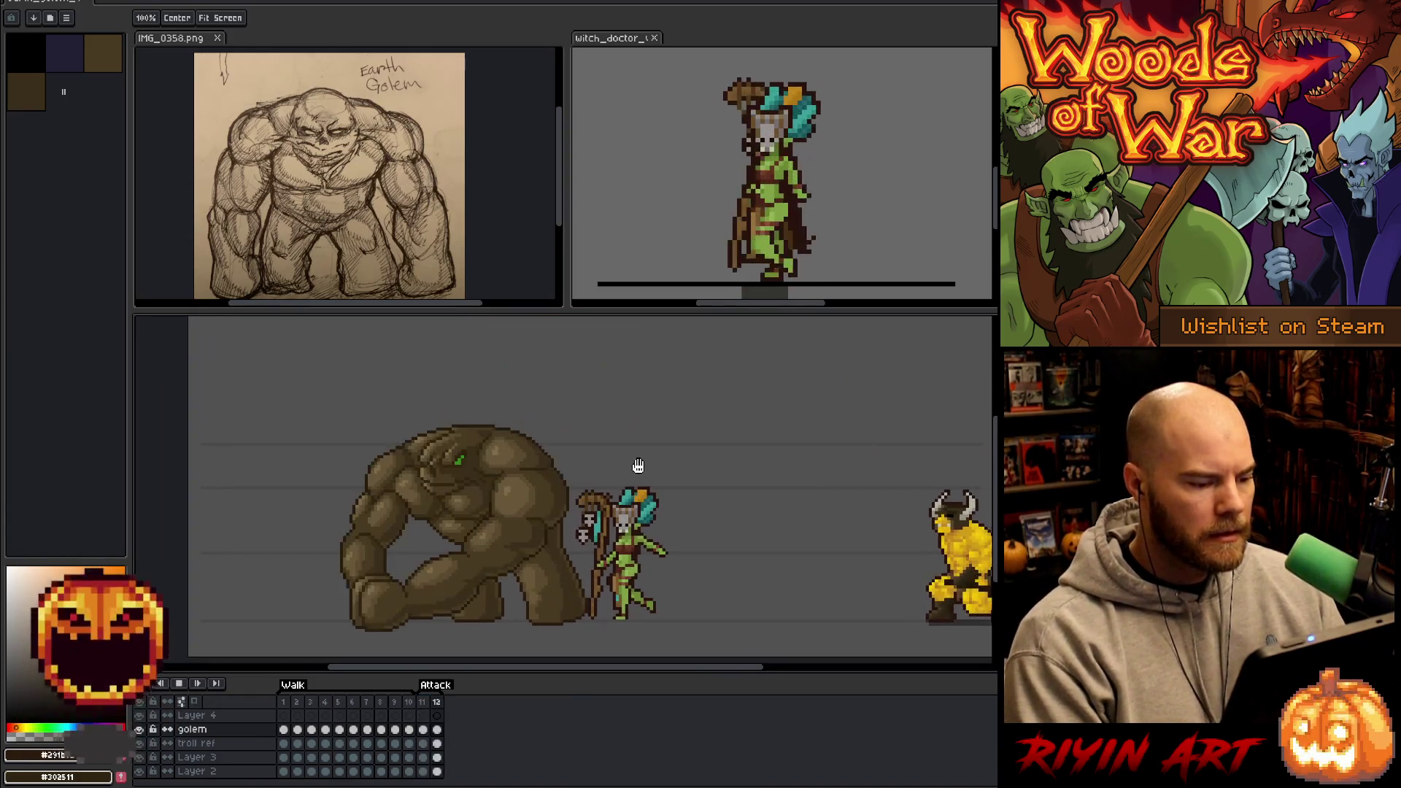